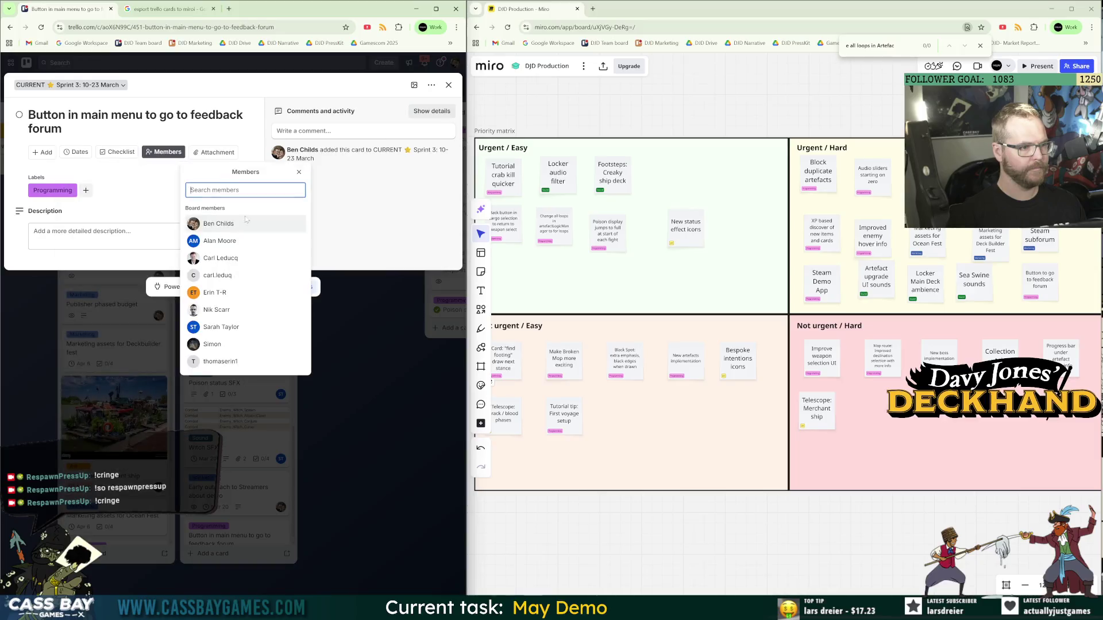
Close the feedback-forum card and start a new card at the bottom of CURRENT Sprint 3.
click(301, 374)
click(217, 555)
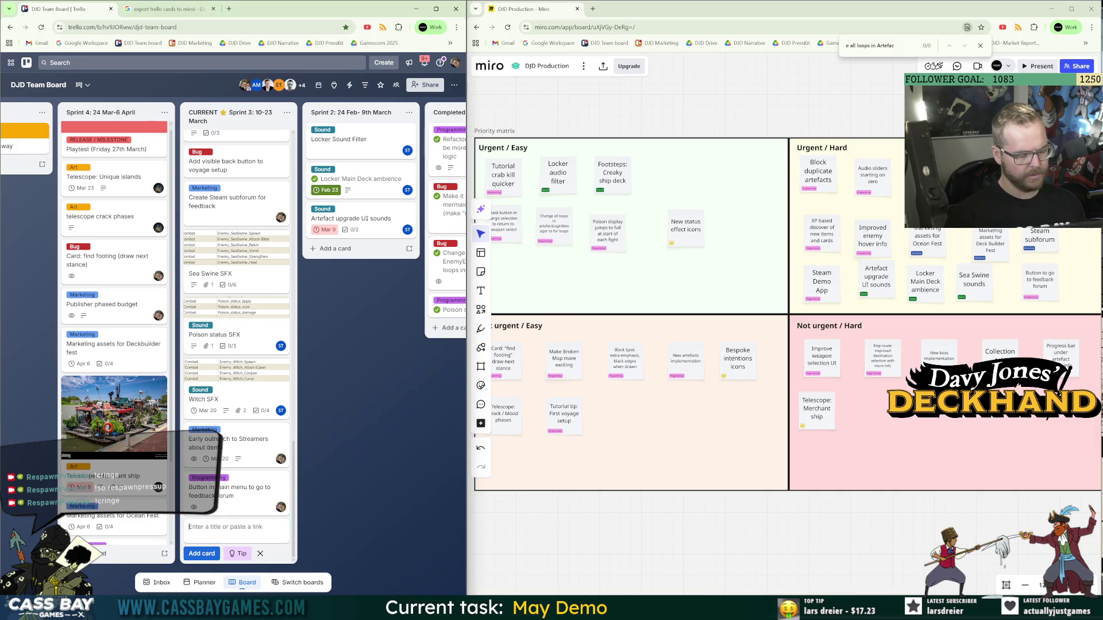
Add the card 'CTA wishlist in demo' and tag it with the Programming label.
text(CTA)
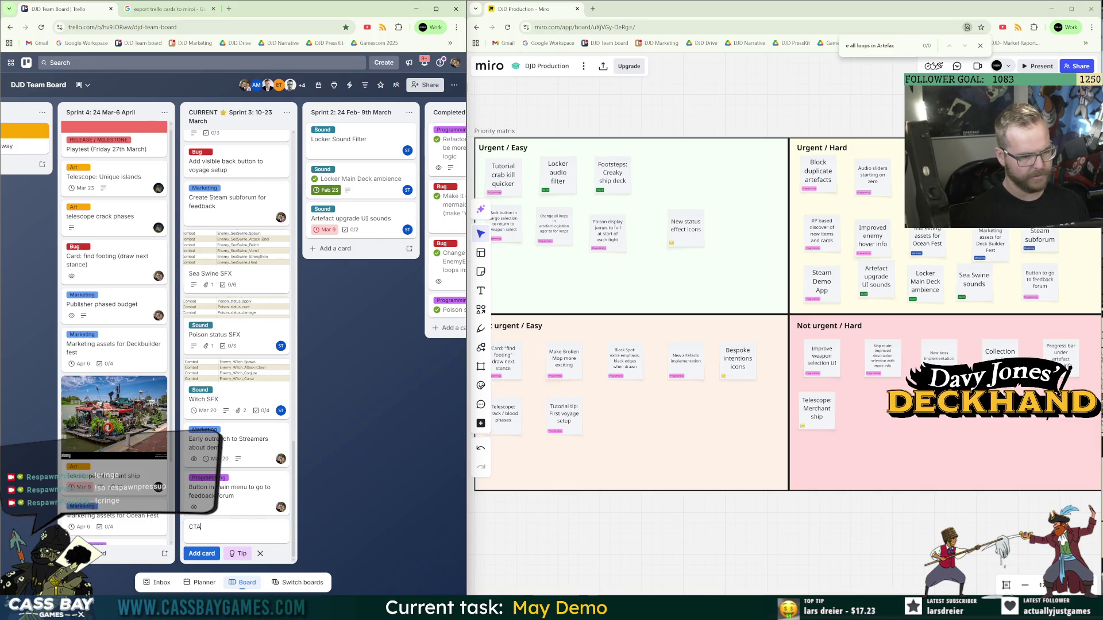
text( wishlist in demo)
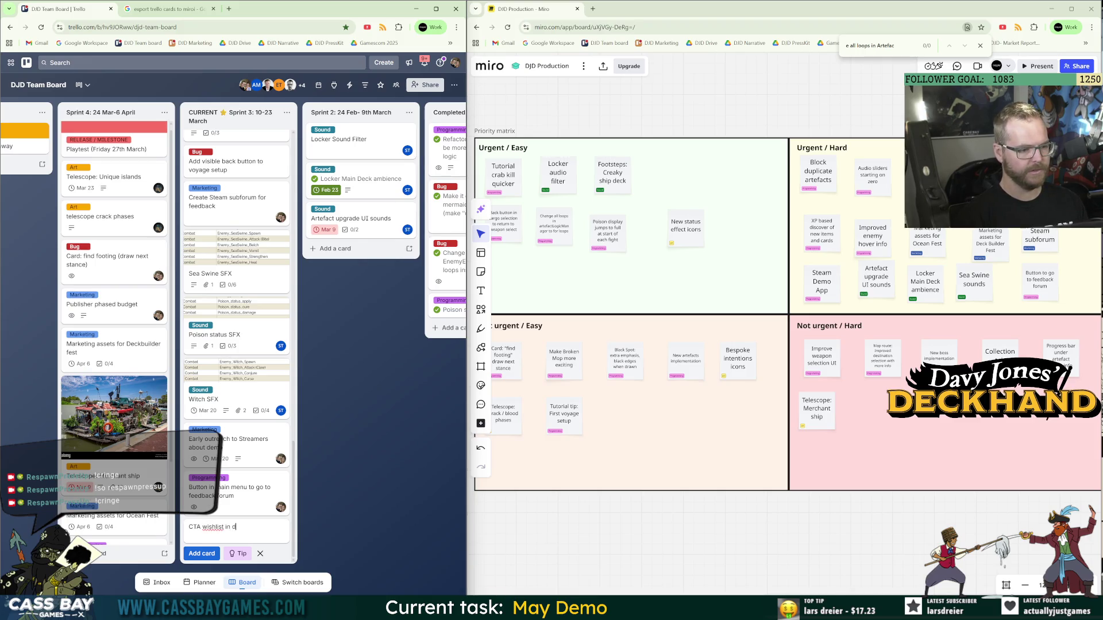
key(Return)
click(225, 508)
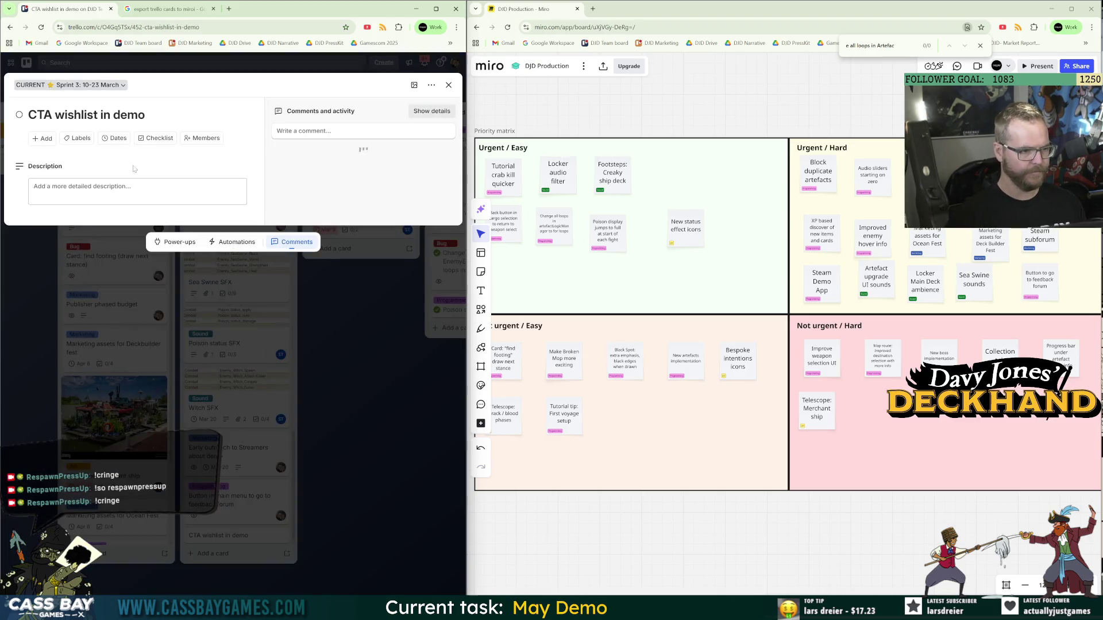
click(77, 138)
click(104, 208)
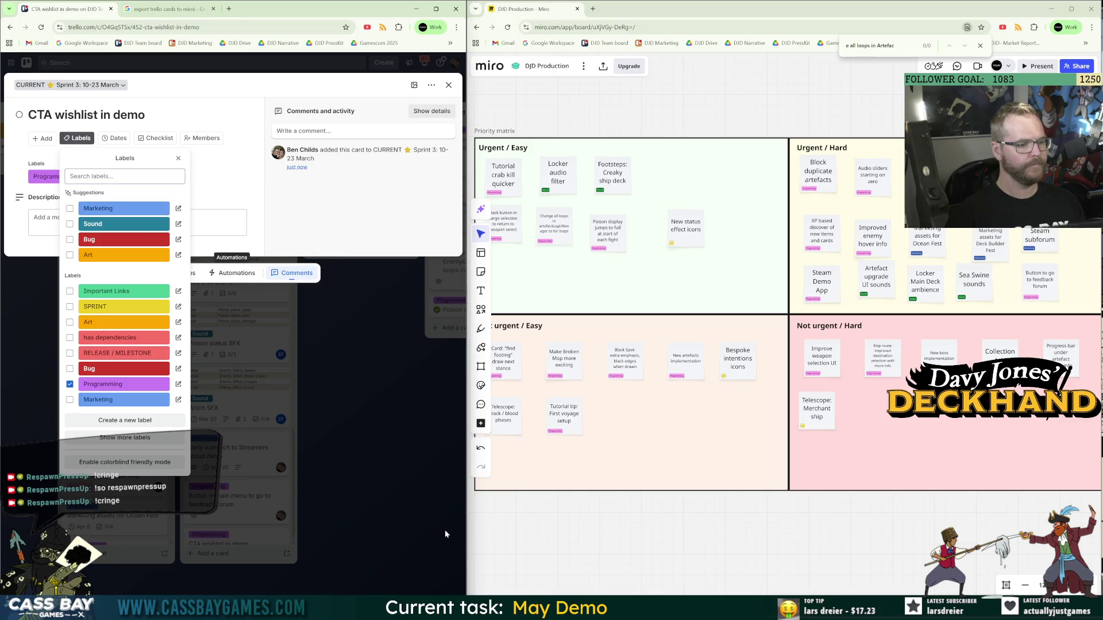
click(426, 518)
click(320, 548)
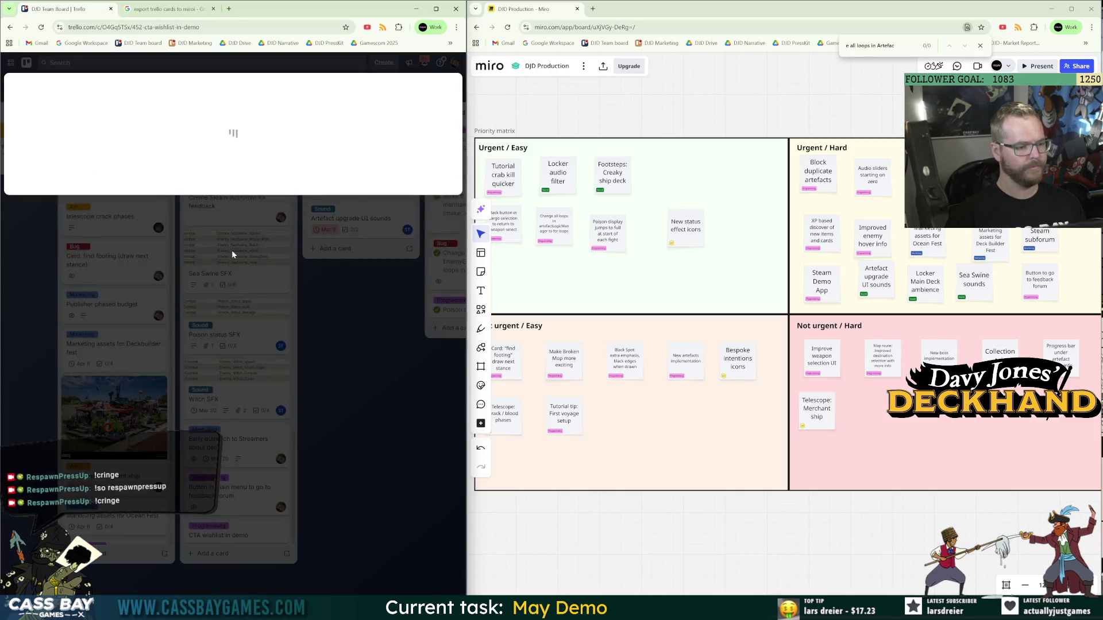
Assign a board member to the CTA wishlist in demo card.
click(231, 536)
click(165, 138)
click(173, 215)
click(380, 454)
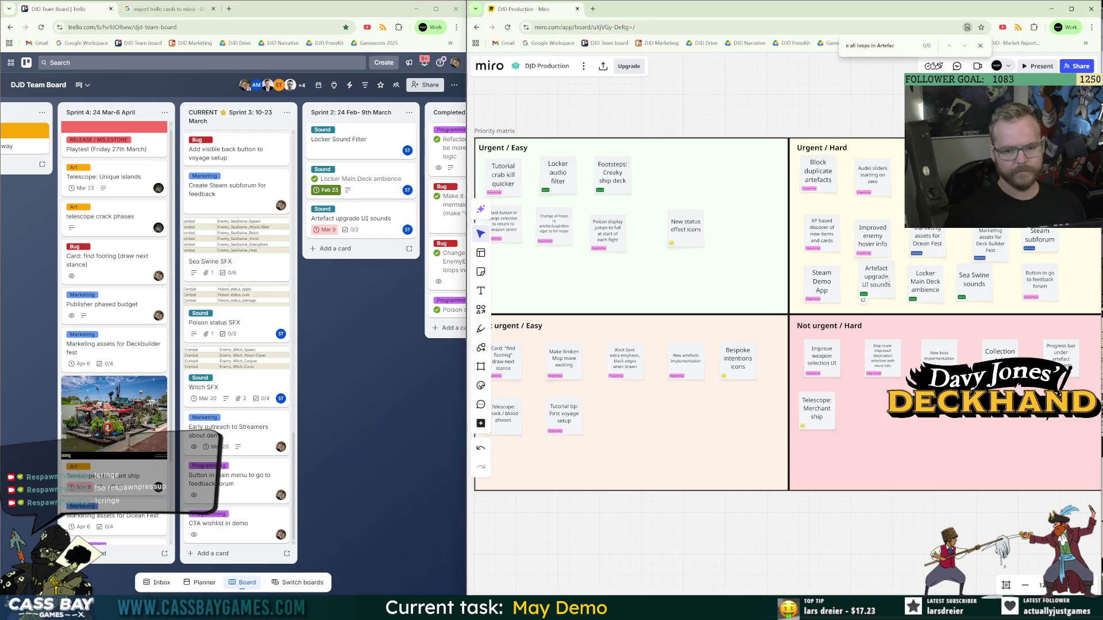
Nudge the New status effect icons and feedback forum notes left to make room.
scroll(595, 416, up, 1)
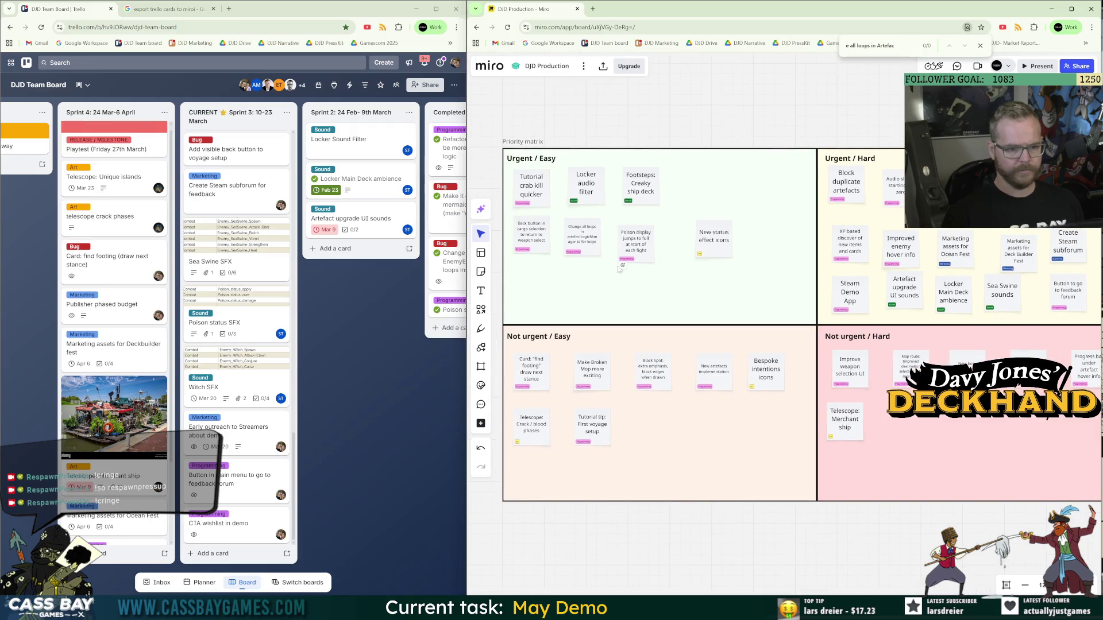
drag(709, 248, 690, 255)
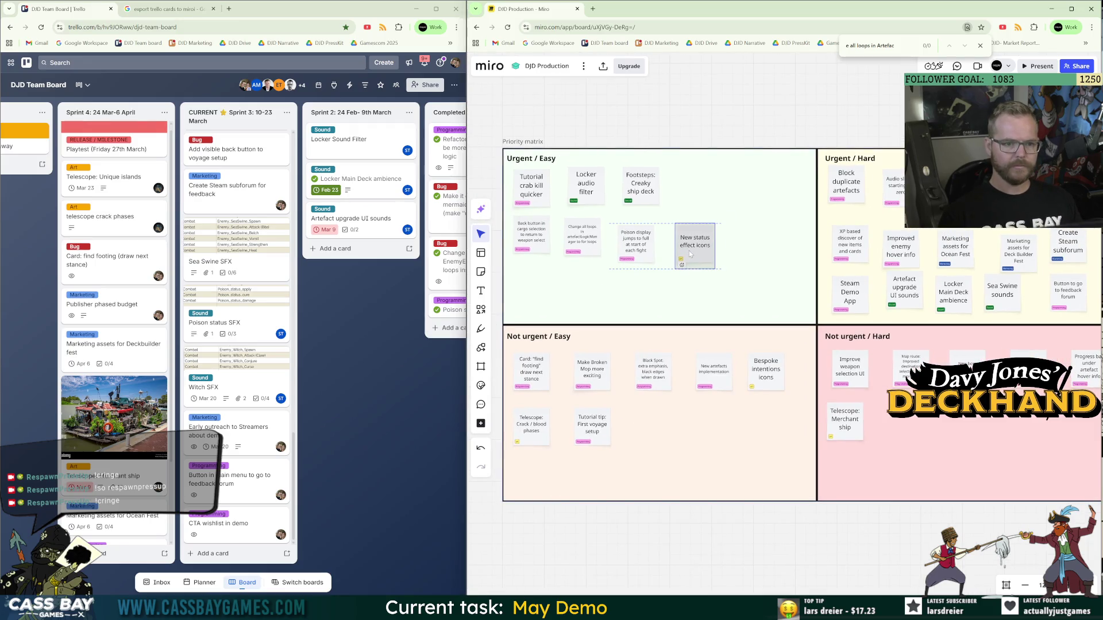
scroll(690, 255, right, 4)
drag(938, 290, 919, 296)
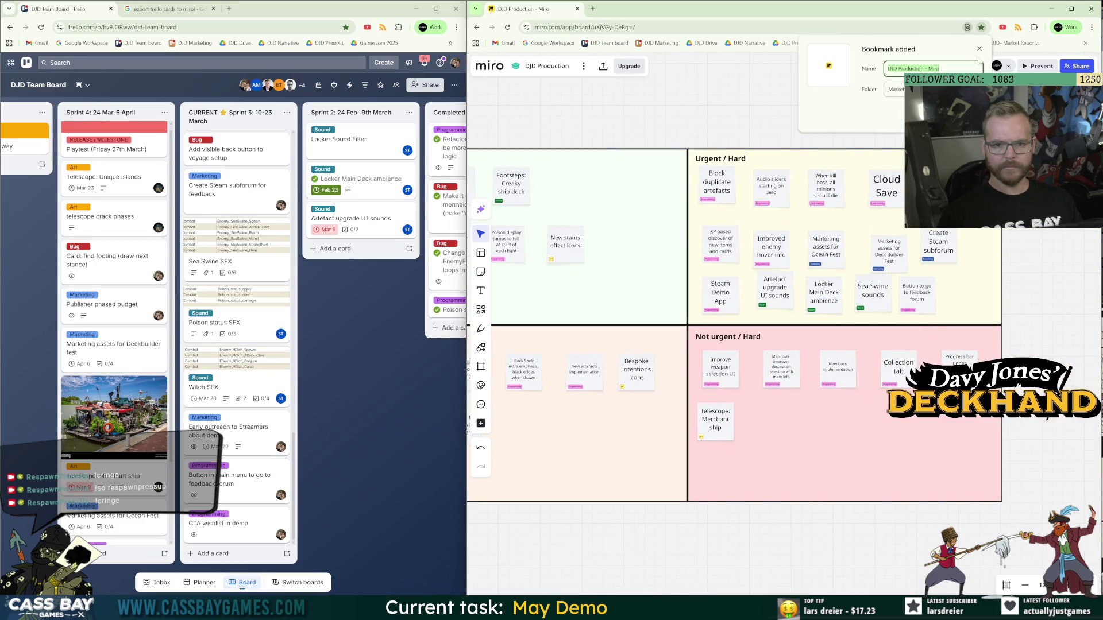
Add a 'CTA wishlist in demo' sticky note beside the feedback forum note.
click(948, 294)
text(CTA)
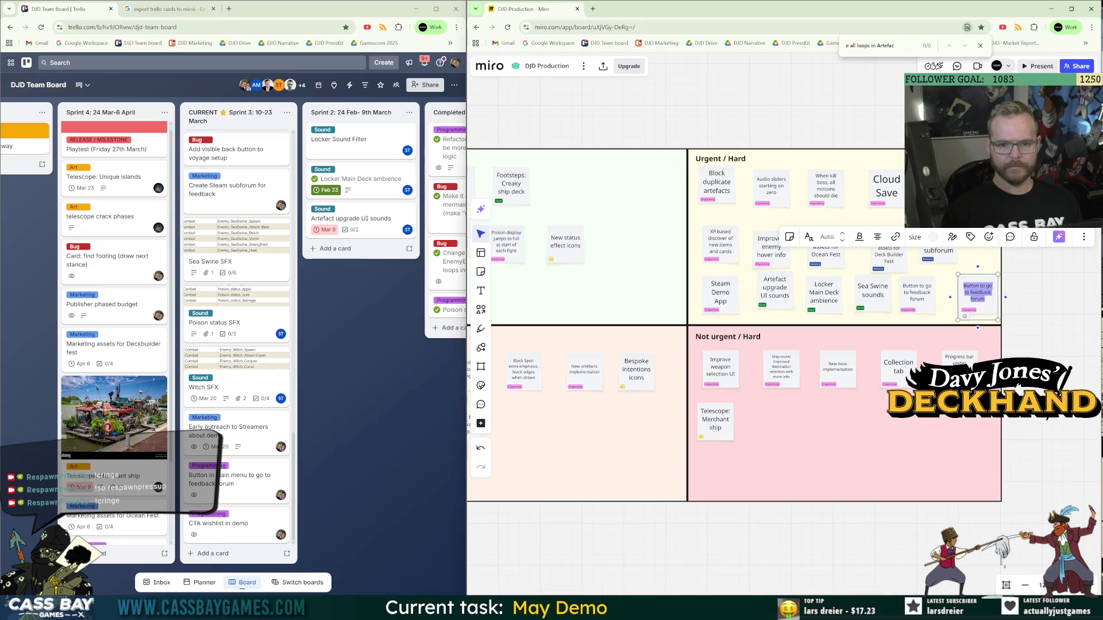
text( wishlist in dme)
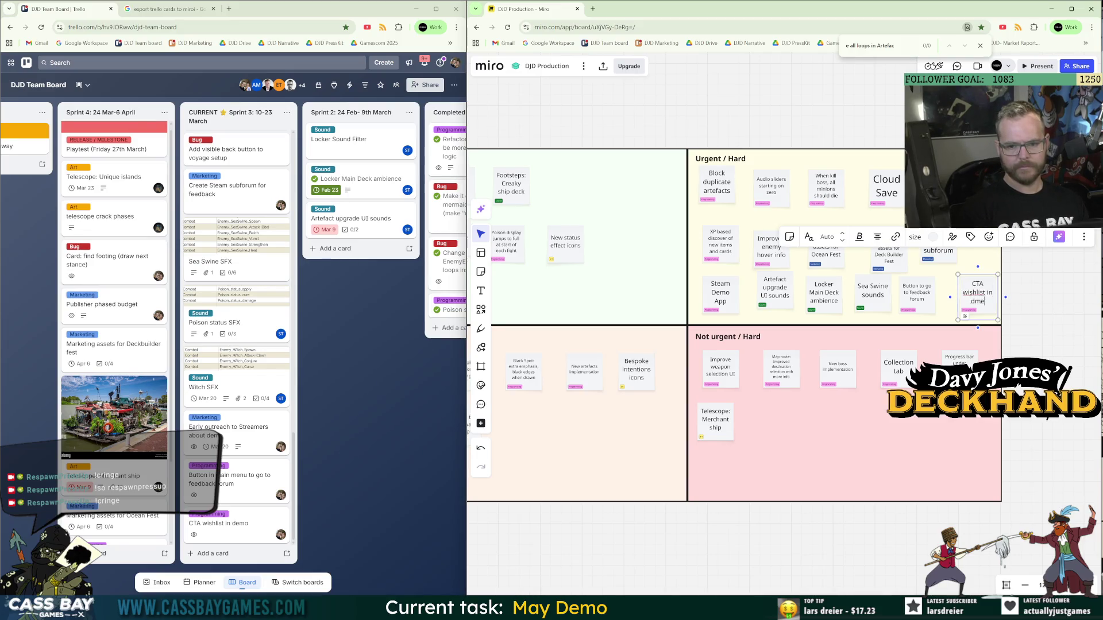
key(BackSpace)
key(BackSpace)
text(emo)
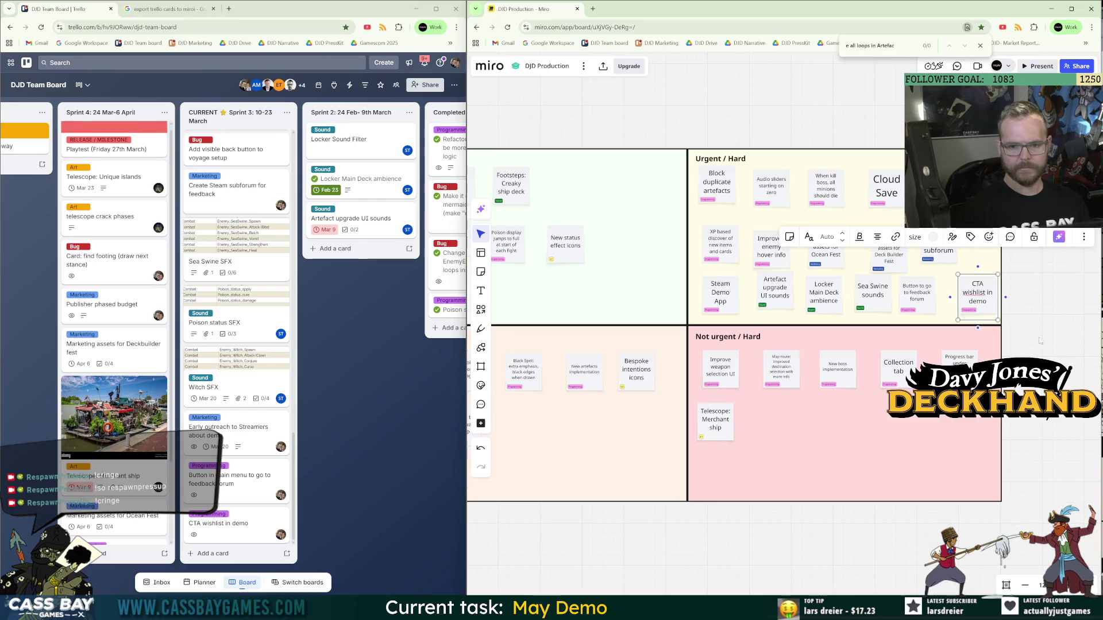
key(Escape)
mouse_move(977, 298)
mouse_down()
mouse_move(944, 299)
mouse_move(960, 298)
mouse_up()
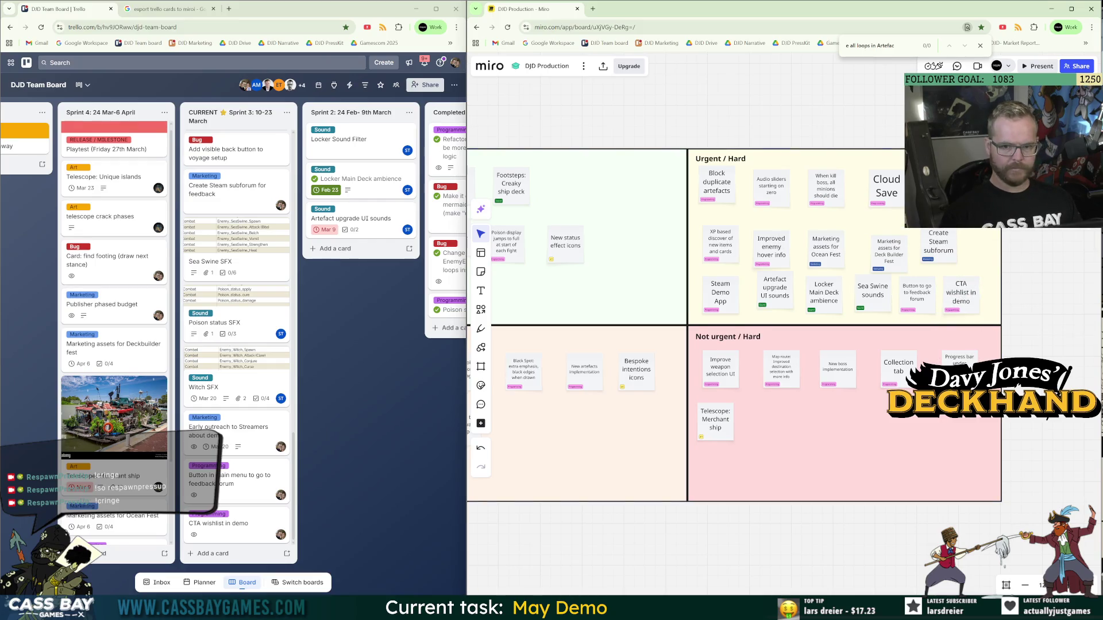
scroll(784, 368, down, 4)
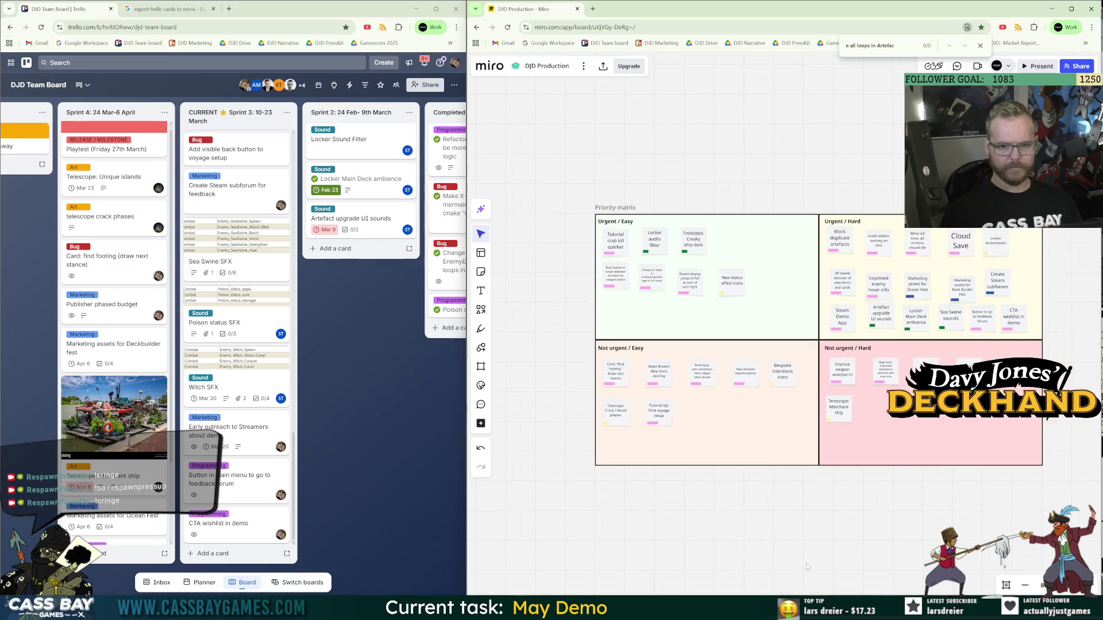
Duplicate the Ocean Fest marketing note and retype it as 'Early outreach to Streamers'.
scroll(905, 393, up, 3)
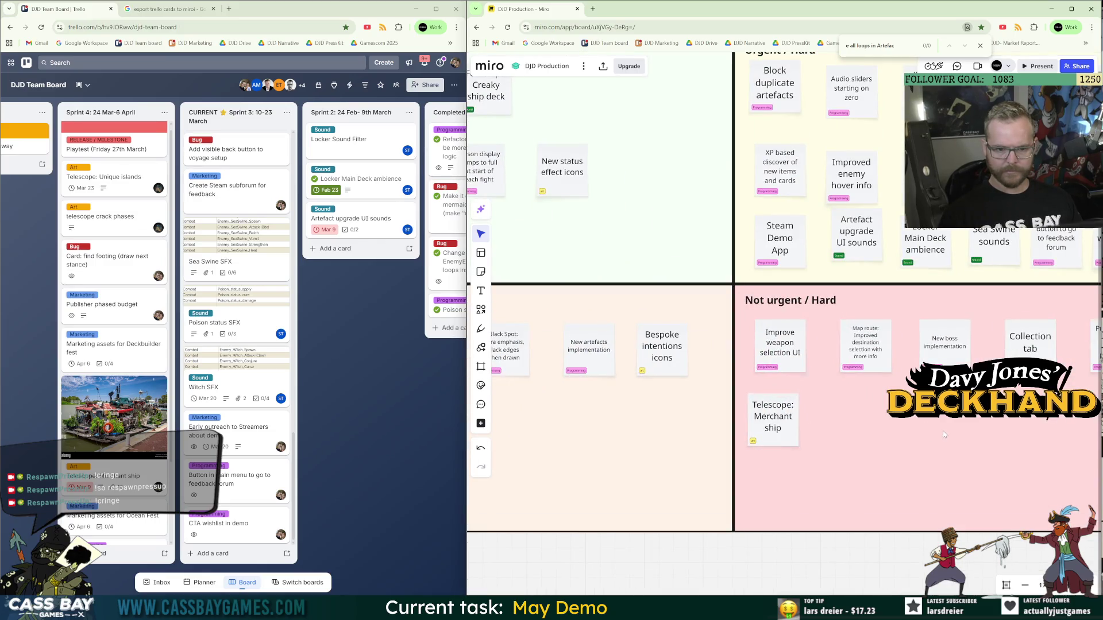
scroll(942, 431, down, 3)
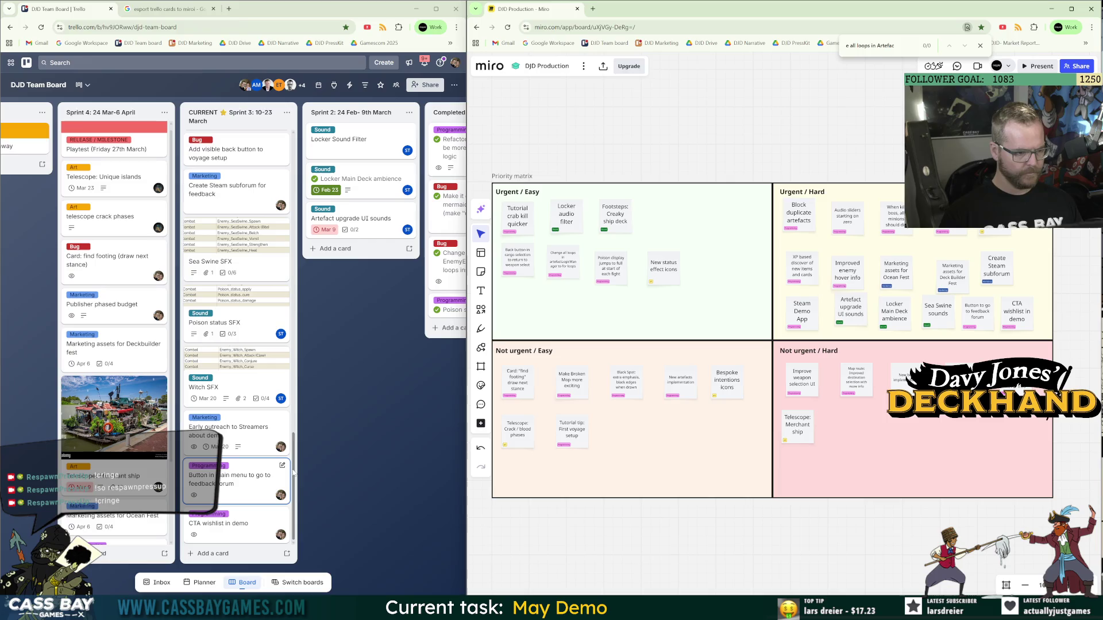
click(900, 276)
drag(901, 276, 937, 259)
text(Early out)
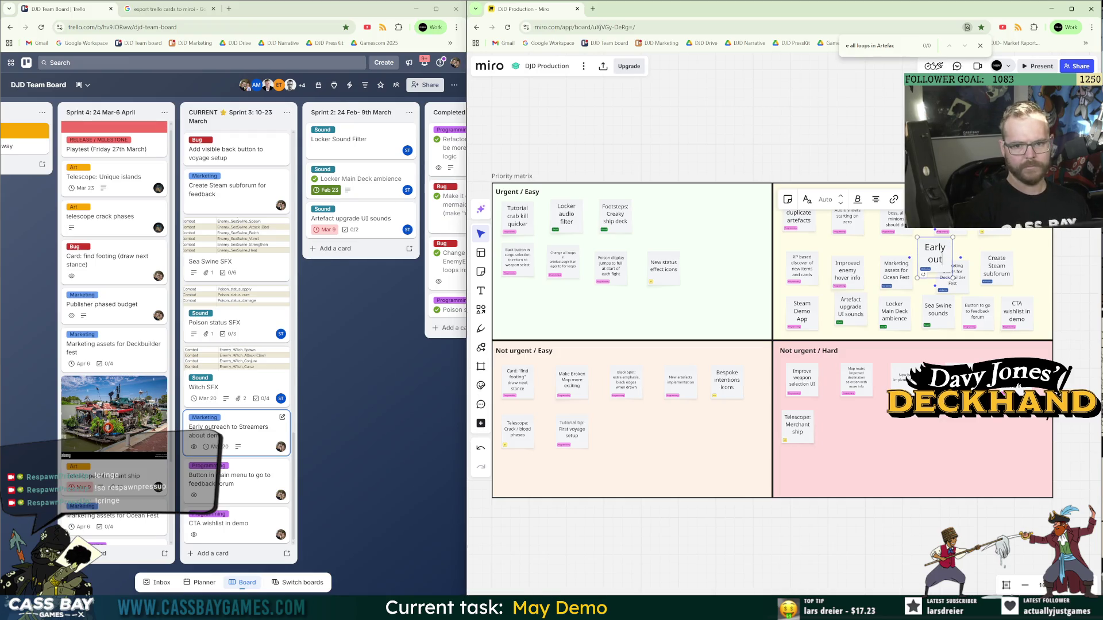
text(reach to Str)
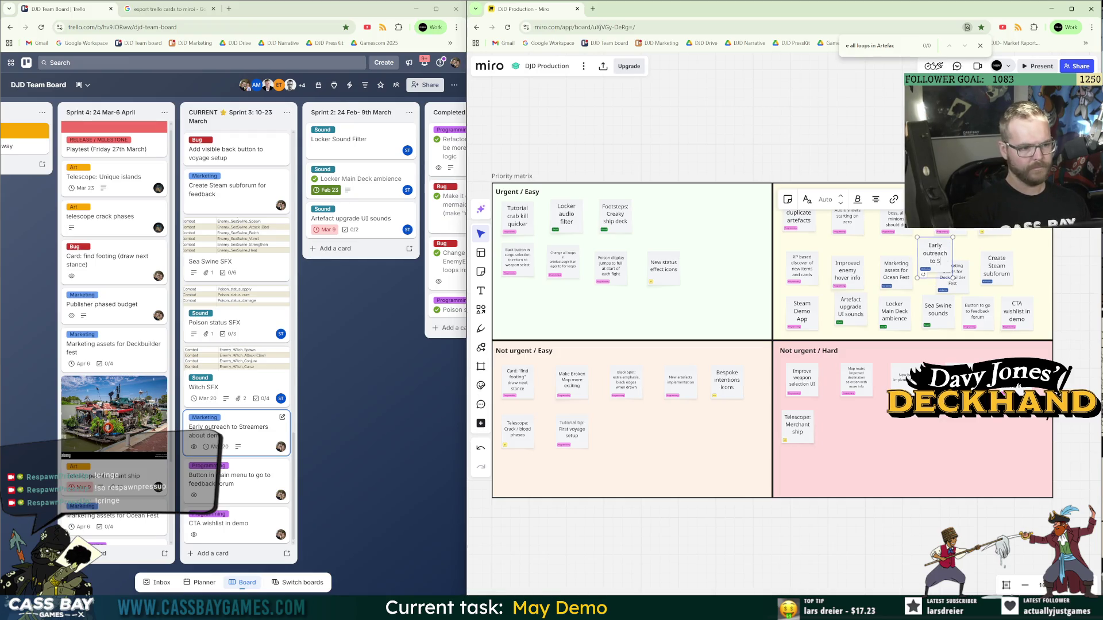
text(eamers)
click(1008, 270)
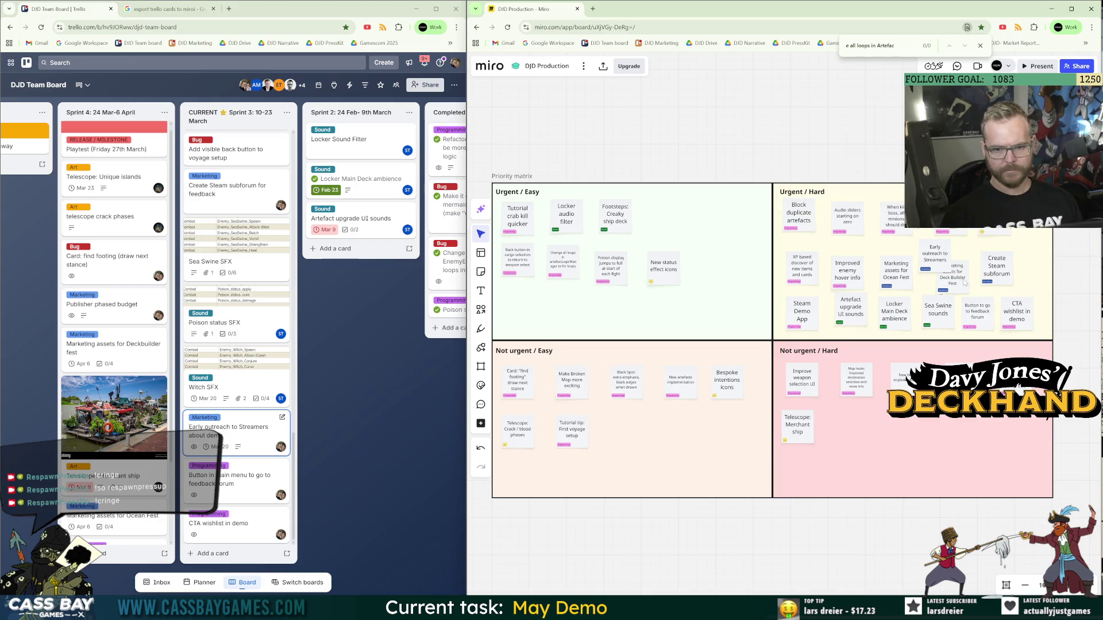
Rearrange the Create Steam subforum and neighbouring notes in the Urgent / Hard quadrant.
drag(1009, 273, 1020, 273)
mouse_move(954, 282)
mouse_down()
mouse_move(979, 275)
mouse_move(844, 268)
mouse_move(935, 272)
mouse_up()
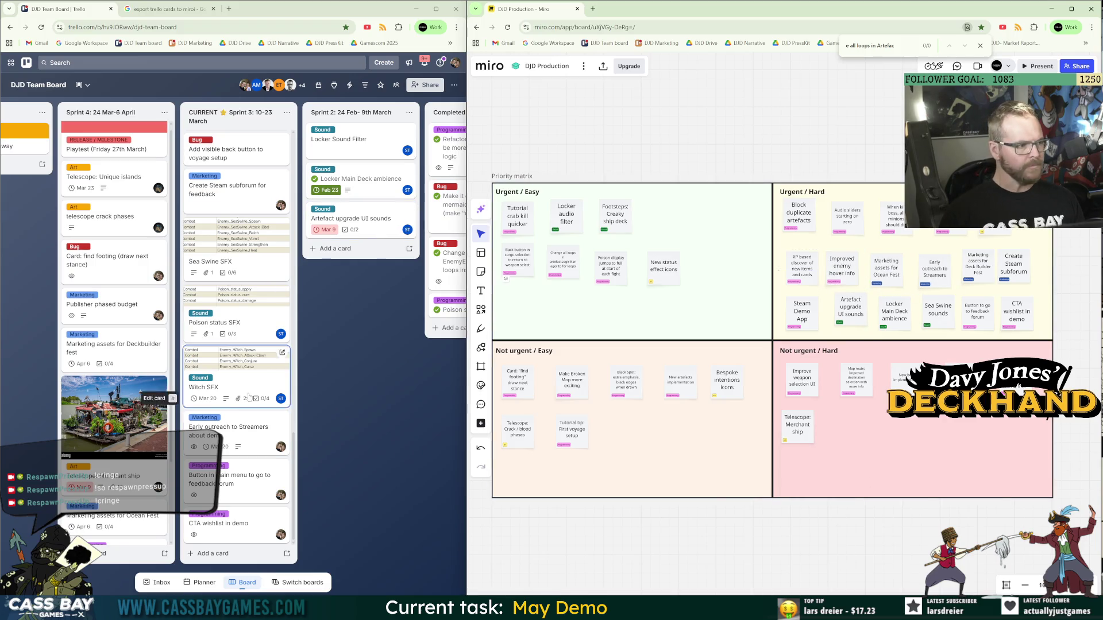
click(394, 471)
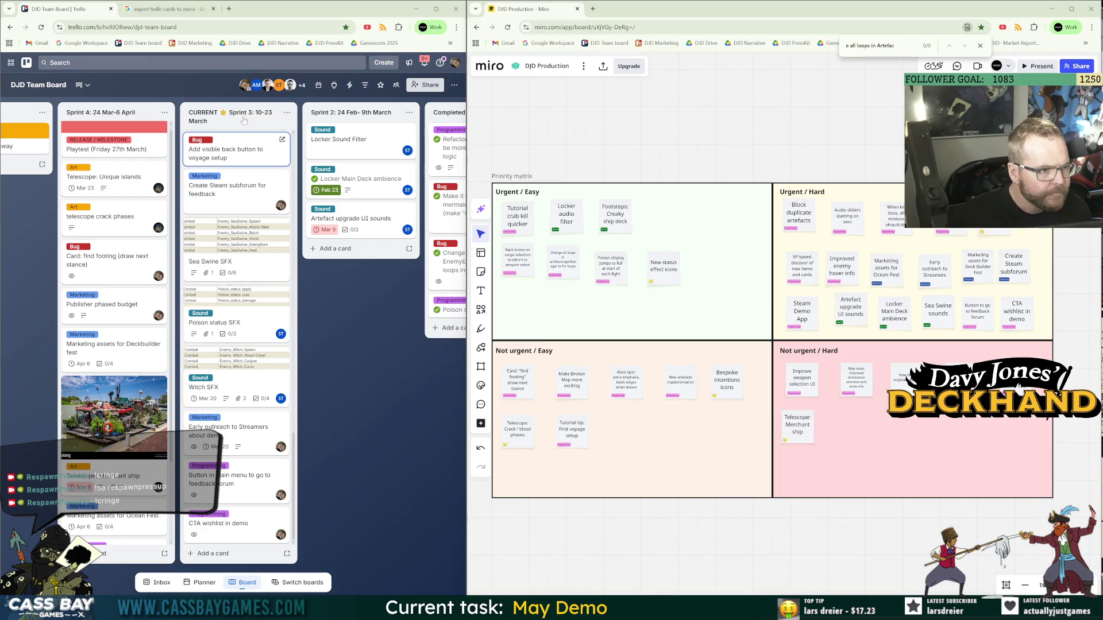
Add the Programming label to the Button to exit ship card.
scroll(248, 157, up, 3)
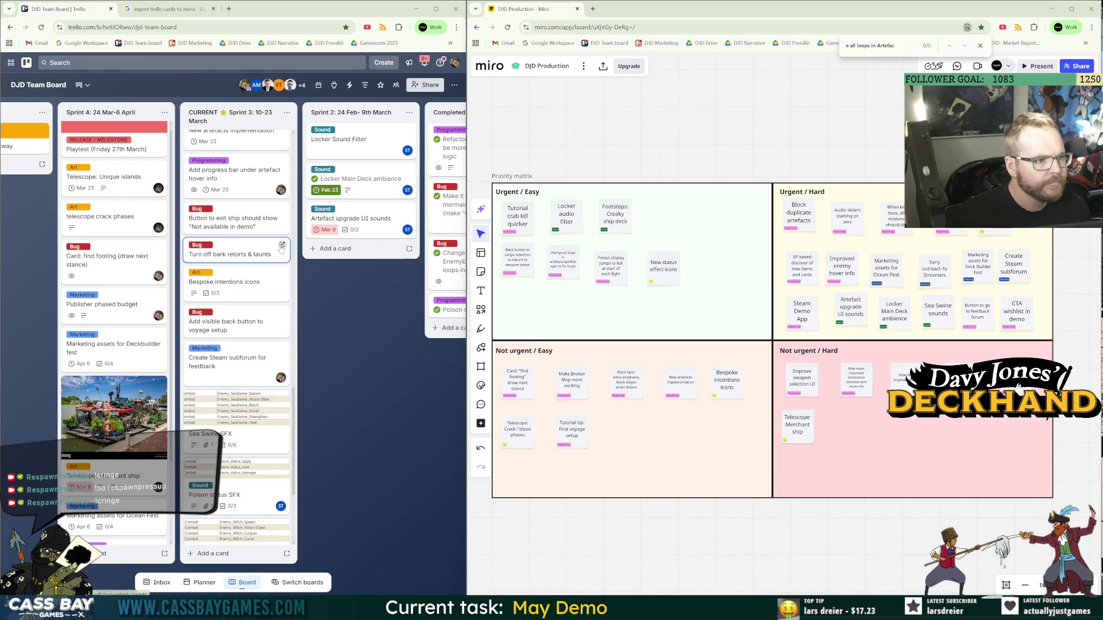
click(236, 226)
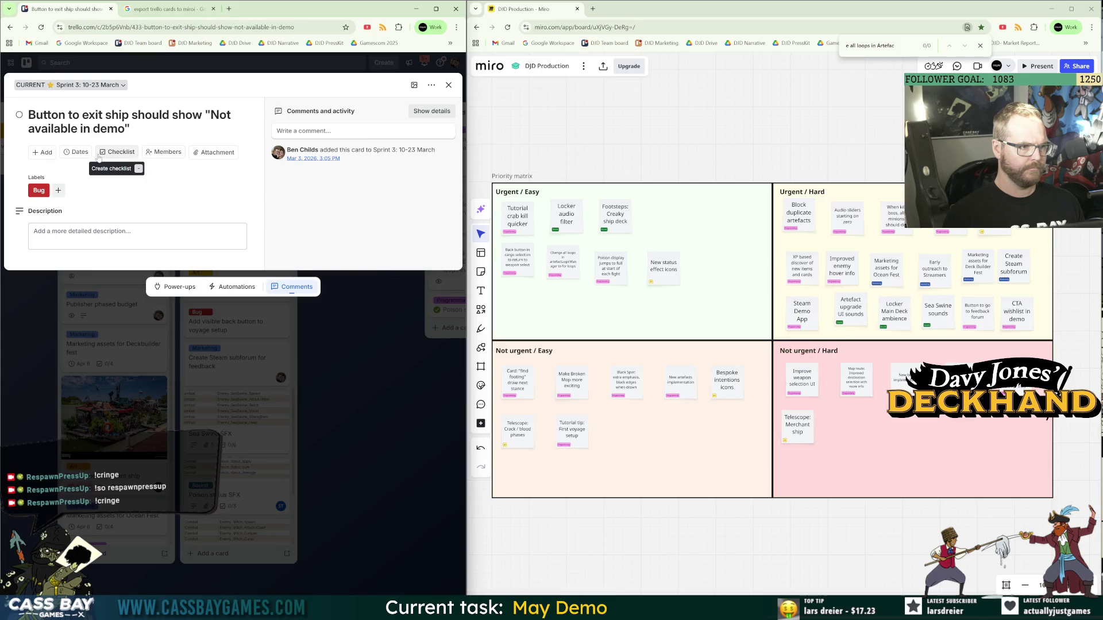
click(58, 190)
click(92, 270)
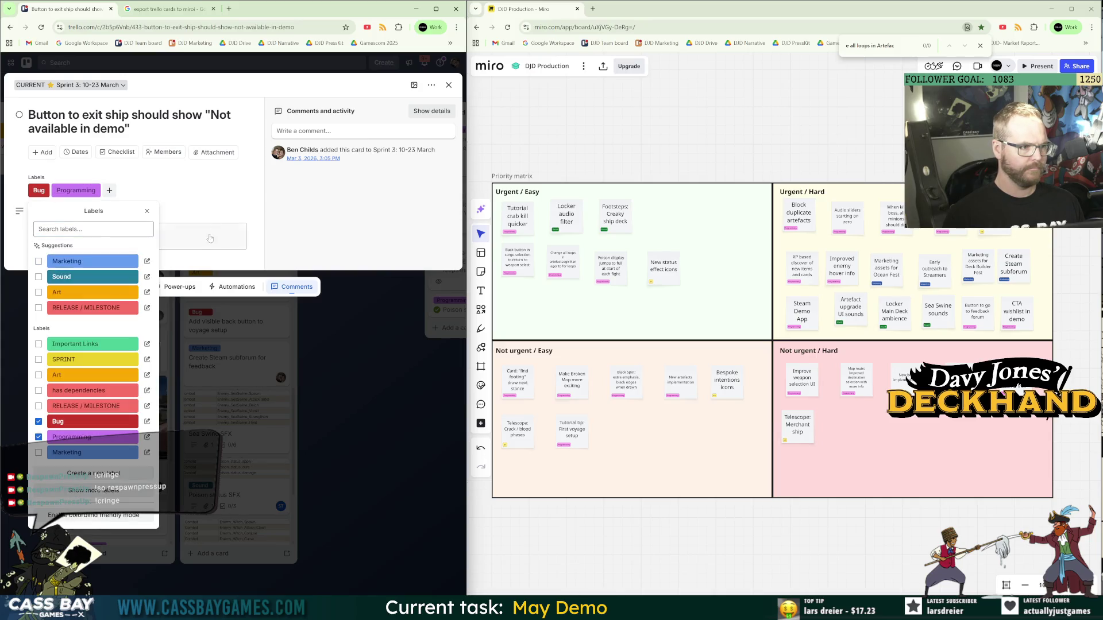
key(Escape)
Copy a Miro note into Urgent / Easy as the exit-ship 'Not available in demo' note.
click(863, 438)
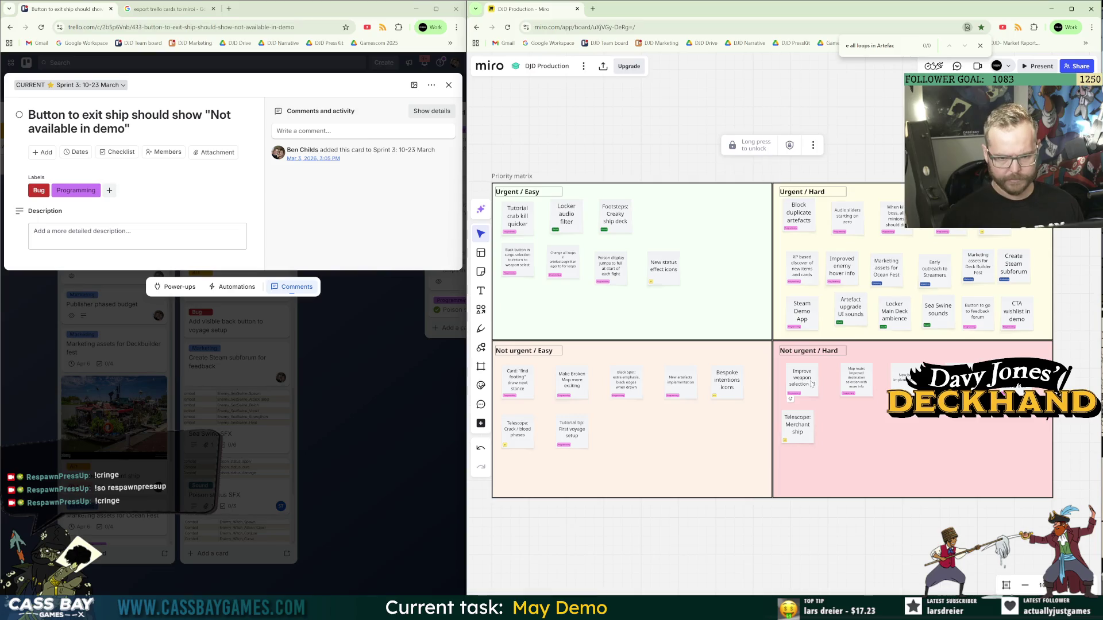
click(648, 578)
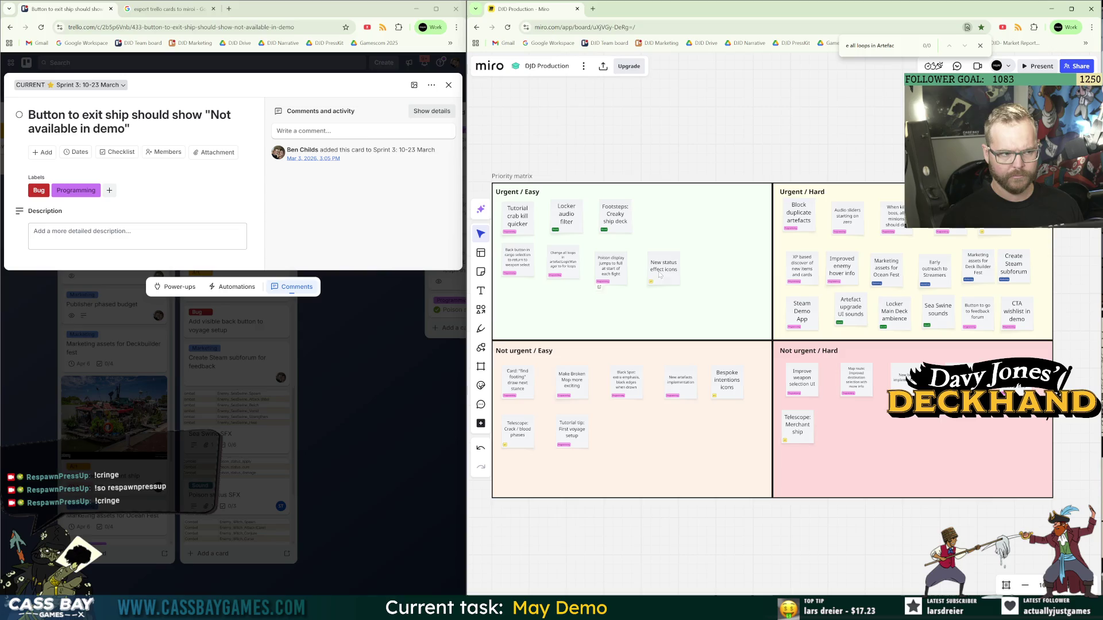
click(618, 281)
drag(618, 281, 538, 320)
text(Button to exit ship should show "Not available in demo")
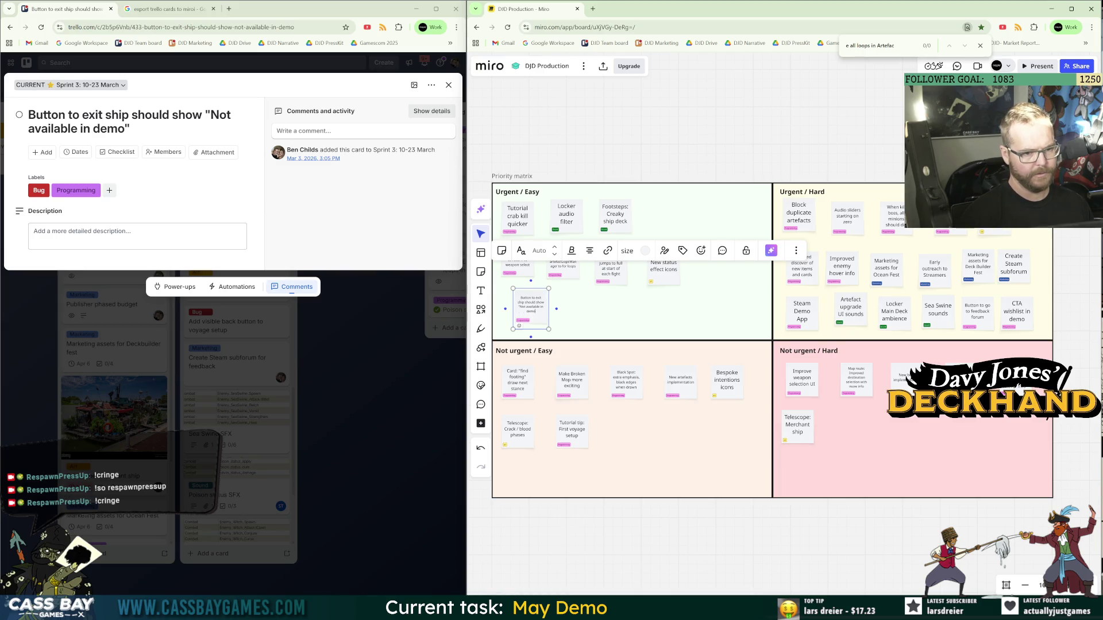
key(Escape)
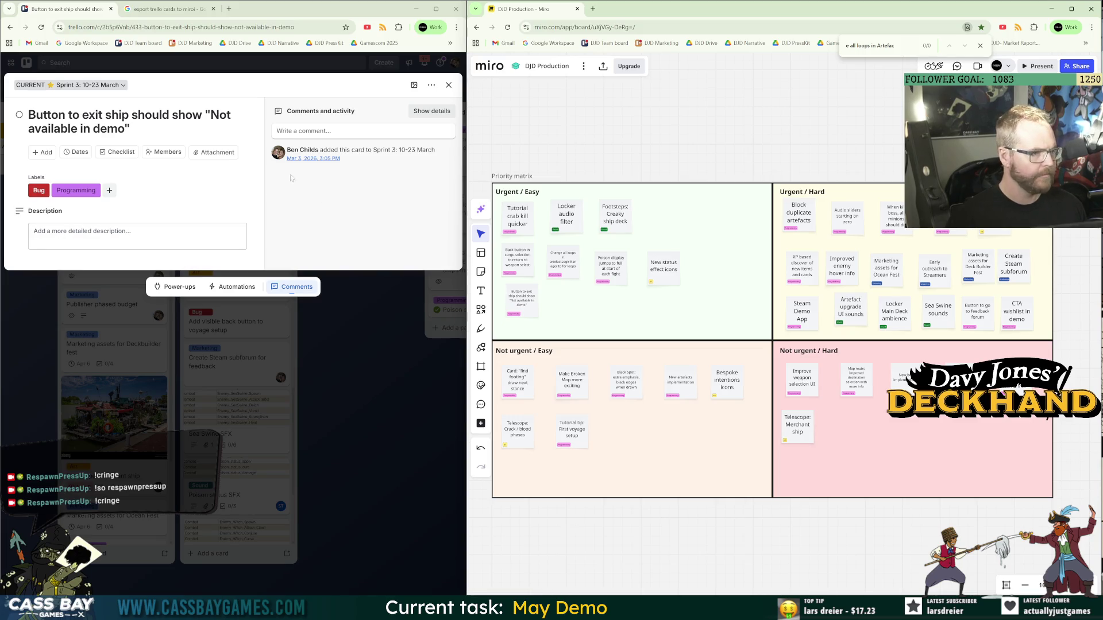
click(355, 408)
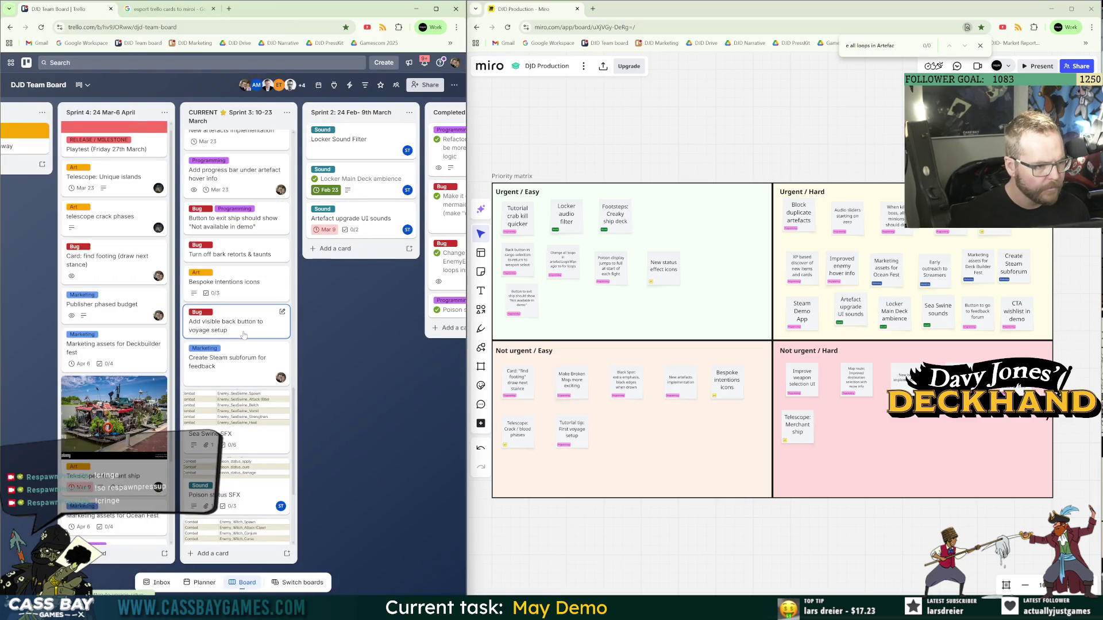
Paste a sticky into Urgent / Easy reading 'Turn off bark retorts' beside the exit-ship note.
scroll(239, 344, up, 3)
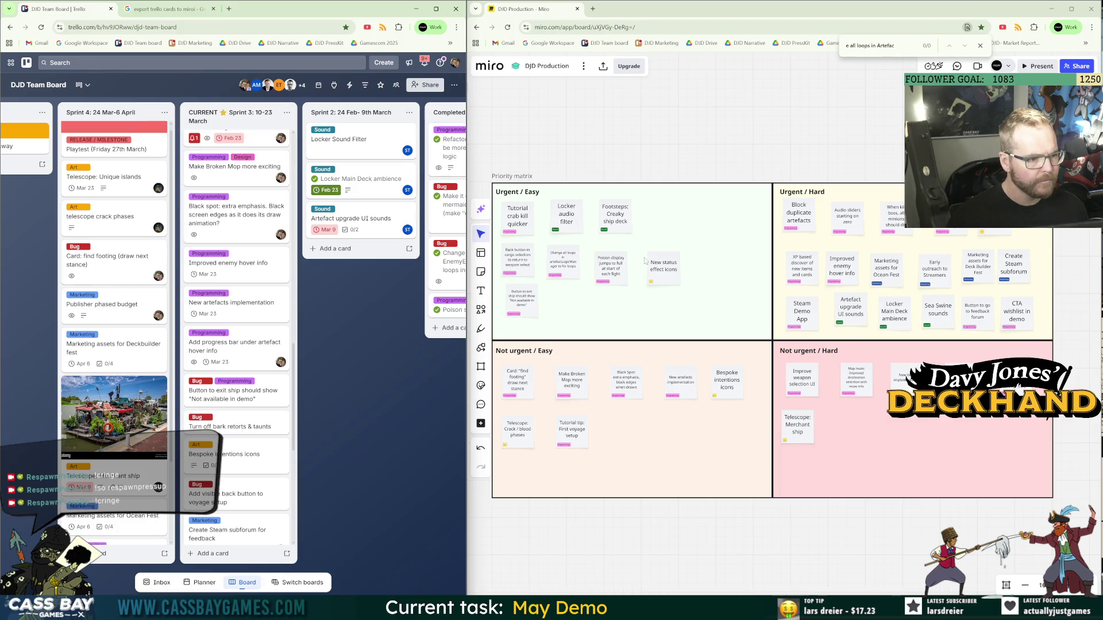
key(ctrl+v)
drag(510, 315, 624, 320)
text(Turn off bark retors)
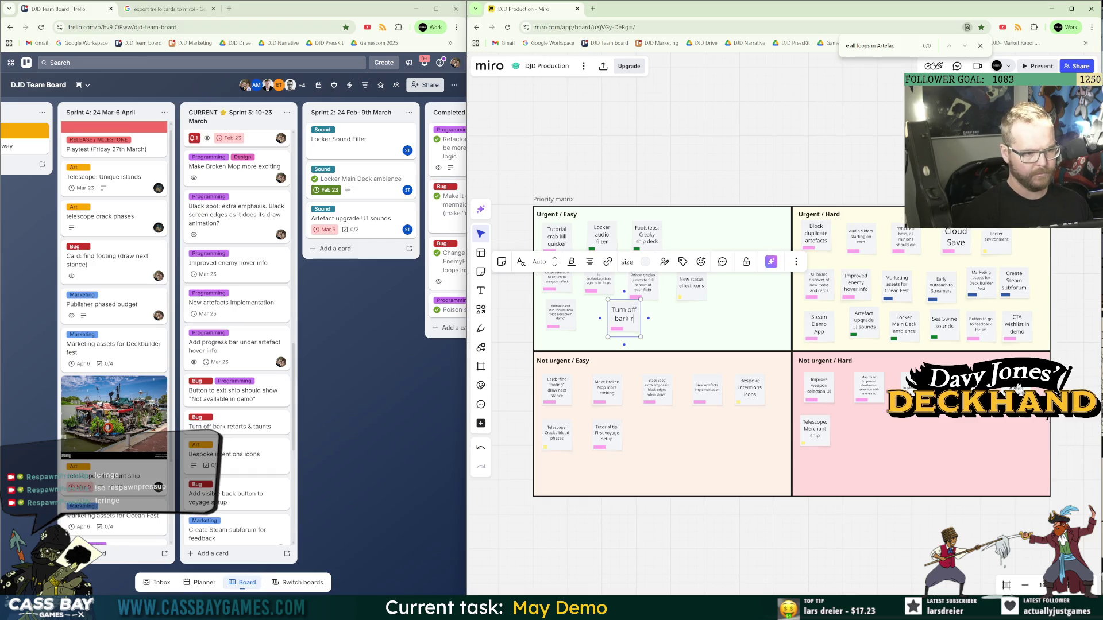
key(BackSpace)
text(ts)
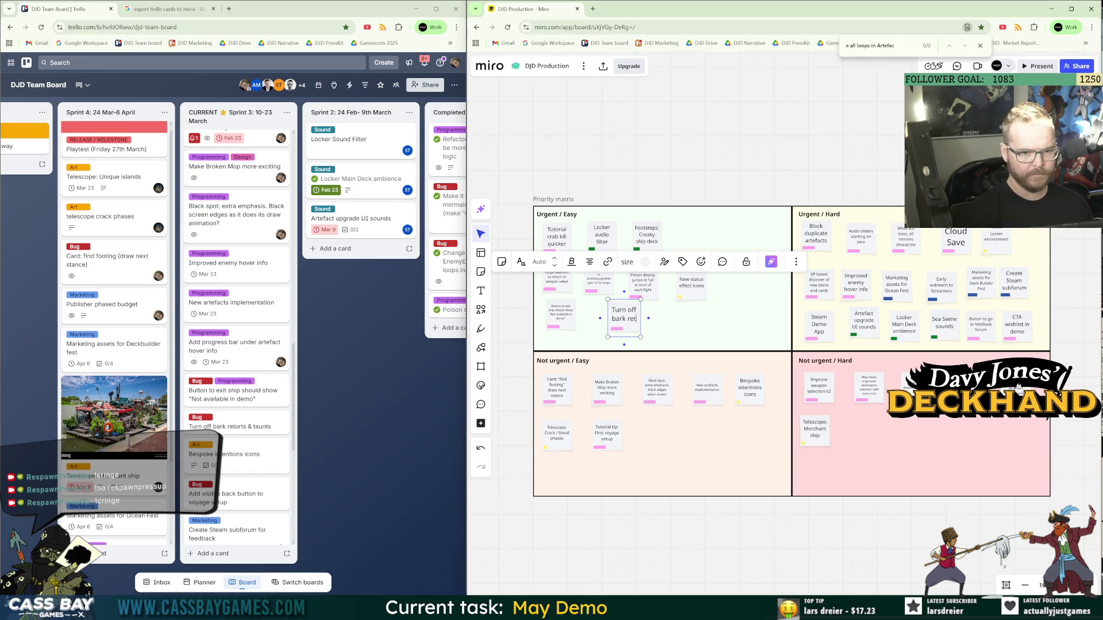
key(Escape)
drag(624, 320, 611, 325)
click(563, 339)
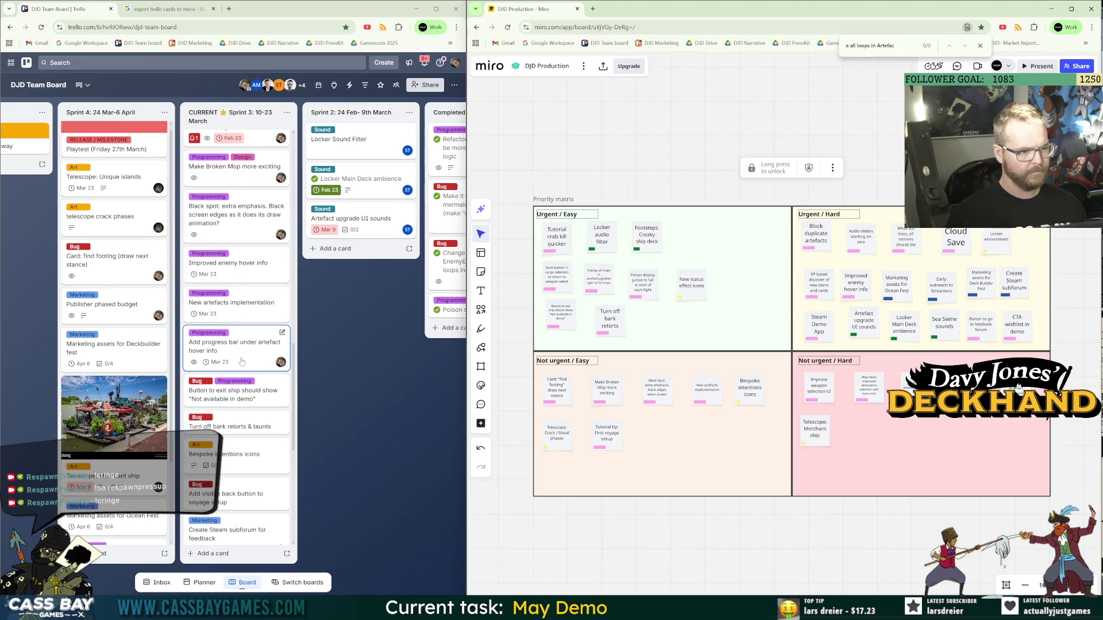
scroll(247, 345, up, 4)
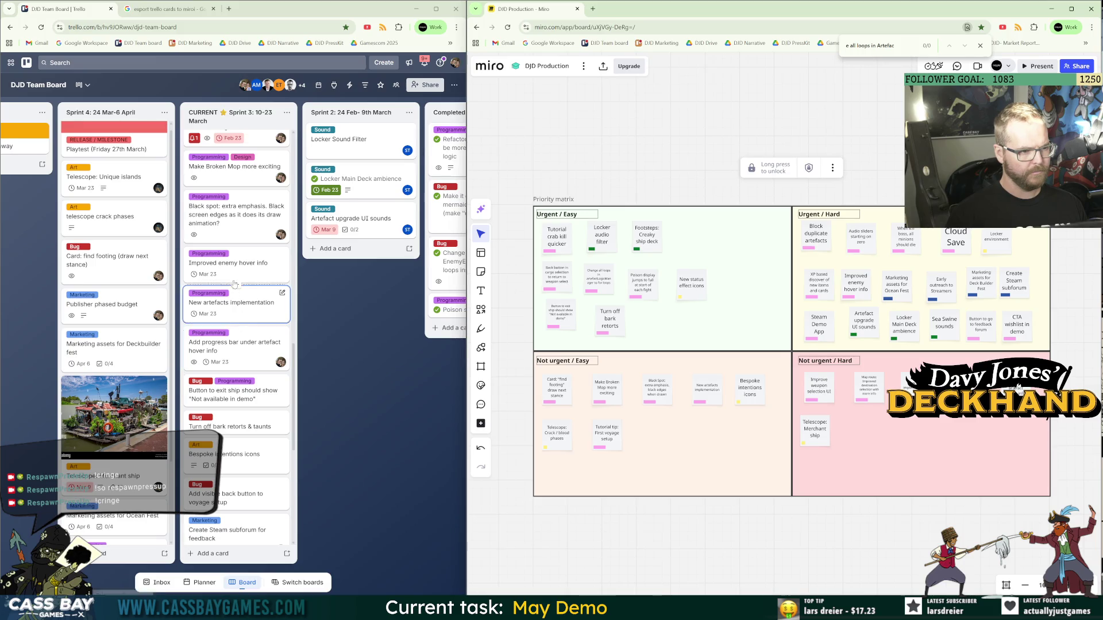
Open the BUGS / ISSUES card in Trello to view its checklist.
scroll(241, 370, down, 7)
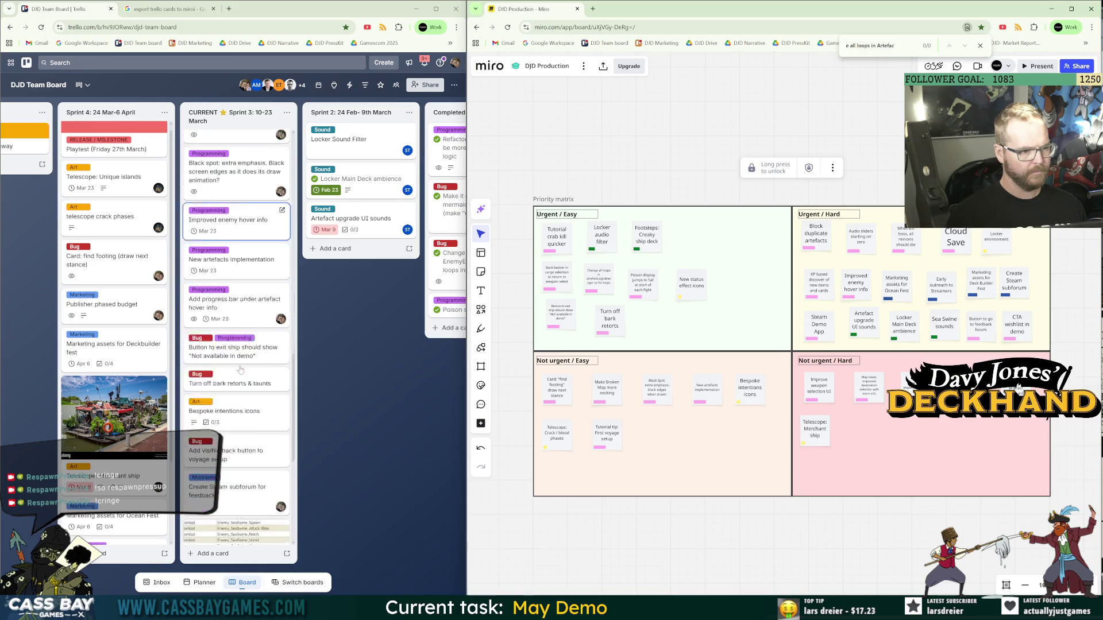
scroll(135, 342, down, 2)
scroll(273, 401, down, 10)
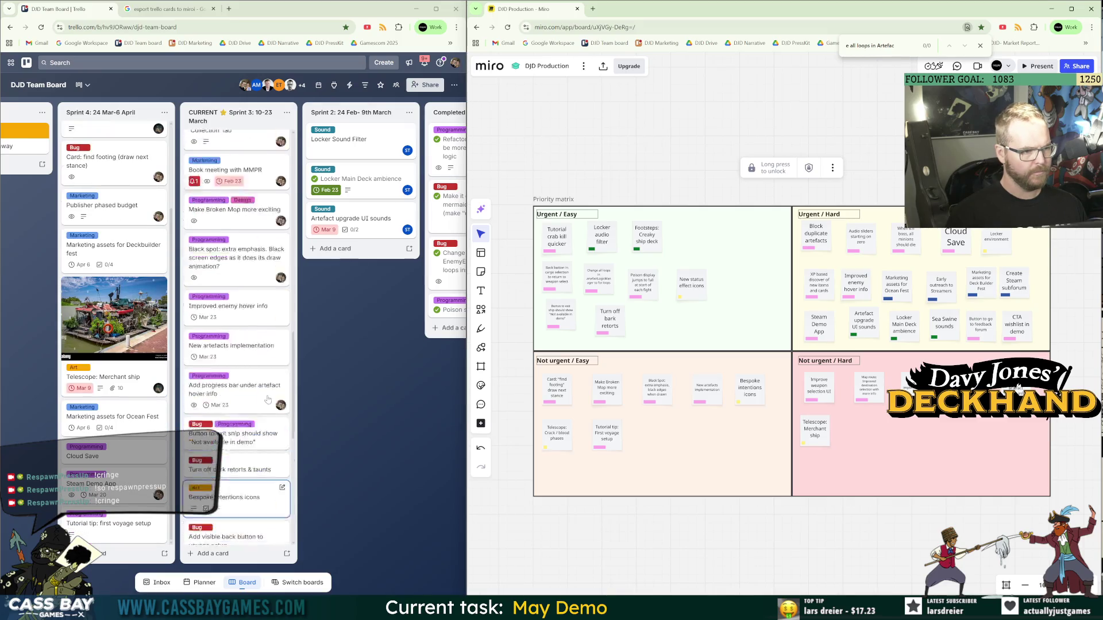
click(251, 304)
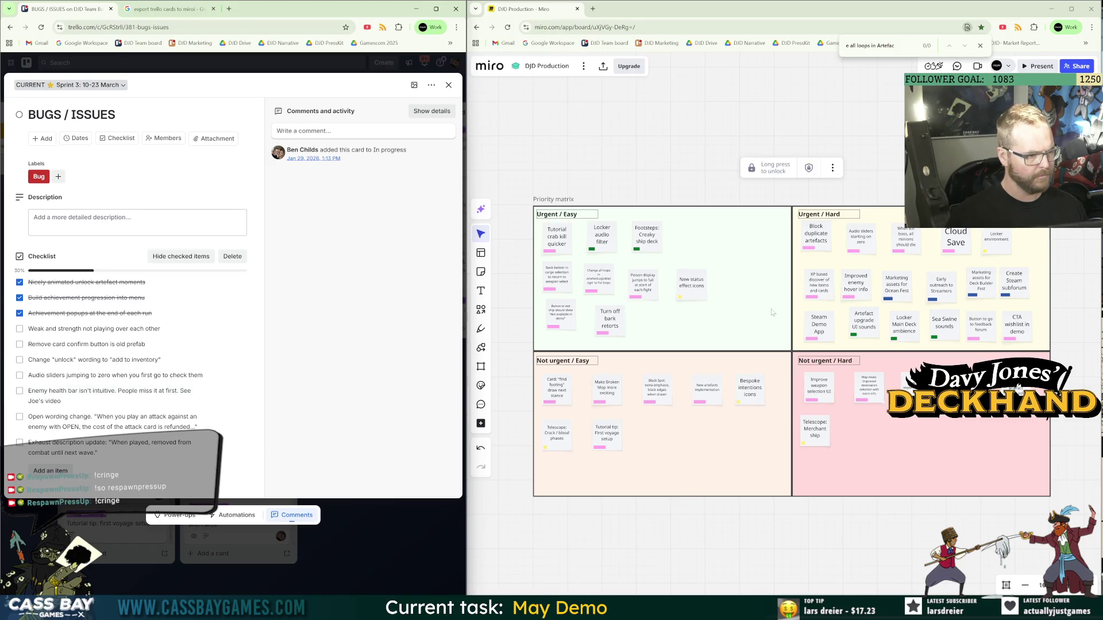
Copy an Urgent / Hard sticky and retype it as the weak and strength bug note.
click(615, 337)
click(814, 238)
key(ctrl+c)
key(ctrl+v)
text(B)
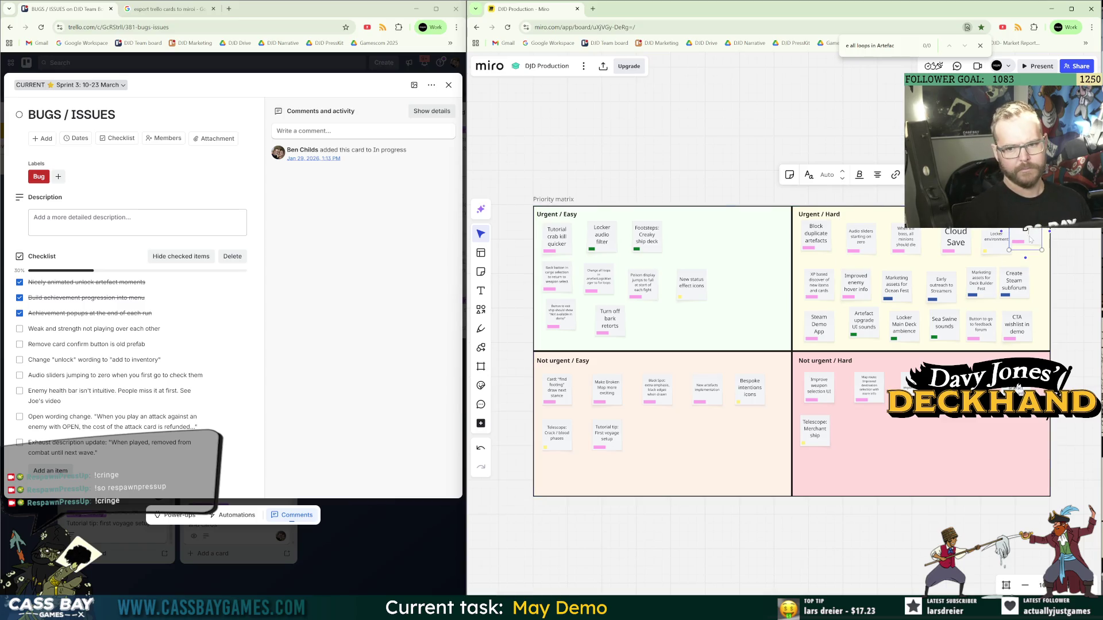
text( & Strength)
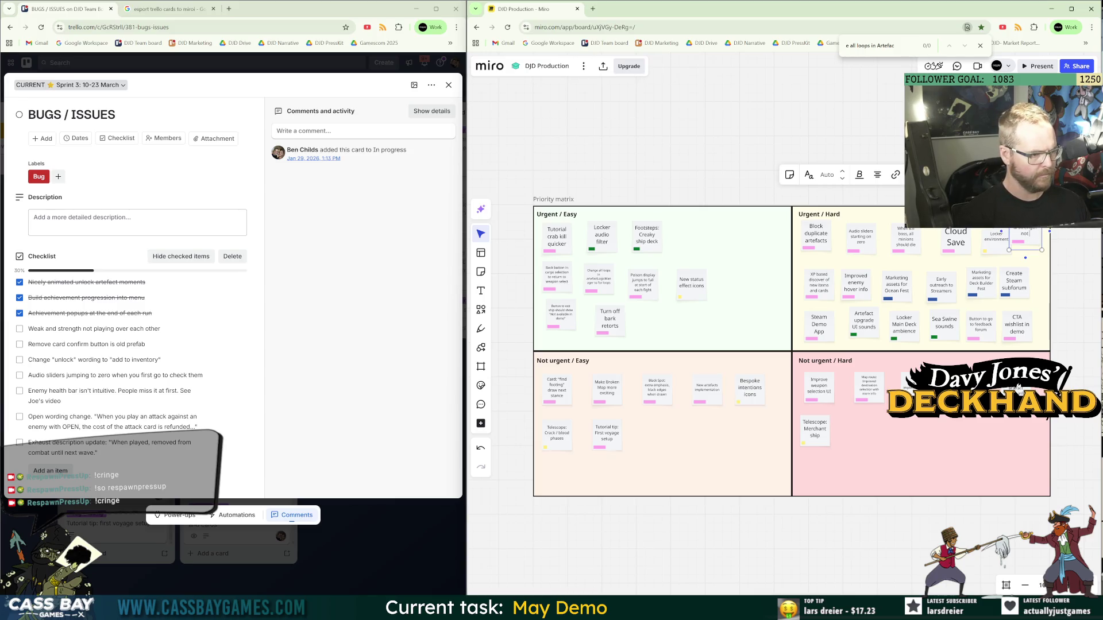
text(r each other)
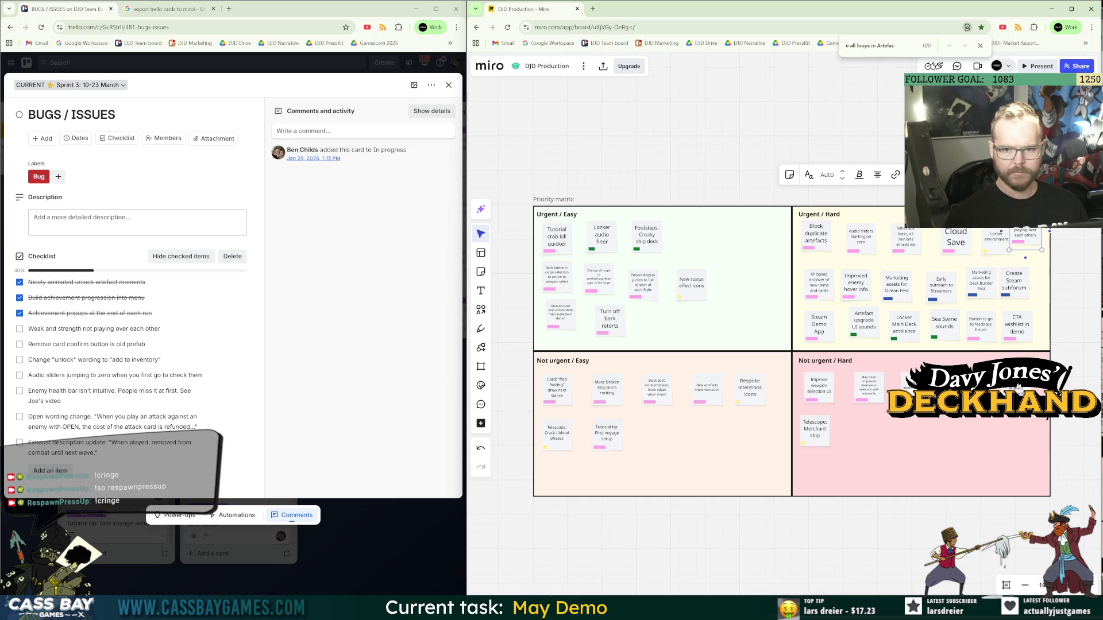
key(Escape)
click(1034, 237)
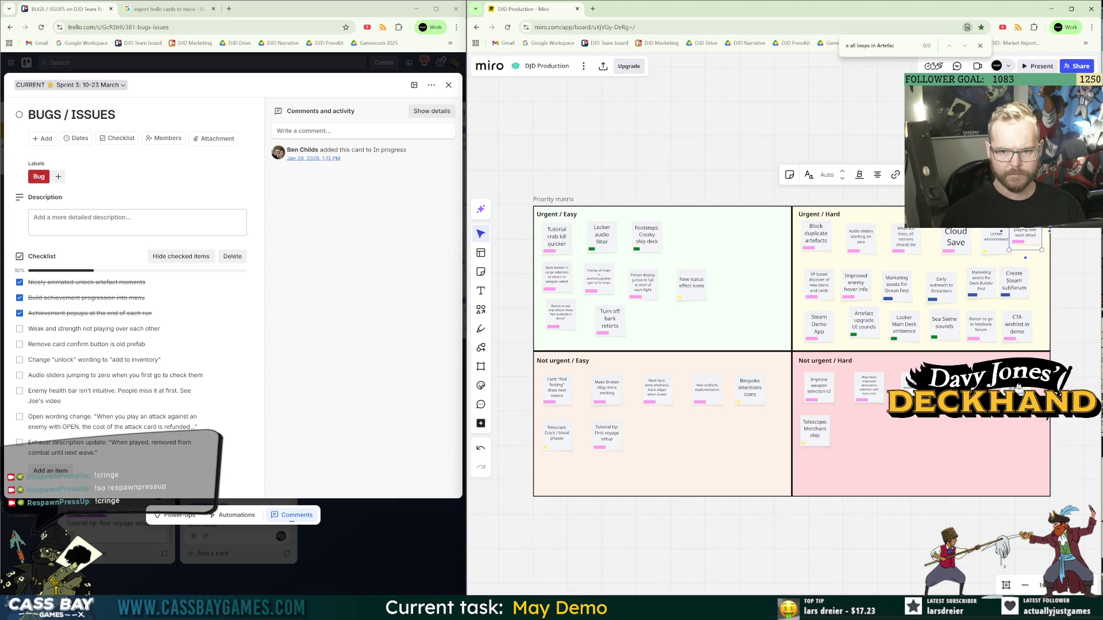
key(Escape)
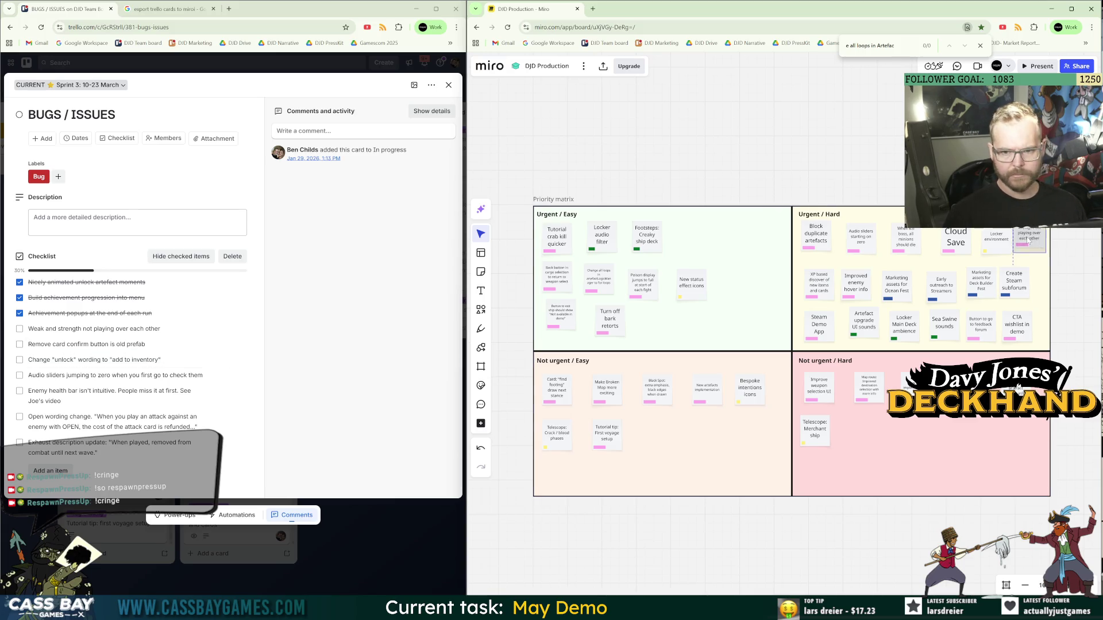
Duplicate the bark retorts sticky as 'BUG: Remove card button is old prefab' beside it.
click(610, 319)
key(ctrl+d)
text(BUG: Remove card button is old prefab)
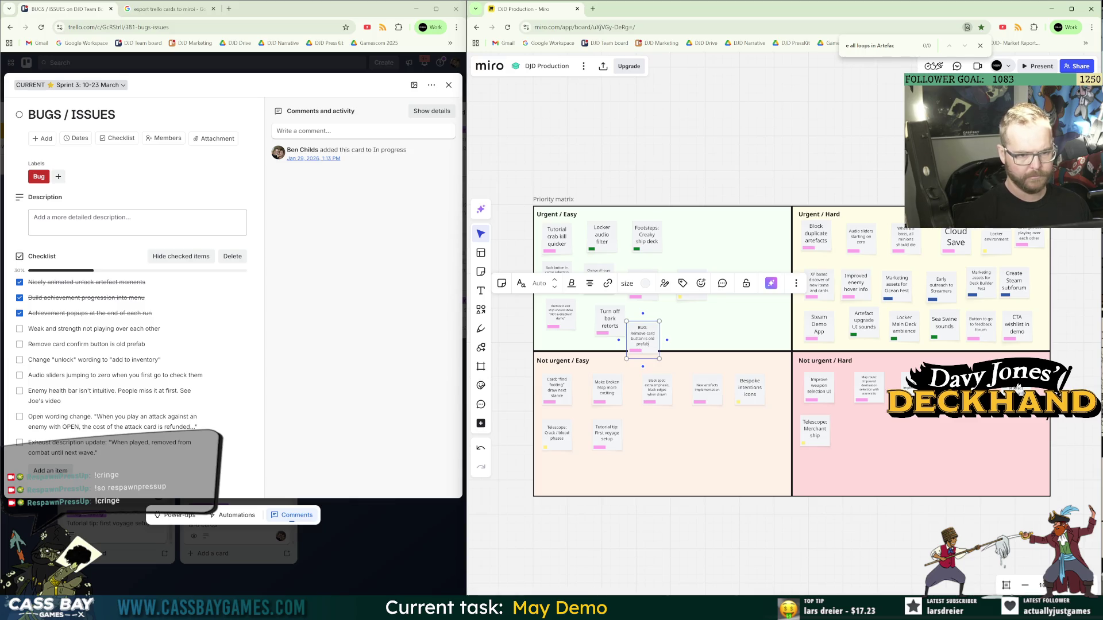
drag(644, 339, 651, 326)
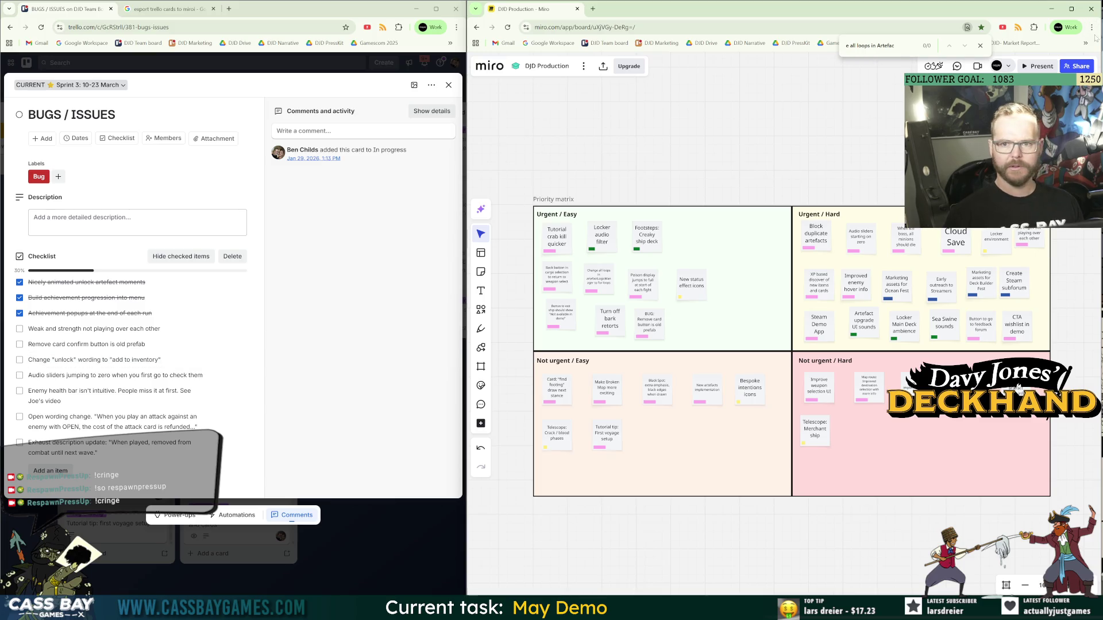
Bookmark the Miro board as 'Demo priority matrix' in the chosen bookmarks folder.
click(980, 46)
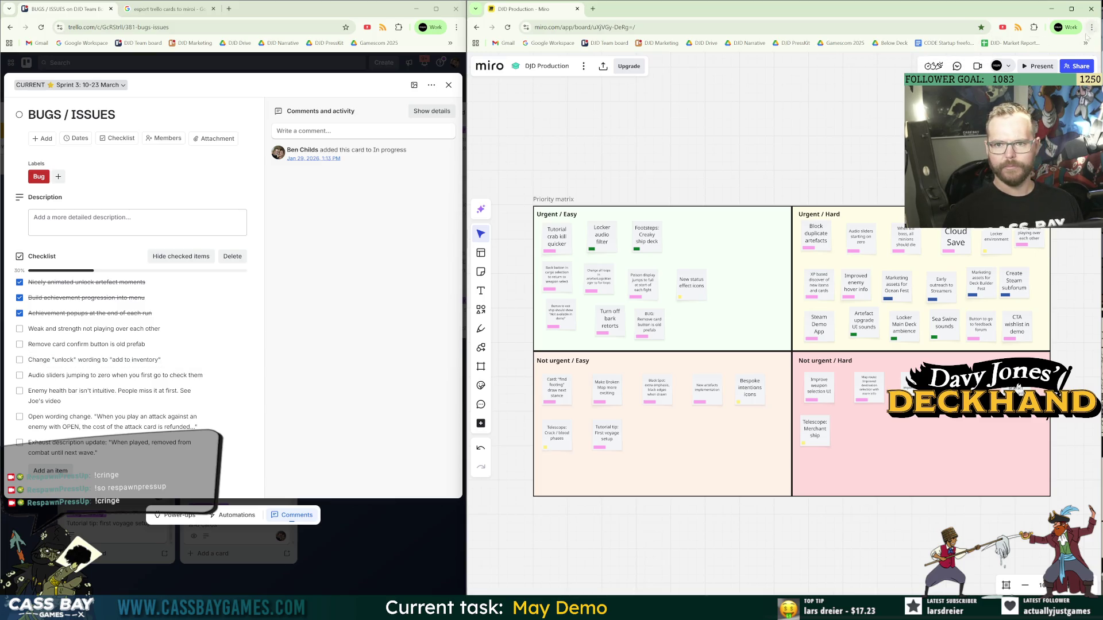
click(1091, 28)
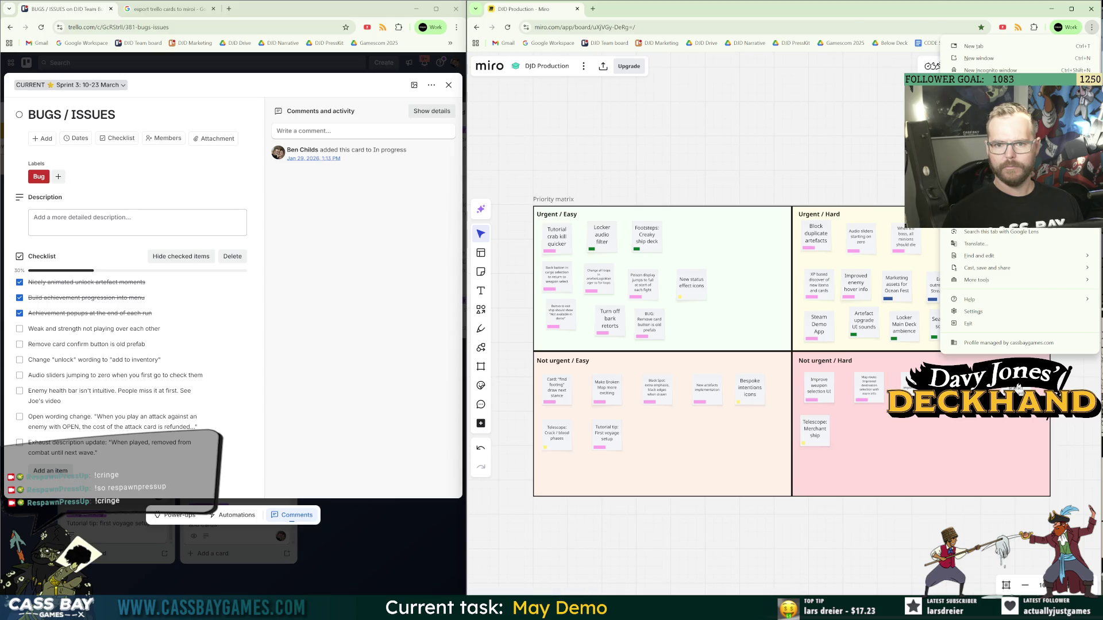
mouse_move(977, 123)
click(823, 18)
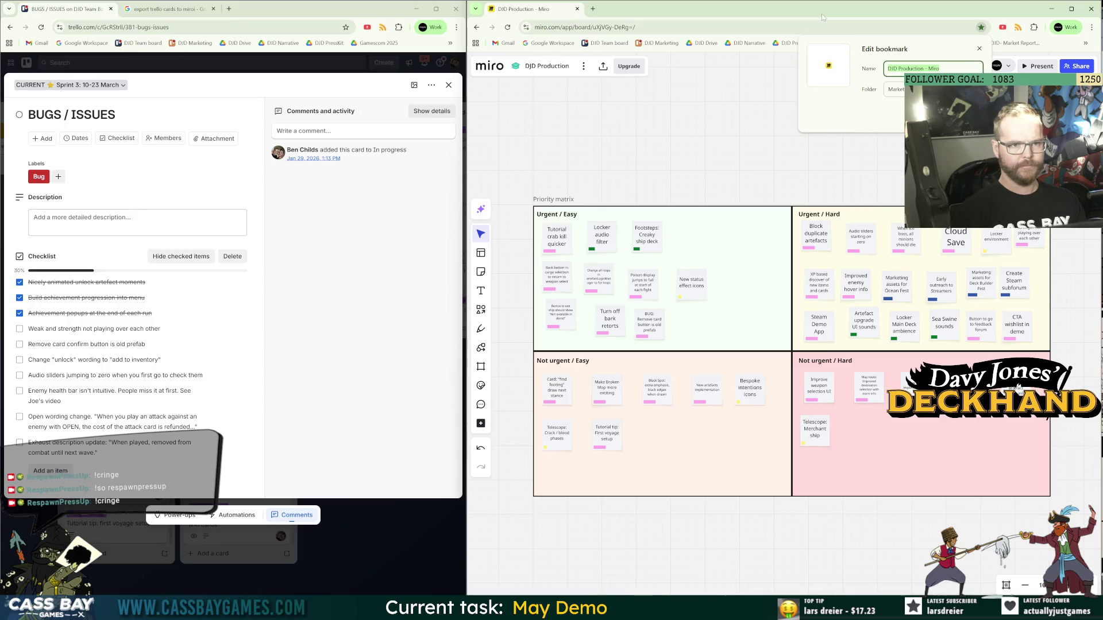
text(Demo priority matrix)
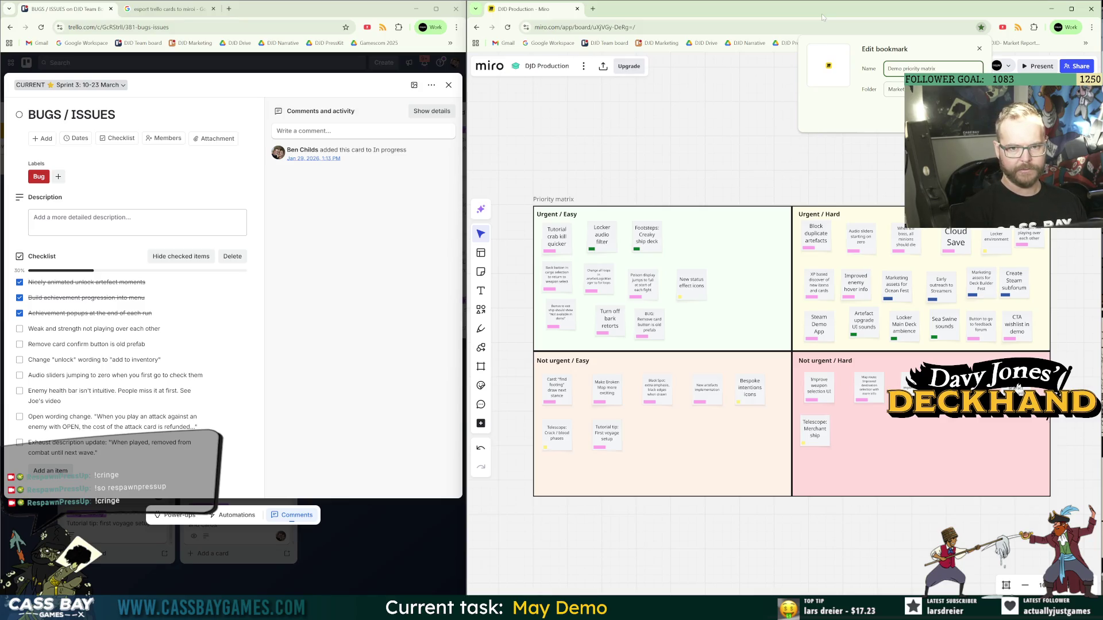
click(930, 89)
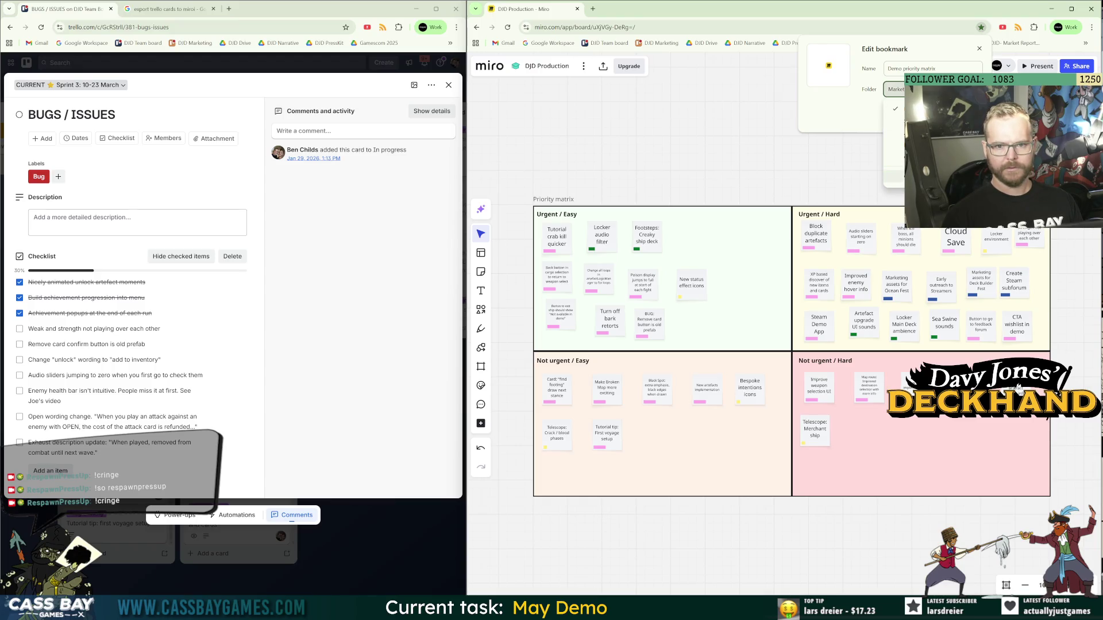
click(931, 157)
click(965, 117)
Move the Demo priority matrix bookmark after DJD Team board and widen the Trello window.
click(1085, 43)
mouse_move(977, 548)
mouse_down()
mouse_move(788, 320)
mouse_move(649, 43)
mouse_up()
click(702, 67)
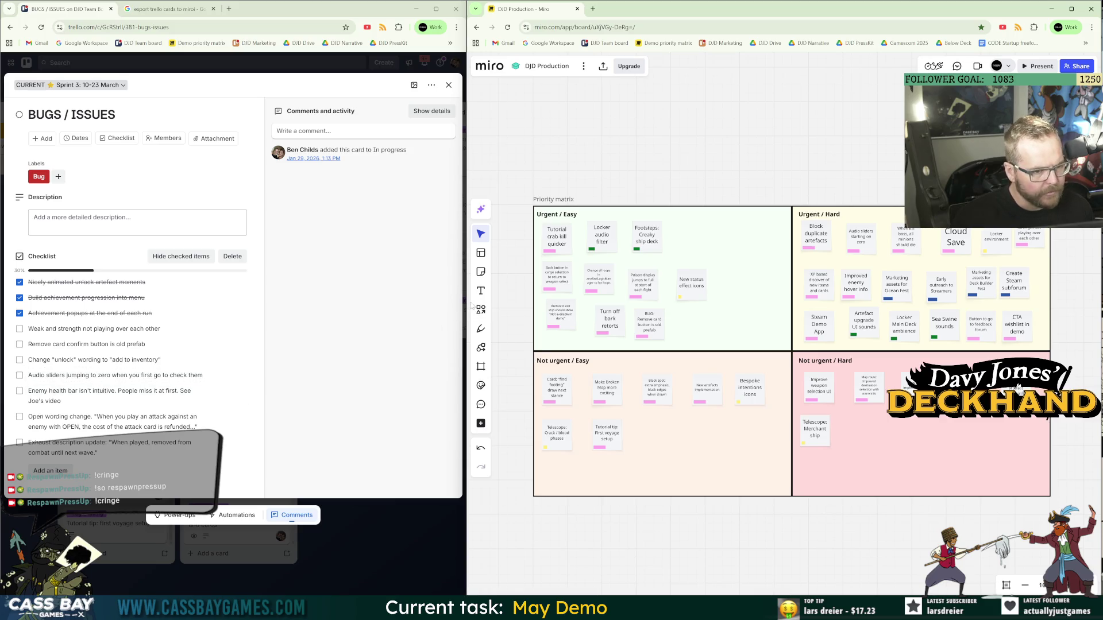
drag(467, 307, 668, 310)
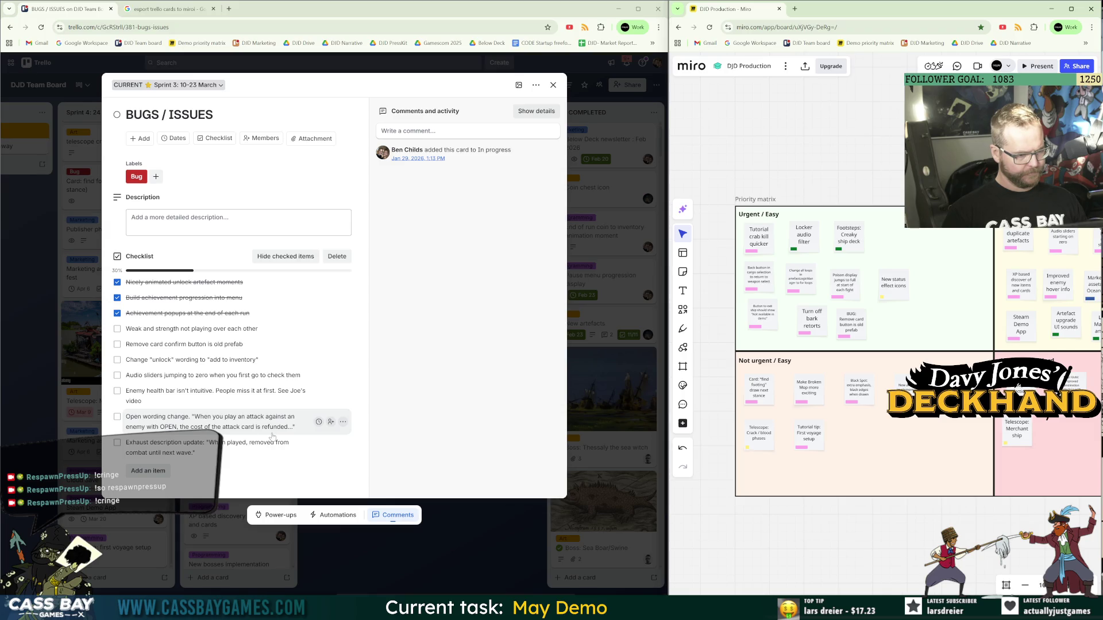
Add a new sticky beside the remove-card note reading 'OPEN wording change:'.
key(Tab)
text(OP)
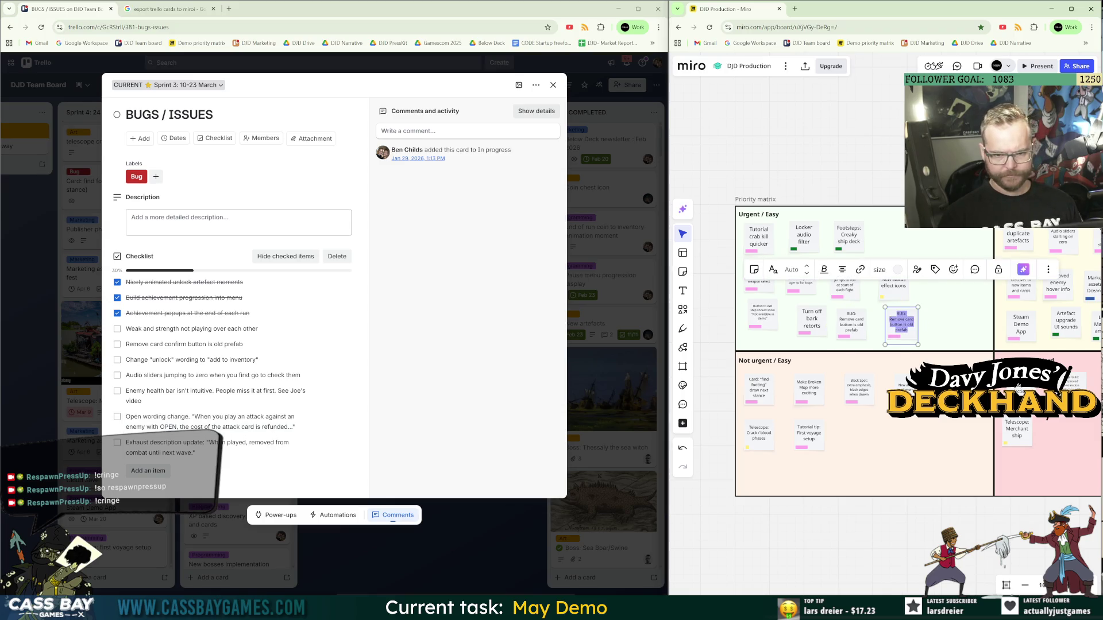
text(EN)
key(ctrl+a)
key(End)
text(wording change:)
Paste the refunded-attack-cost rule from the Trello checklist into the sticky, then close the card.
click(263, 417)
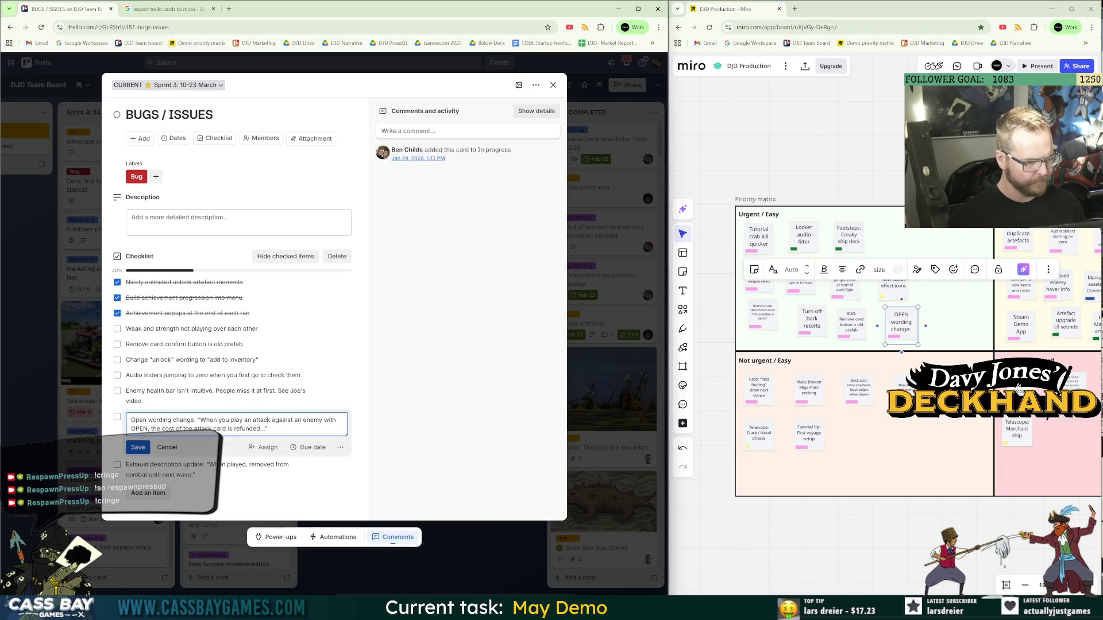
drag(200, 420, 262, 428)
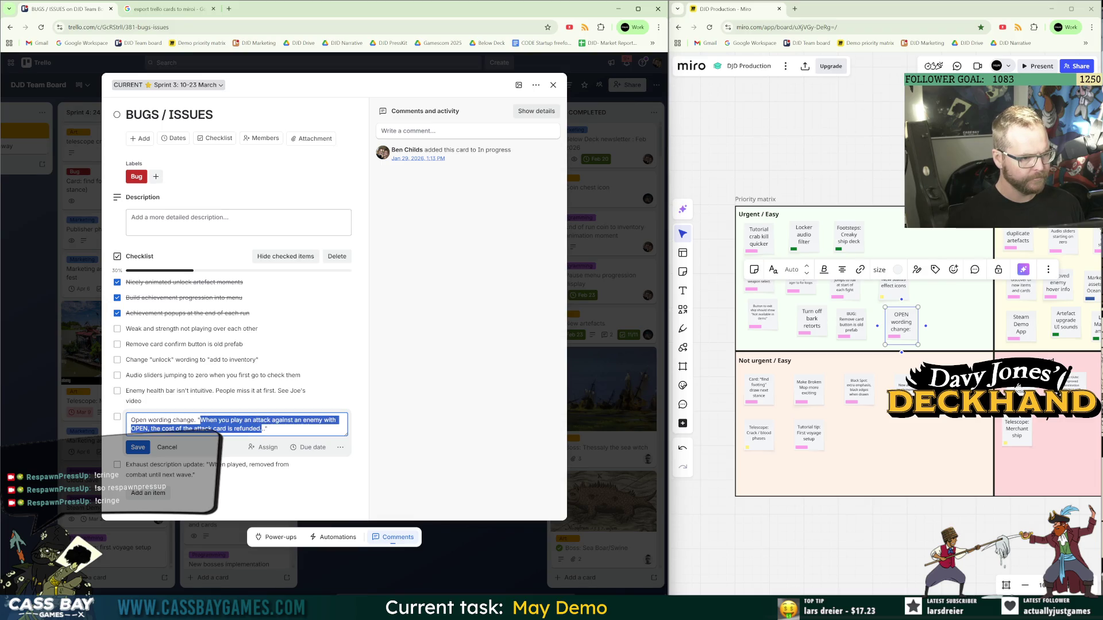
click(900, 336)
text(When you play an attack against an enemy with OPEN, the cost of the attack card is refunded")
scroll(897, 339, up, 2)
scroll(894, 344, up, 3)
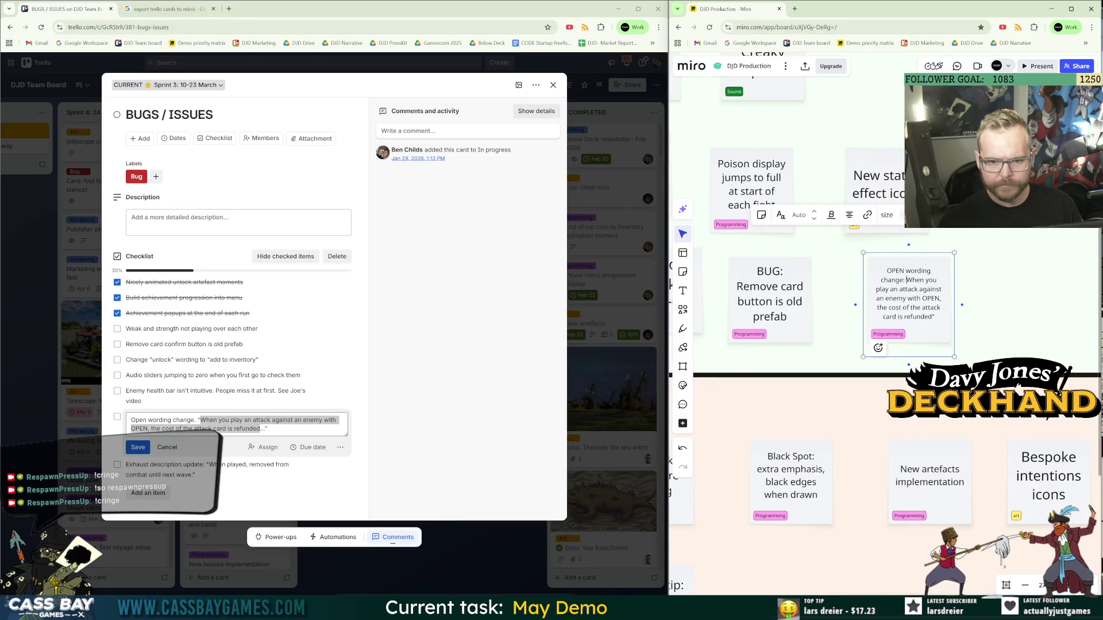
key(Escape)
scroll(935, 344, down, 5)
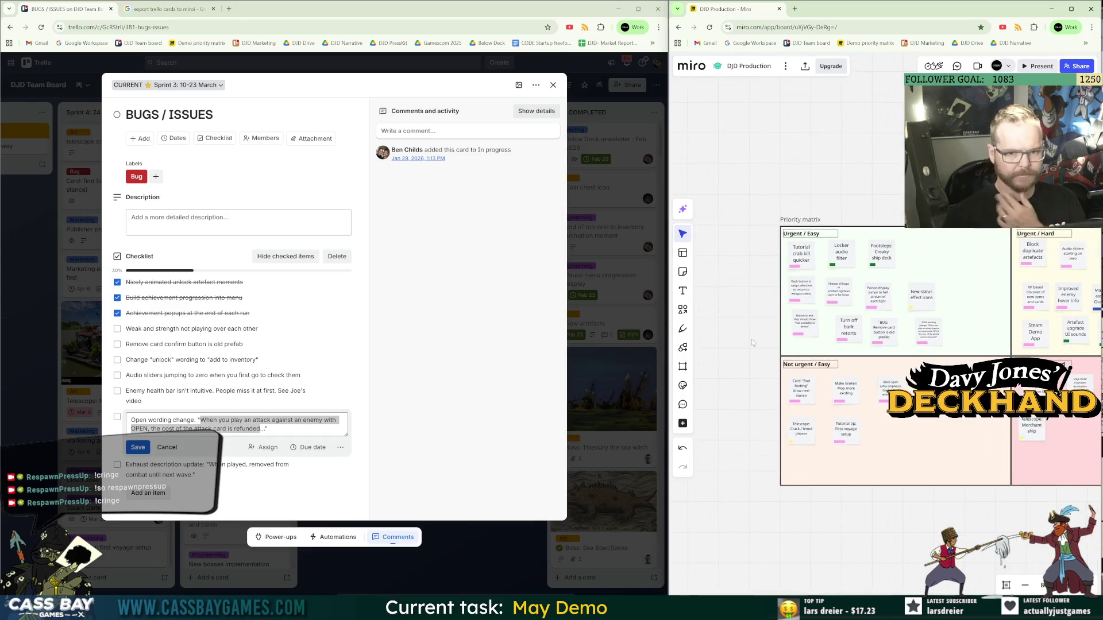
click(138, 447)
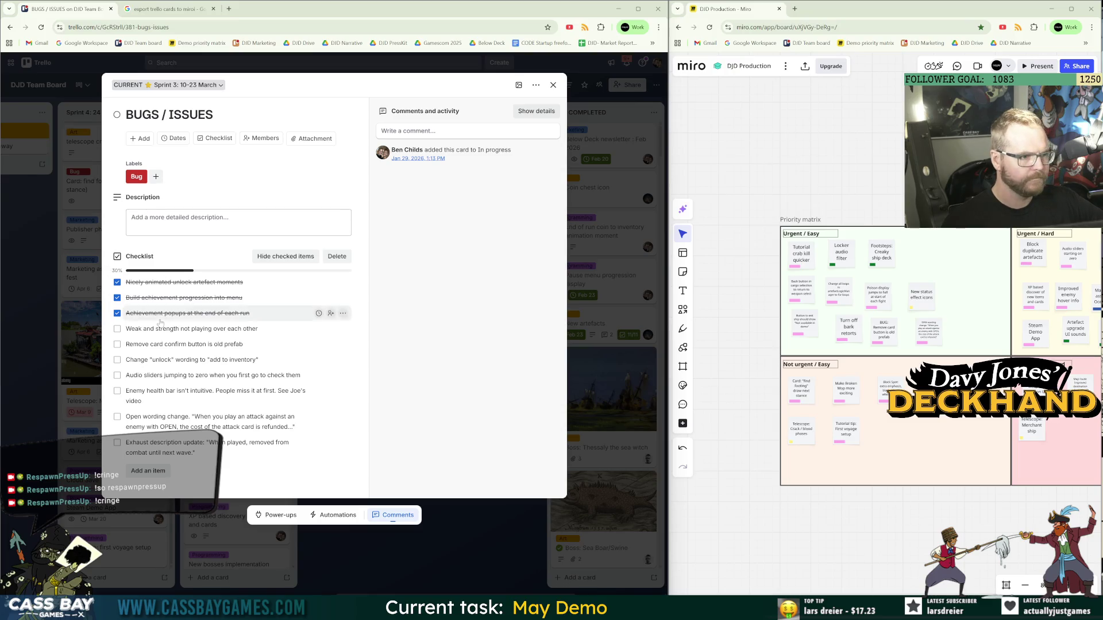
click(360, 533)
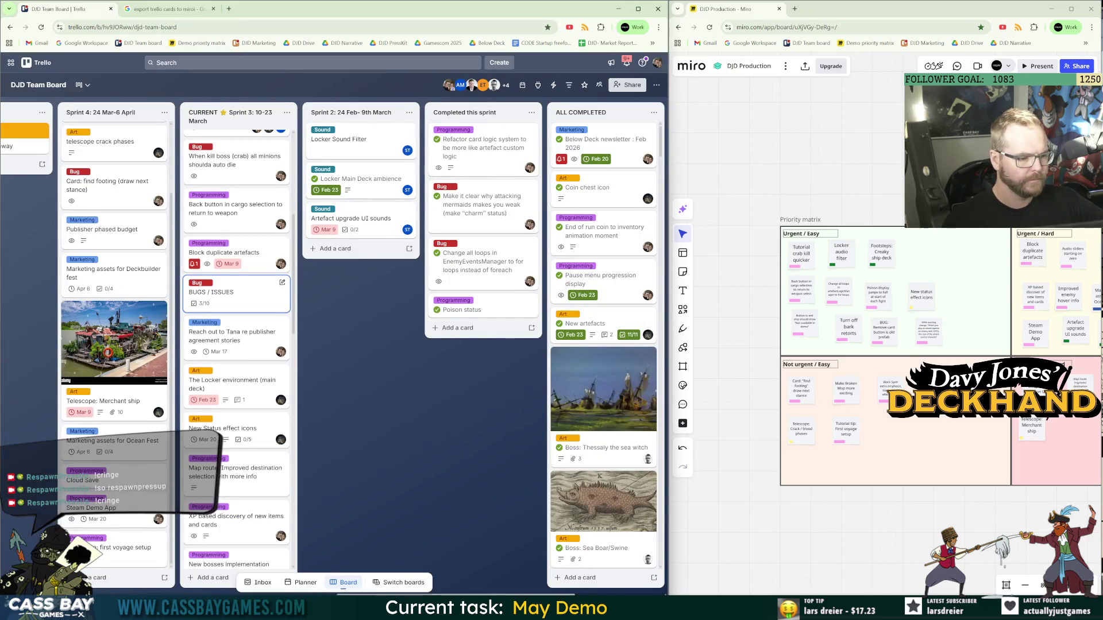
Filter the Trello board to show only Sound-labelled cards.
scroll(440, 344, right, 5)
scroll(488, 230, left, 6)
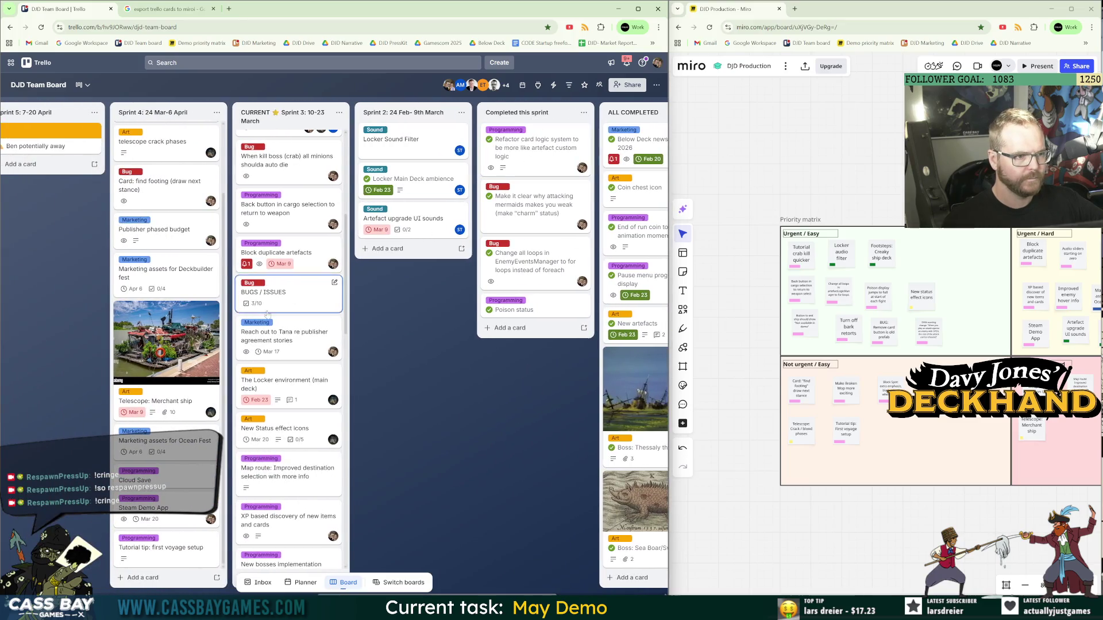
click(568, 88)
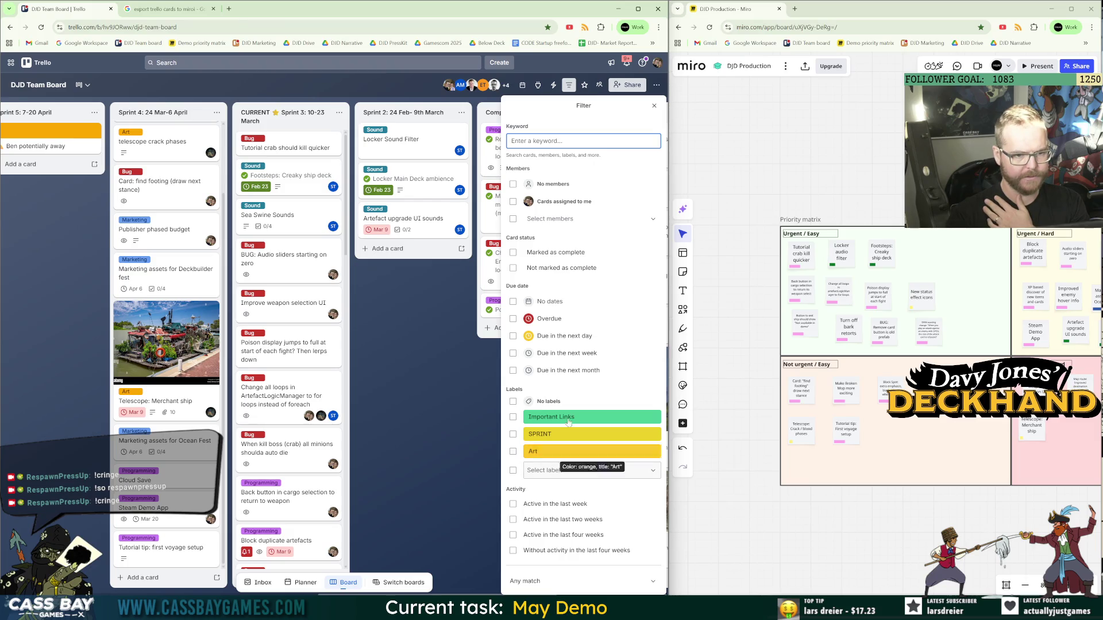
text(sound)
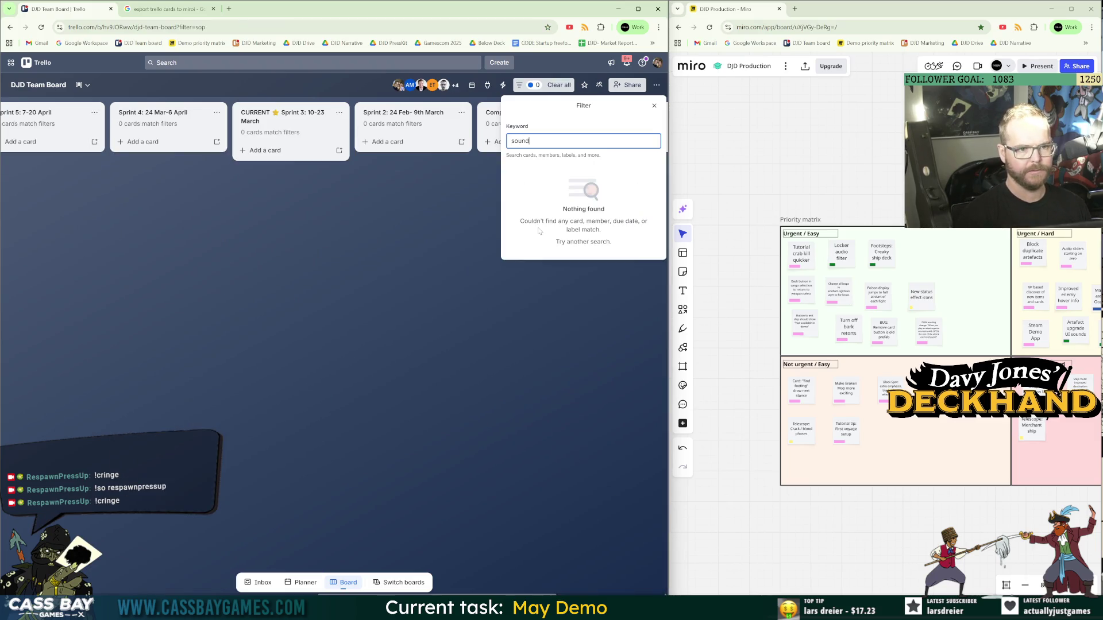
click(549, 182)
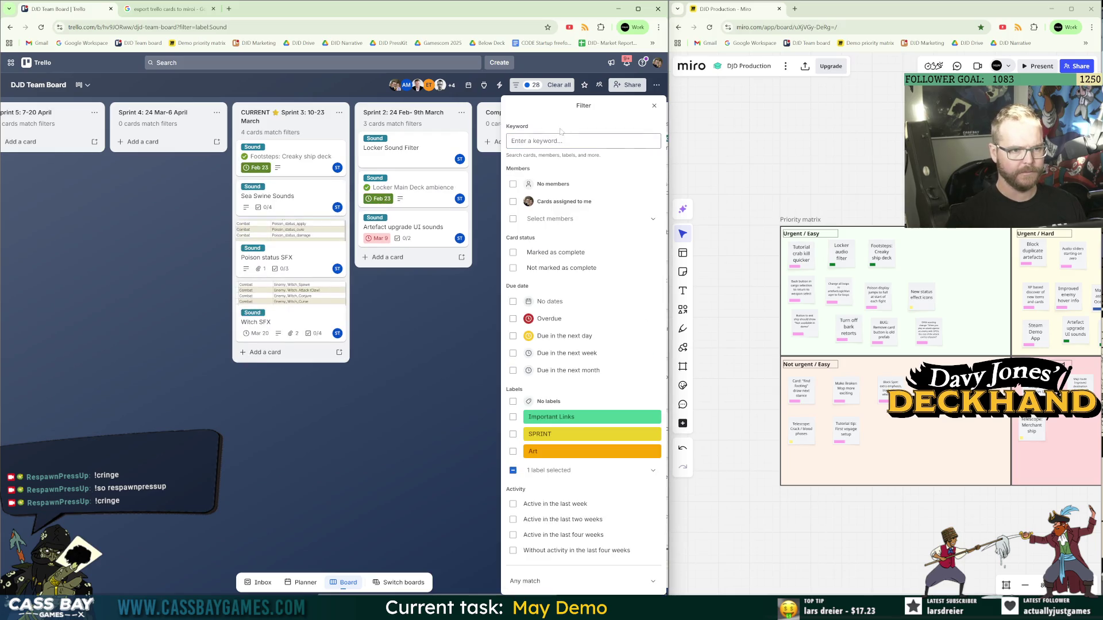
click(420, 449)
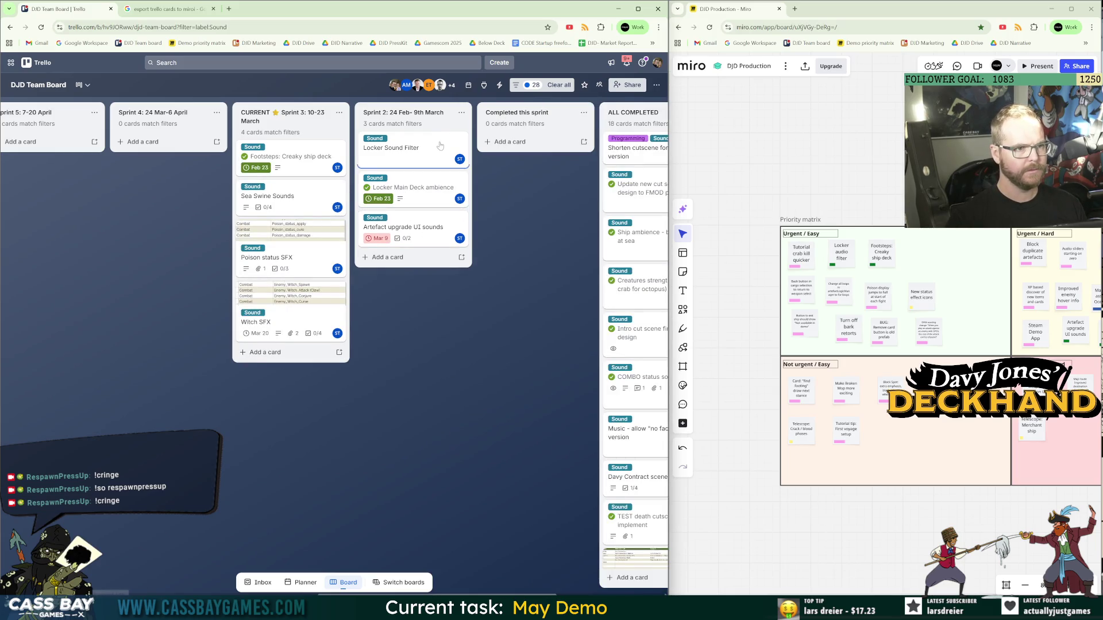
Move Locker Sound Filter and Locker Main Deck ambience into CURRENT Sprint 3 and screenshot the list.
drag(413, 153, 293, 158)
mouse_move(416, 155)
mouse_down()
mouse_move(354, 171)
mouse_move(293, 155)
mouse_up()
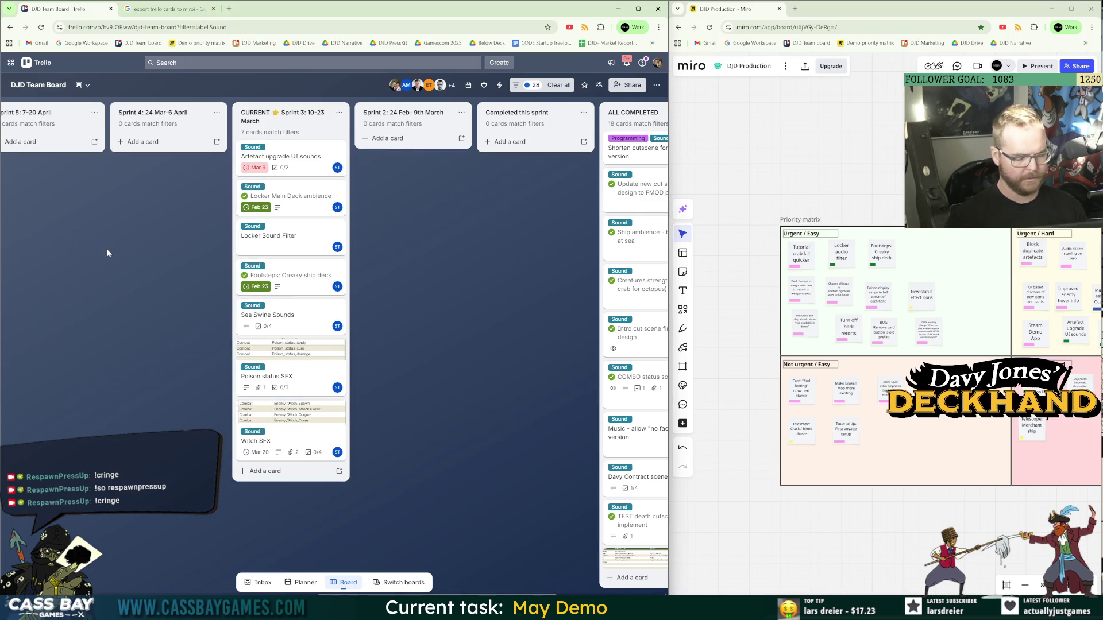
key(super+shift+s)
mouse_move(232, 100)
mouse_down()
mouse_move(365, 460)
mouse_move(362, 491)
mouse_up()
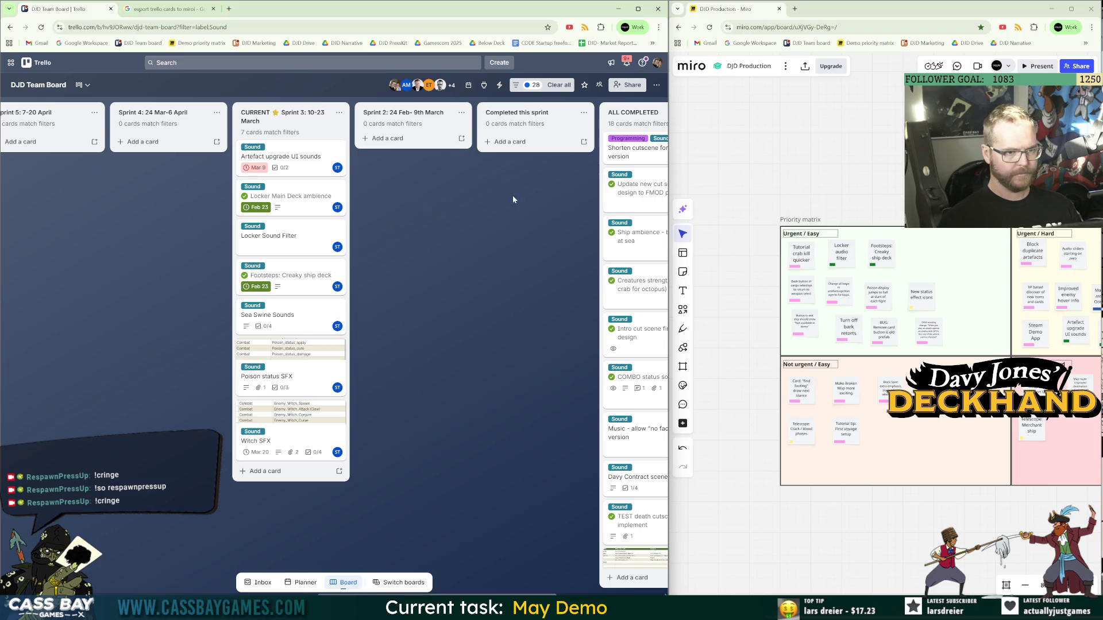
Swap the board's label filter from Sound to Programming, then bring the board back into view.
click(558, 85)
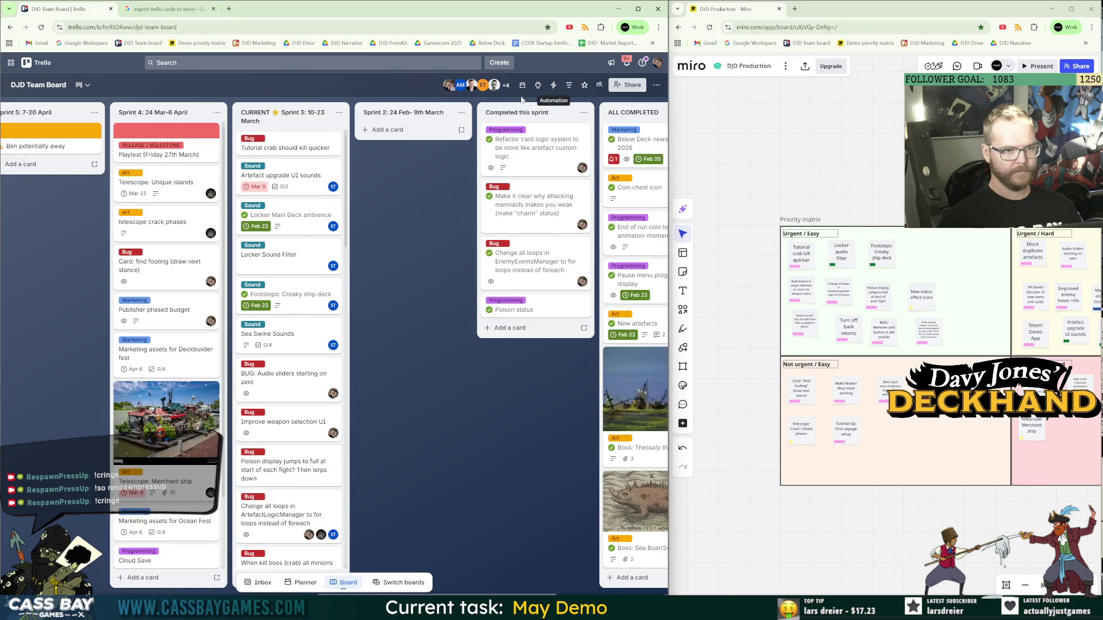
click(569, 87)
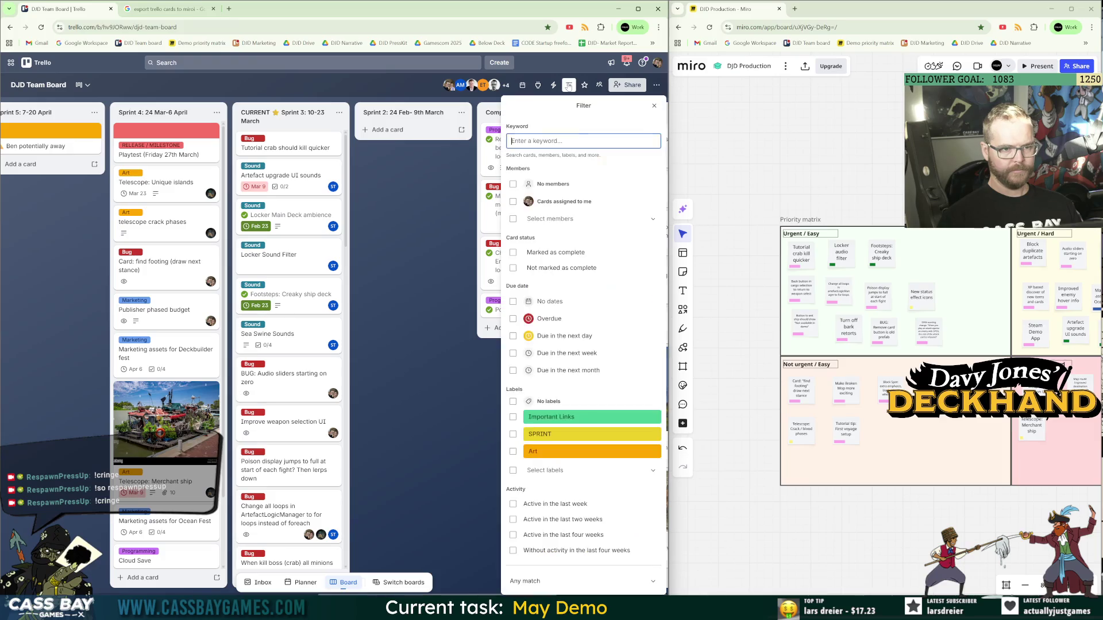
click(539, 471)
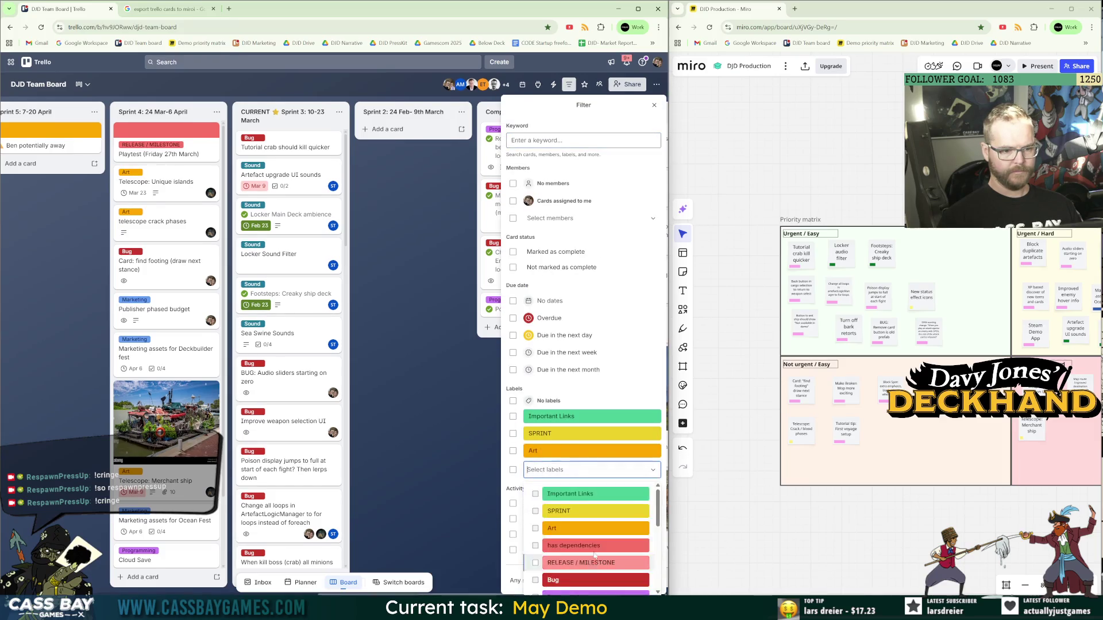
scroll(572, 505, down, 1)
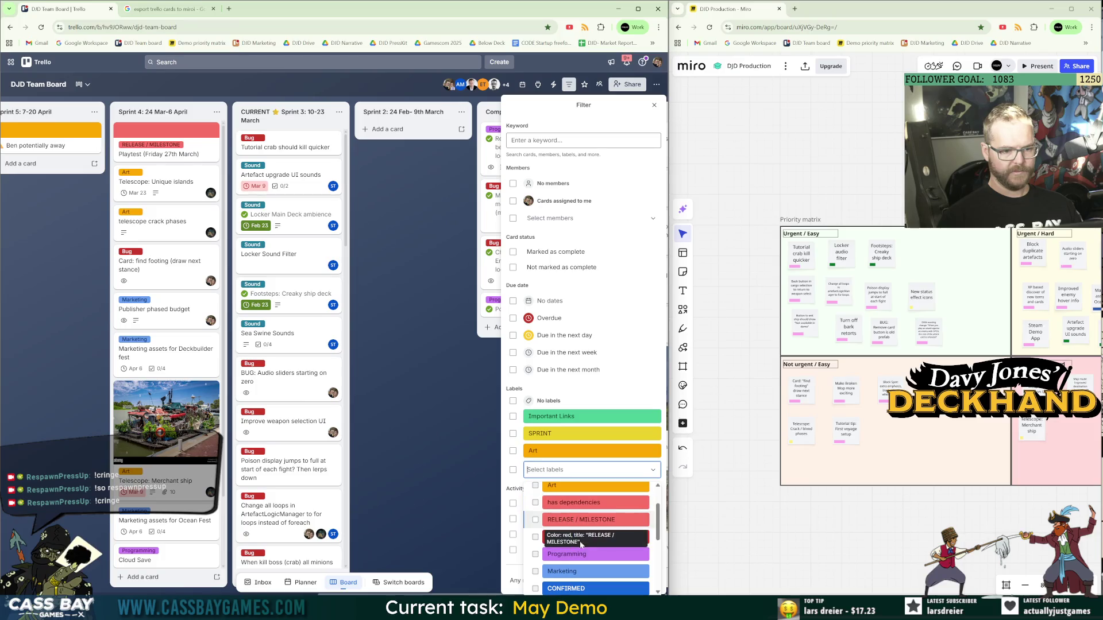
click(565, 554)
click(452, 296)
double_click(452, 300)
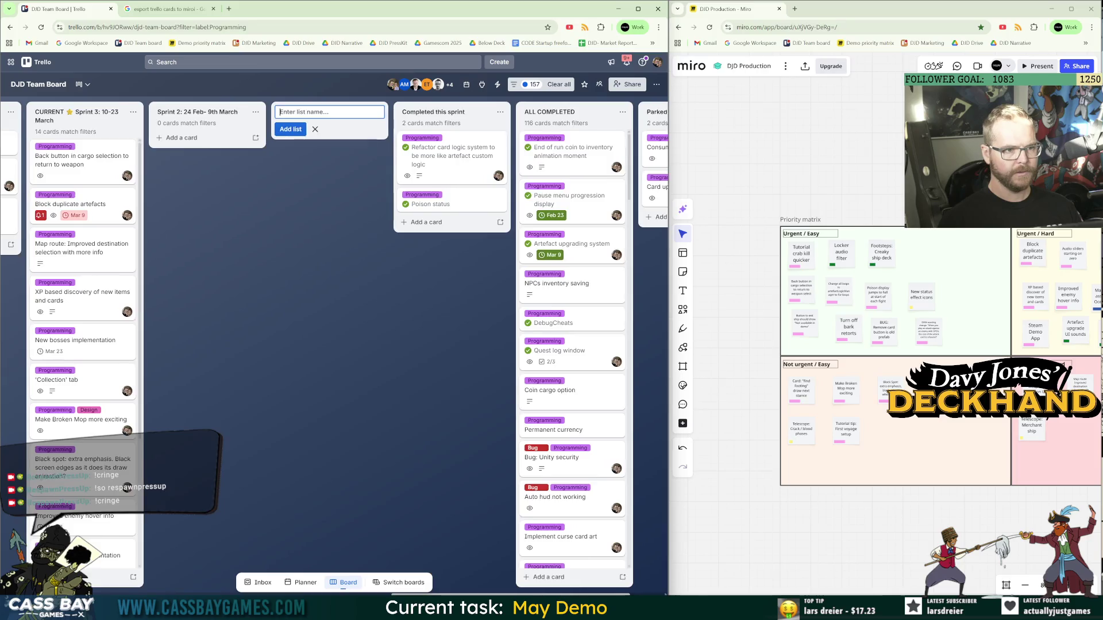
scroll(411, 197, left, 5)
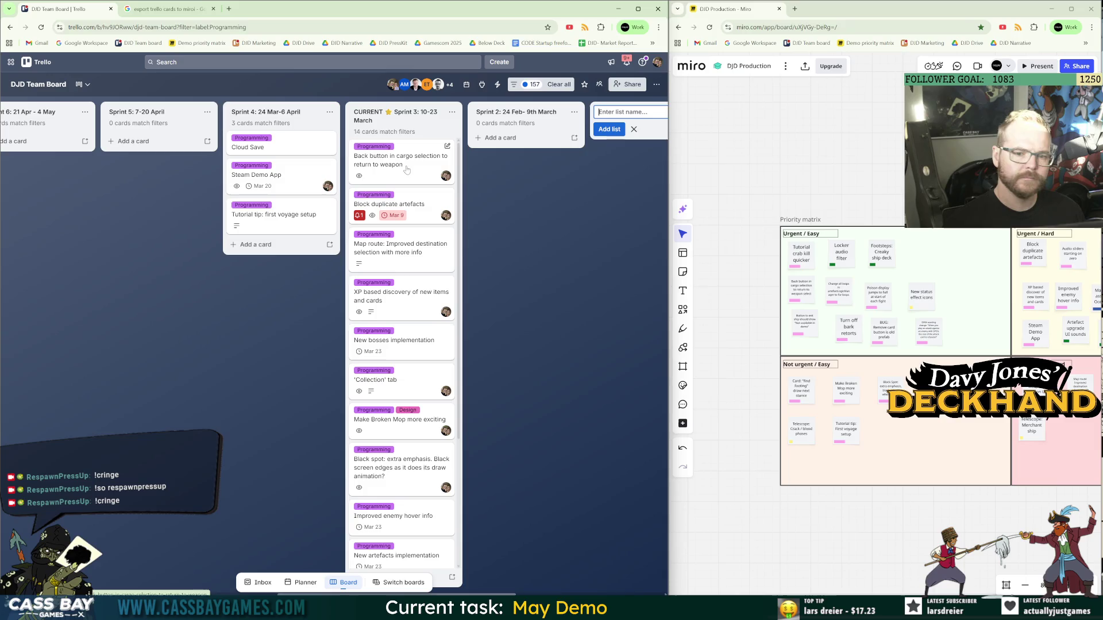
scroll(779, 330, up, 5)
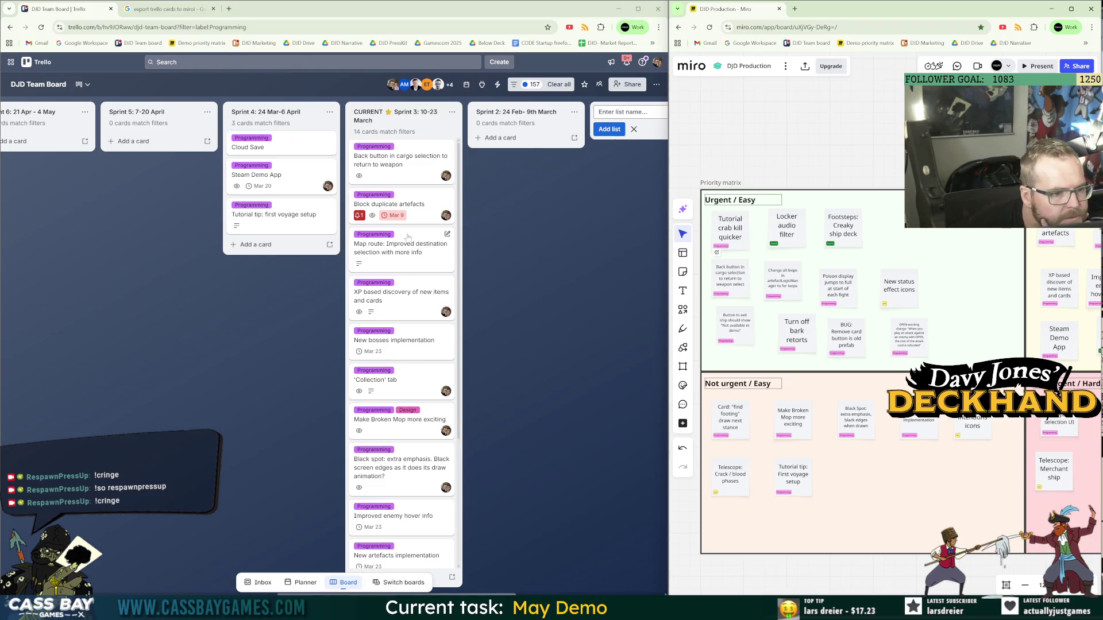
Open the Back button in cargo selection card and look through its label choices.
click(411, 169)
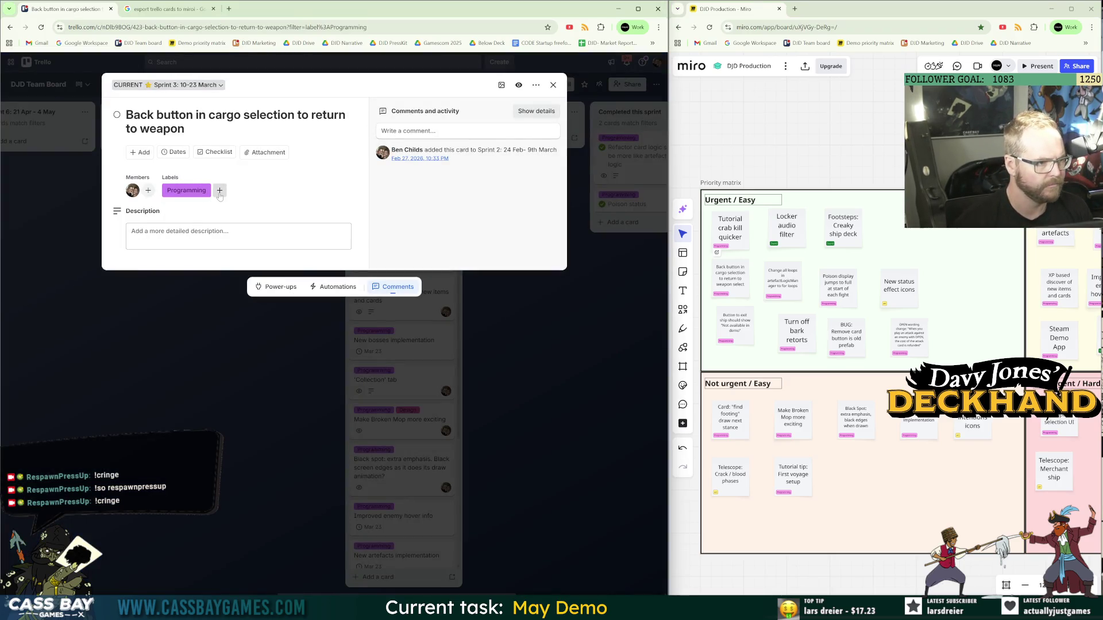
click(134, 153)
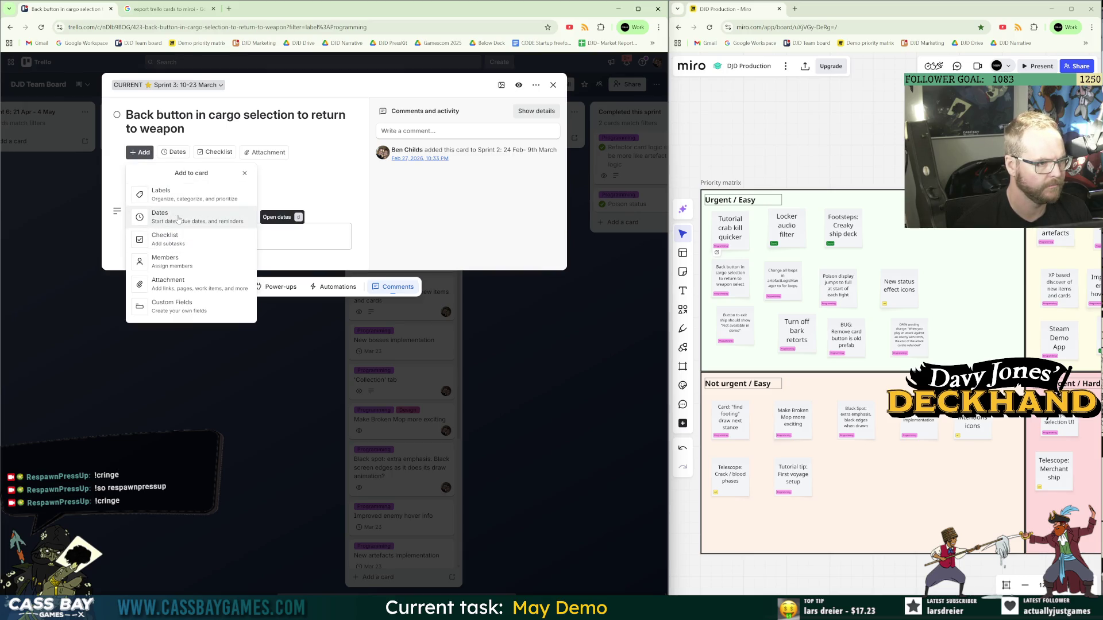
click(166, 194)
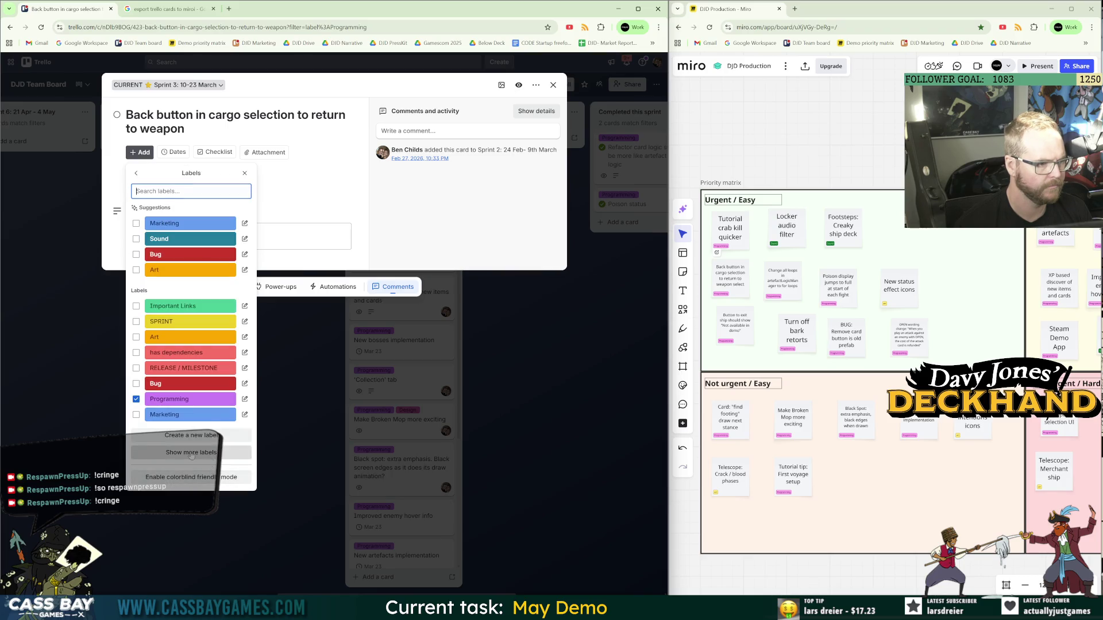
click(139, 152)
click(139, 152)
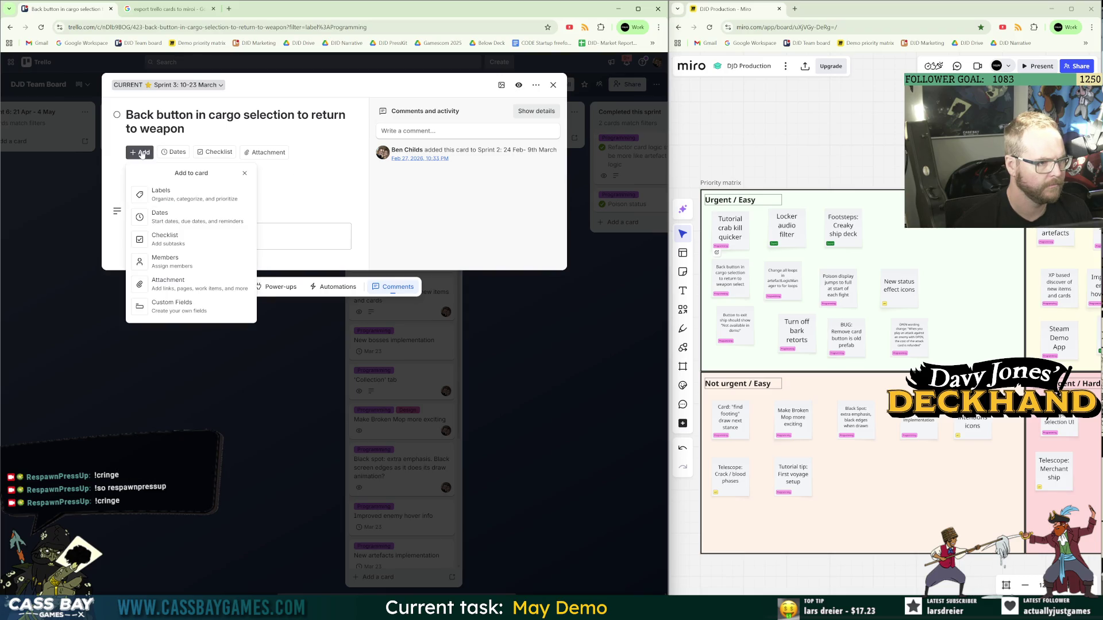
Close the card and open the full Power-Ups directory for the board.
click(506, 127)
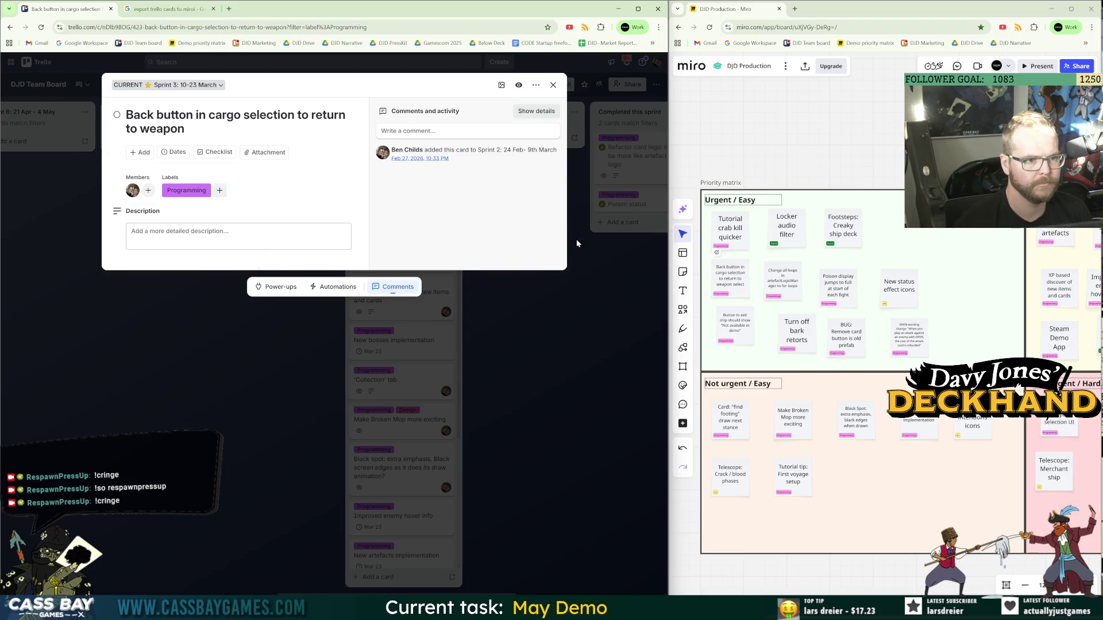
click(553, 84)
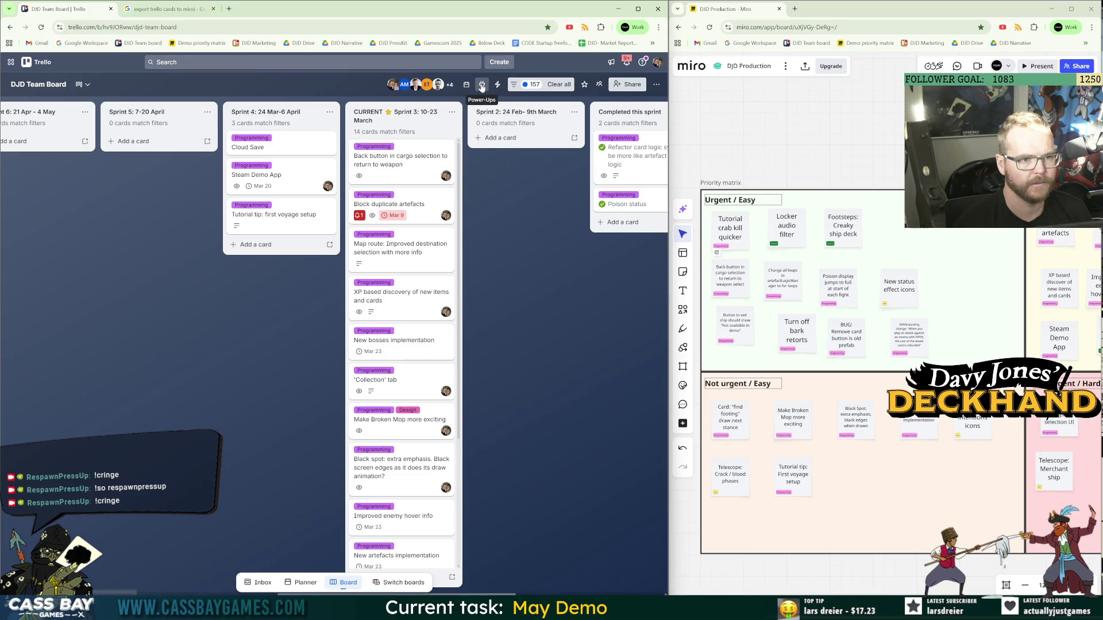
click(482, 85)
click(537, 202)
Search 'priority' and add the Card Priority Badge Power-Up, approving its permissions.
click(70, 144)
text(priority)
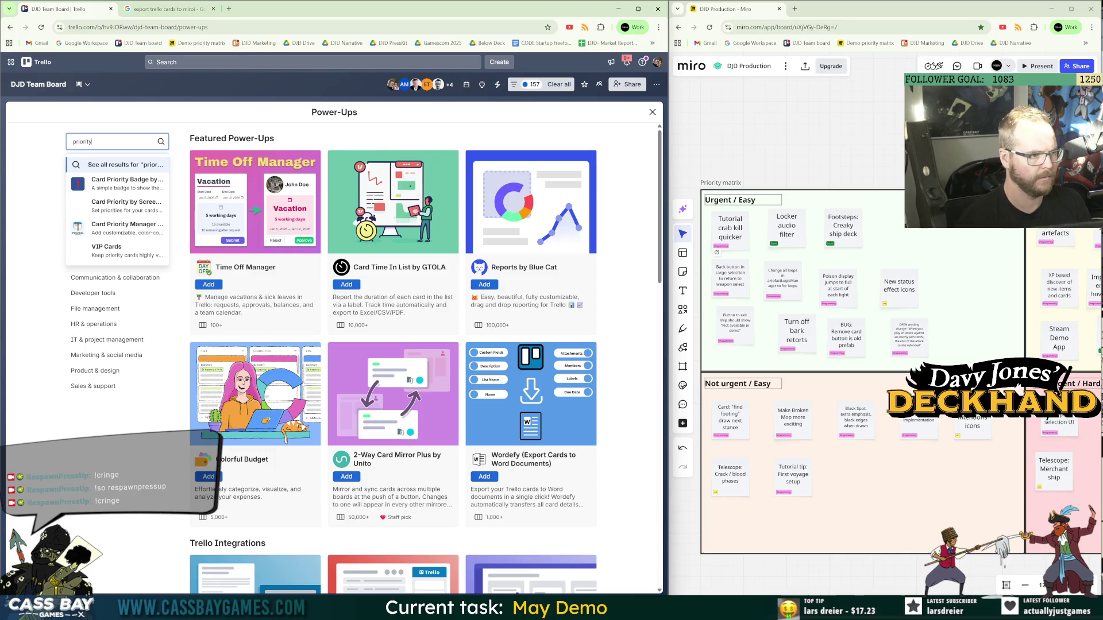
click(121, 182)
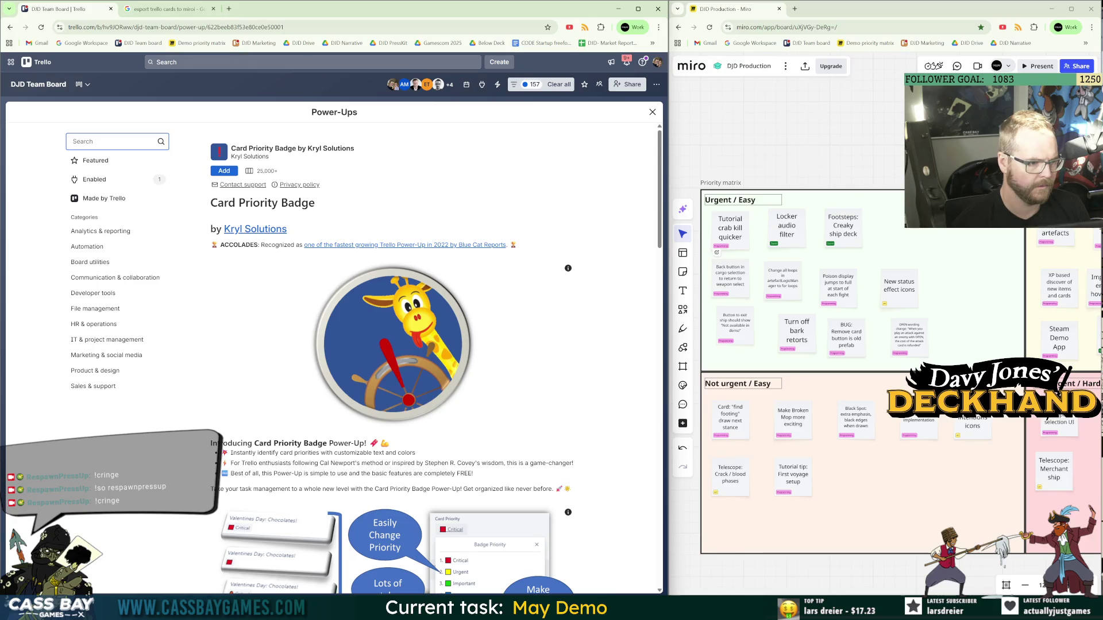
click(224, 171)
click(413, 298)
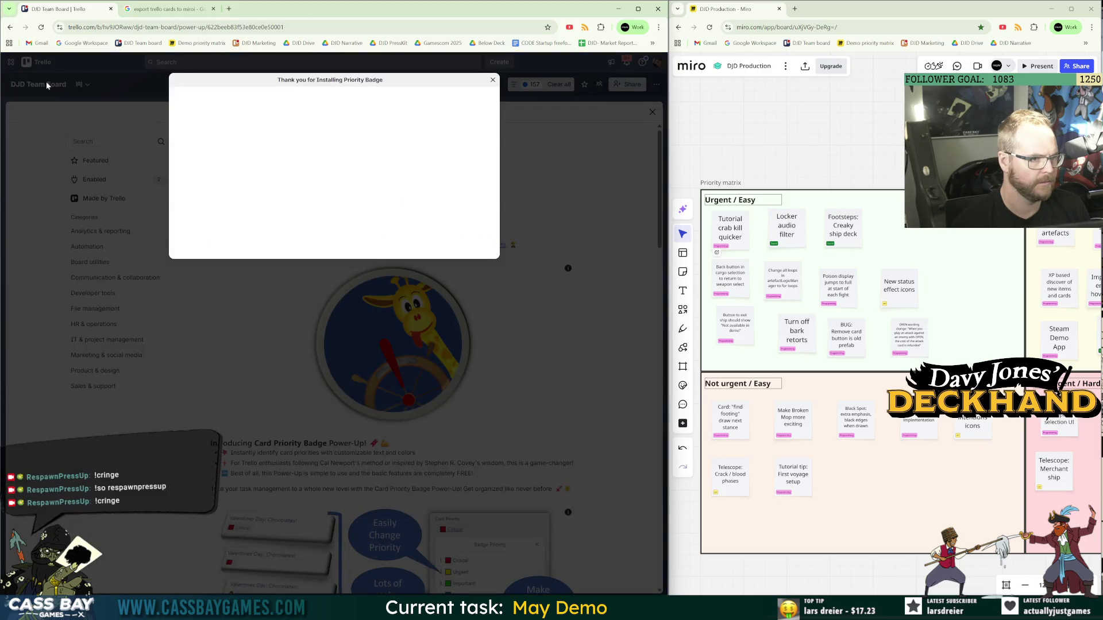
click(492, 81)
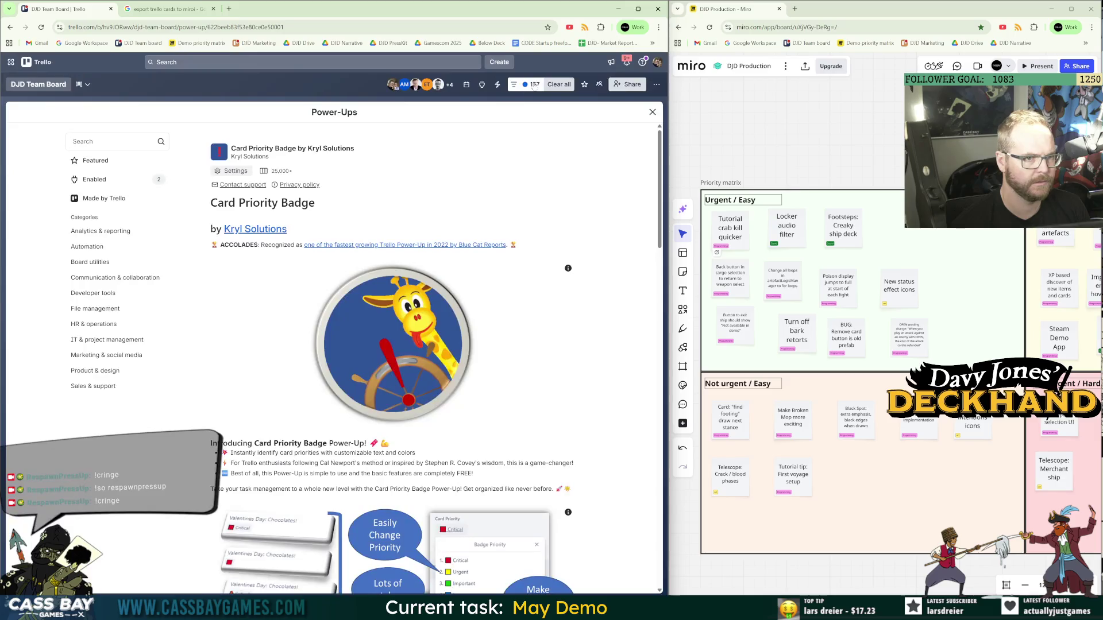
click(652, 112)
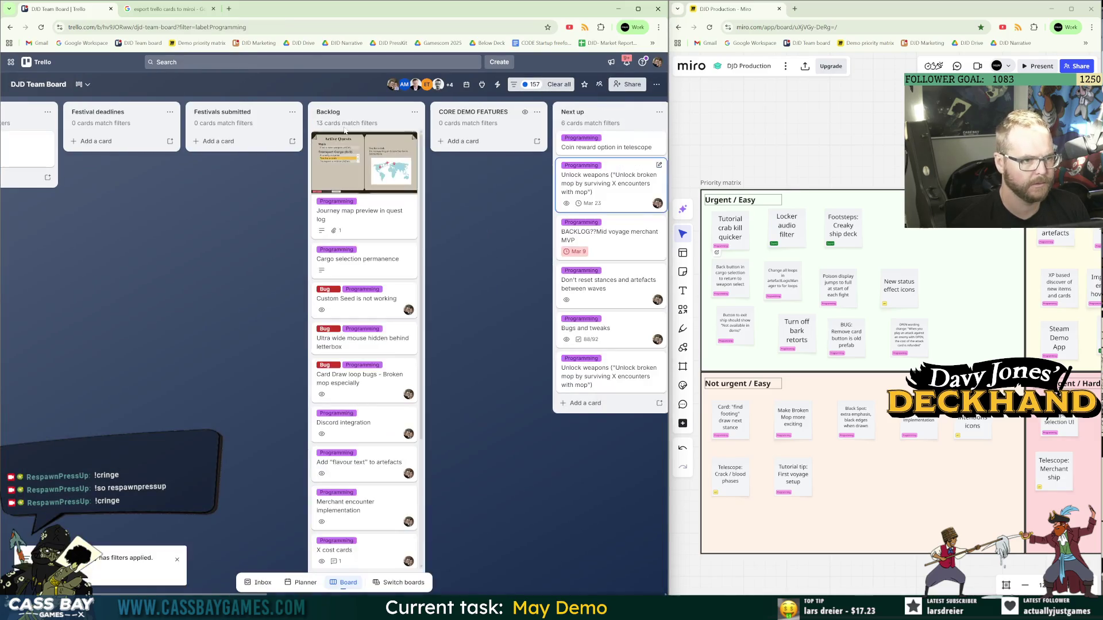
On the Back button in cargo selection card, review the Priority Badge choices, settings and automation options.
scroll(395, 143, right, 10)
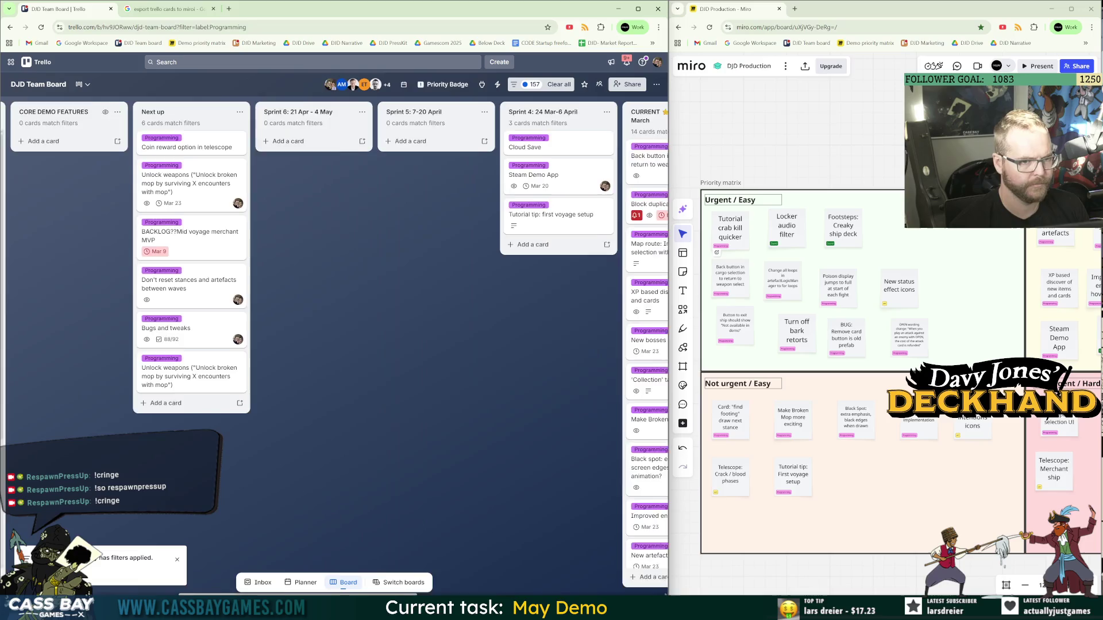
click(395, 144)
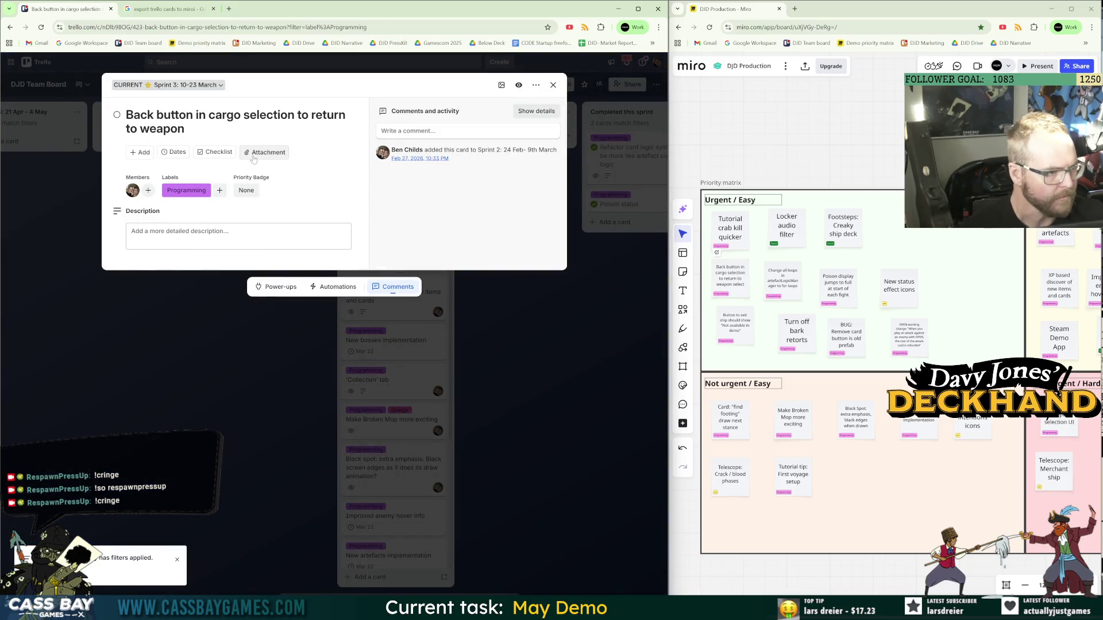
click(246, 191)
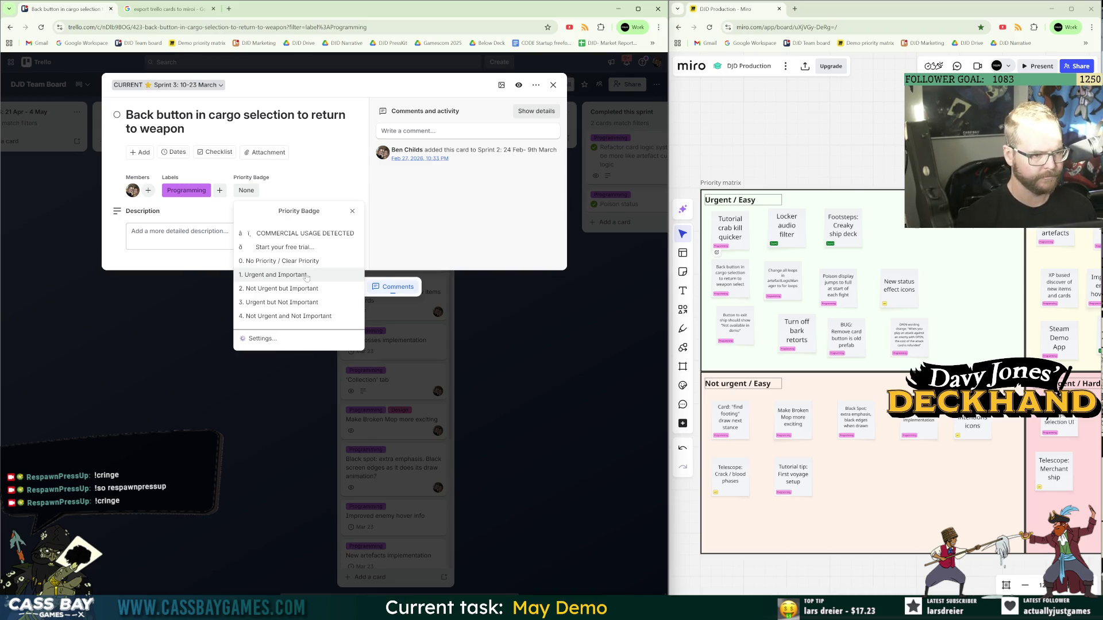
click(290, 339)
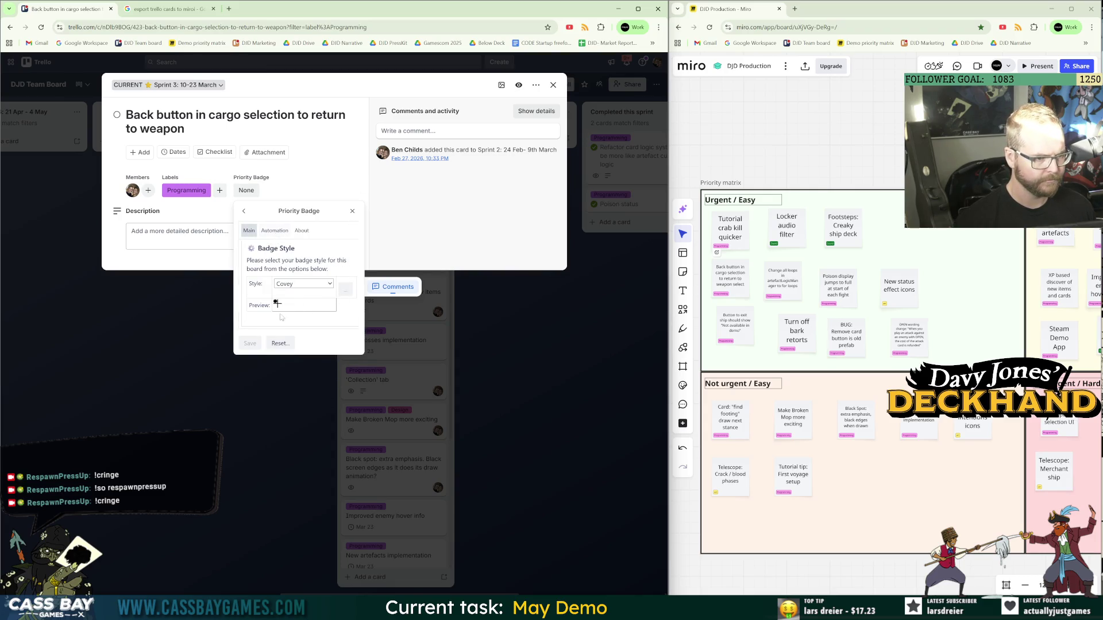
click(277, 232)
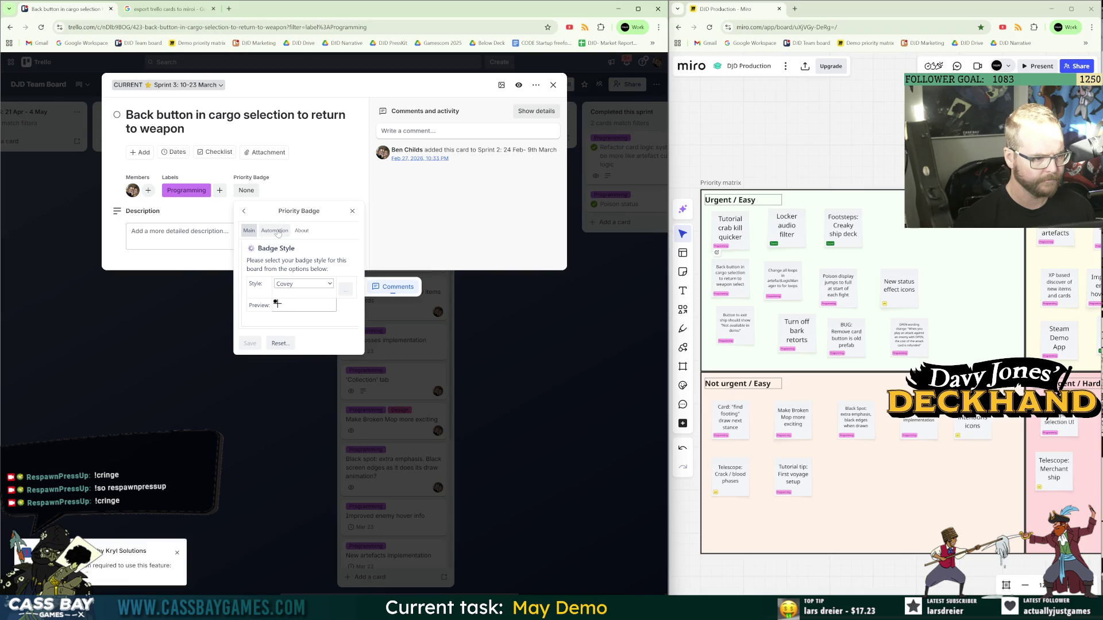
click(243, 210)
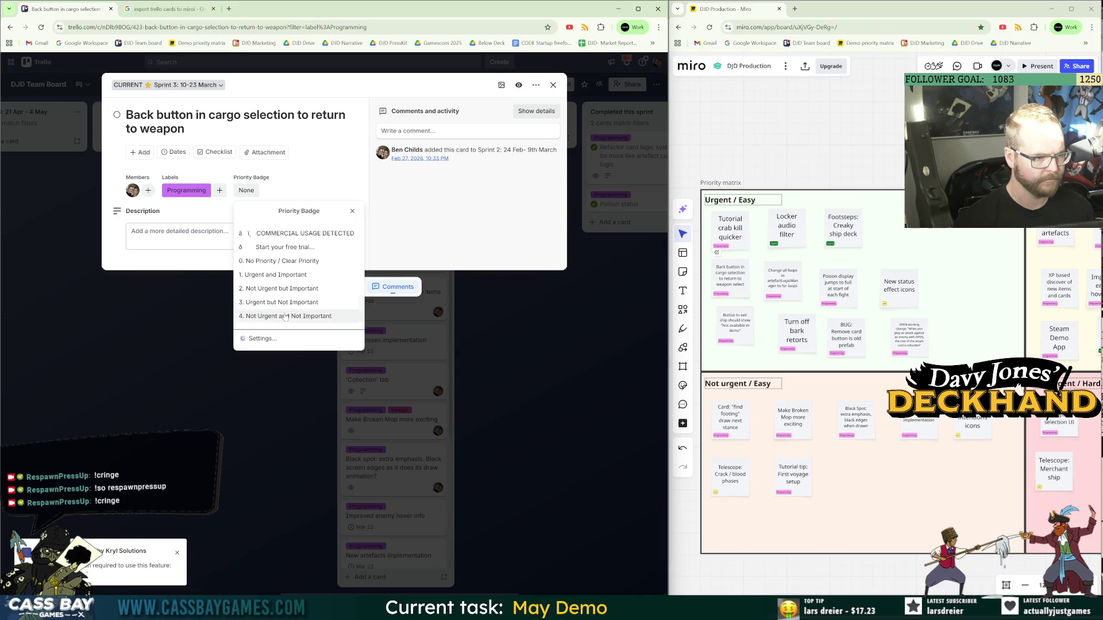
Unlock the Priority matrix frame and duplicate it with Ctrl+D.
drag(668, 262, 488, 262)
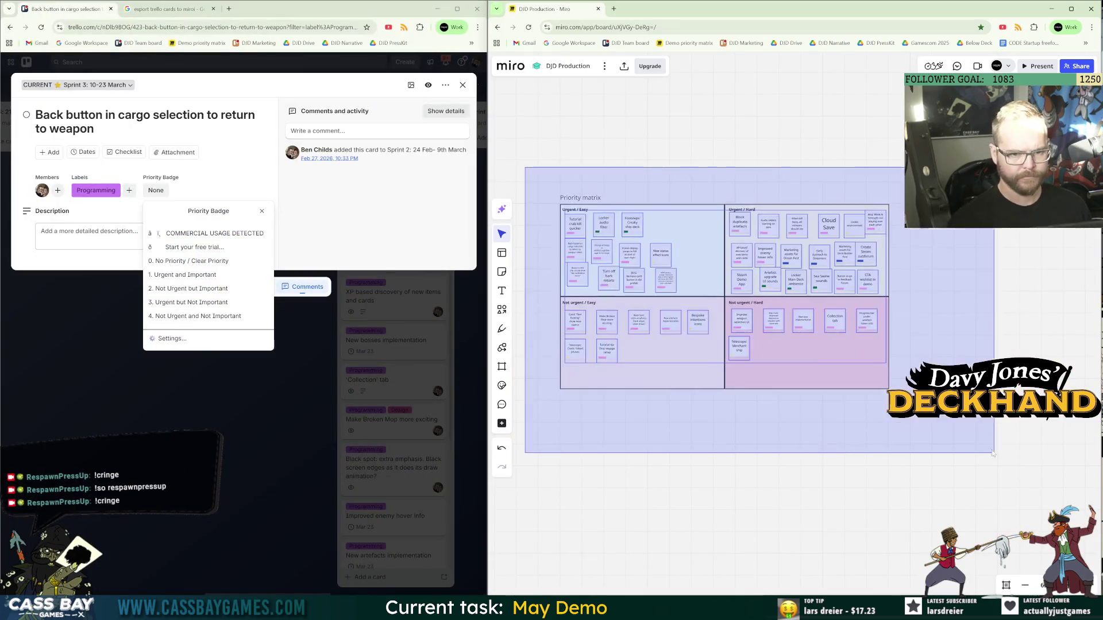
key(ctrl+d)
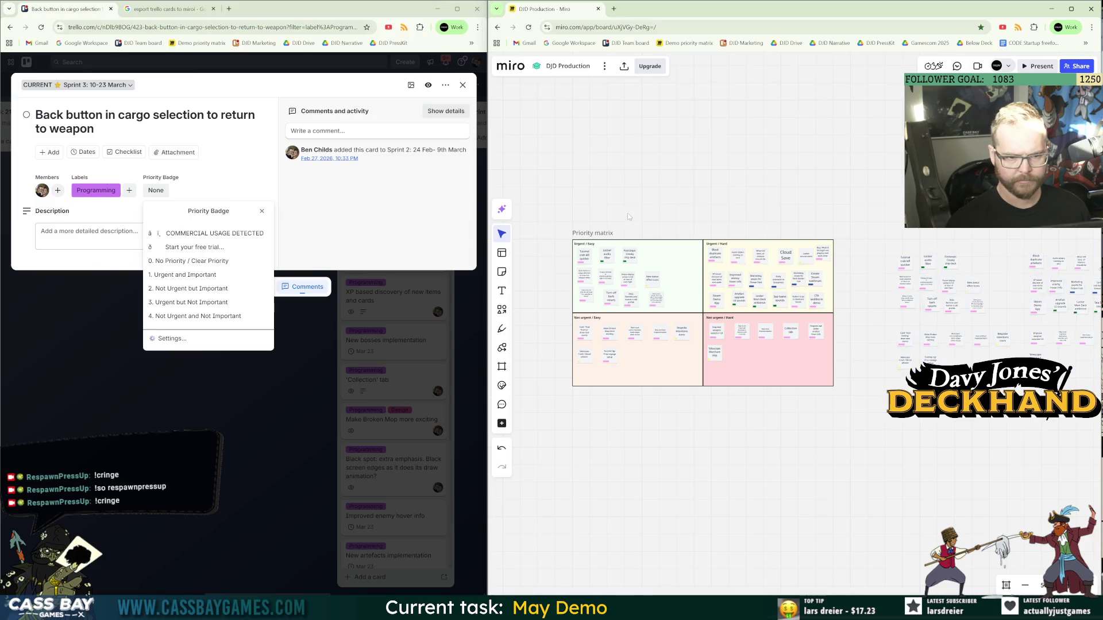
key(ctrl+z)
click(599, 258)
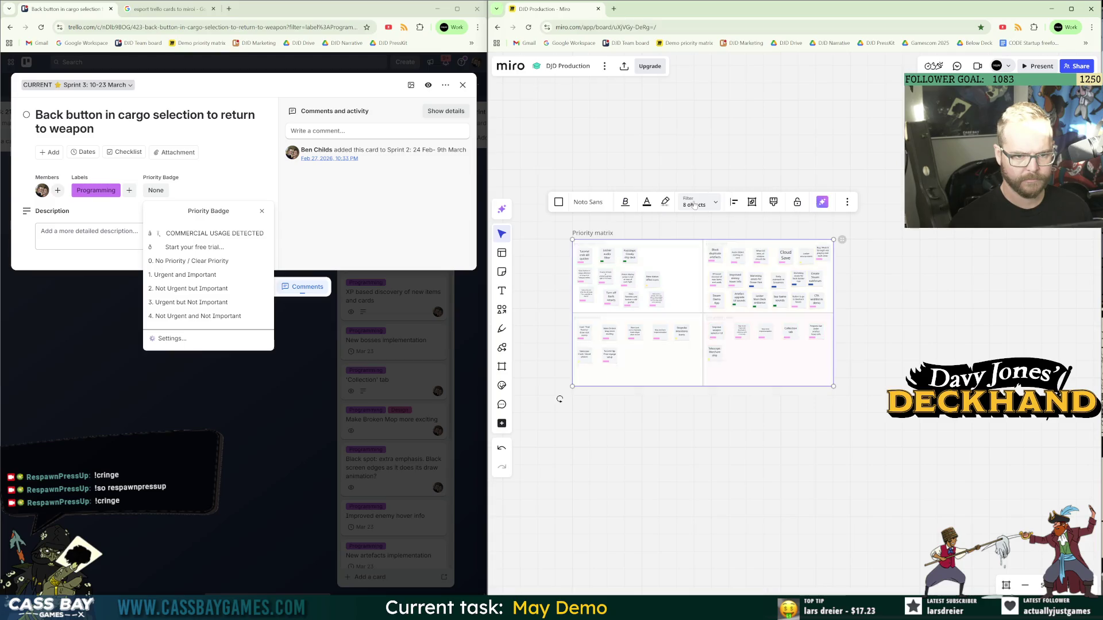
click(610, 234)
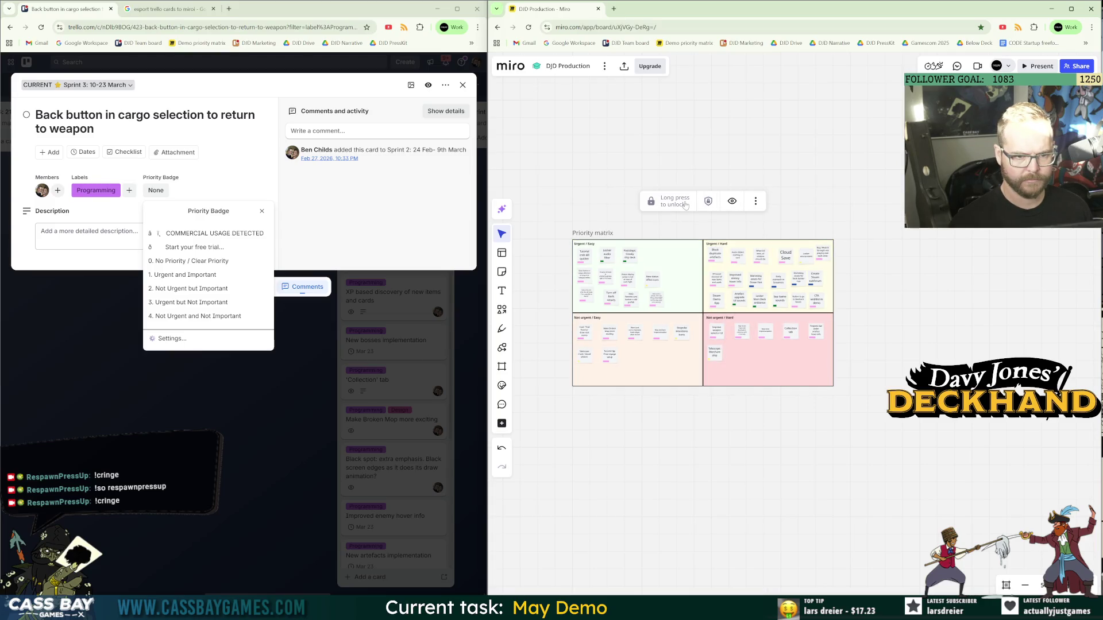
click(685, 205)
key(ctrl+d)
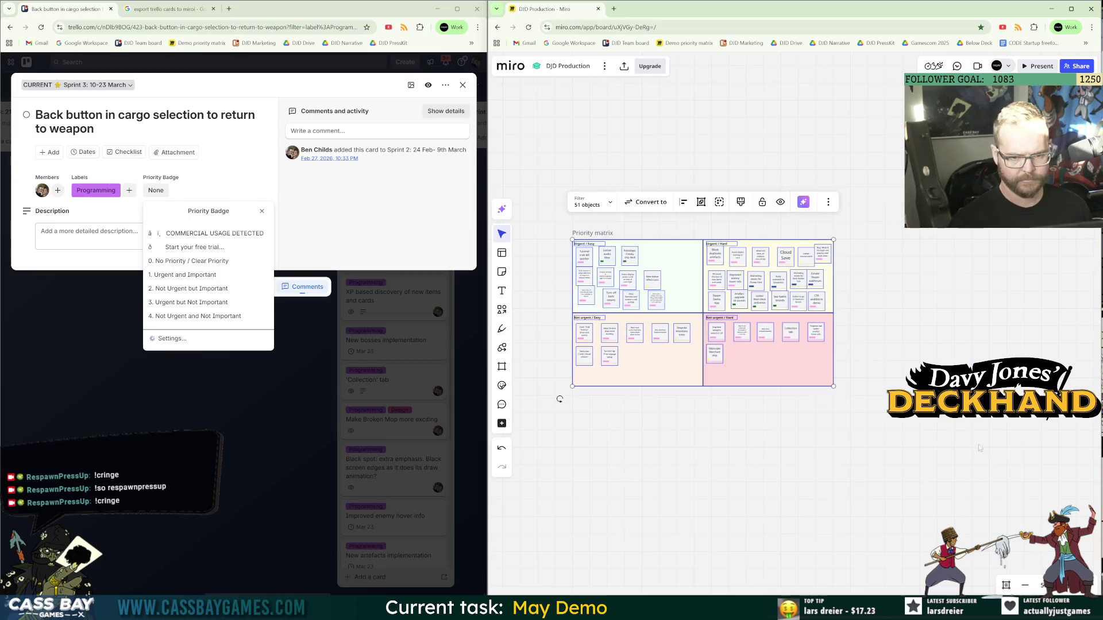
Select the Copy of Priority matrix frame and lock it.
click(824, 403)
scroll(747, 345, up, 3)
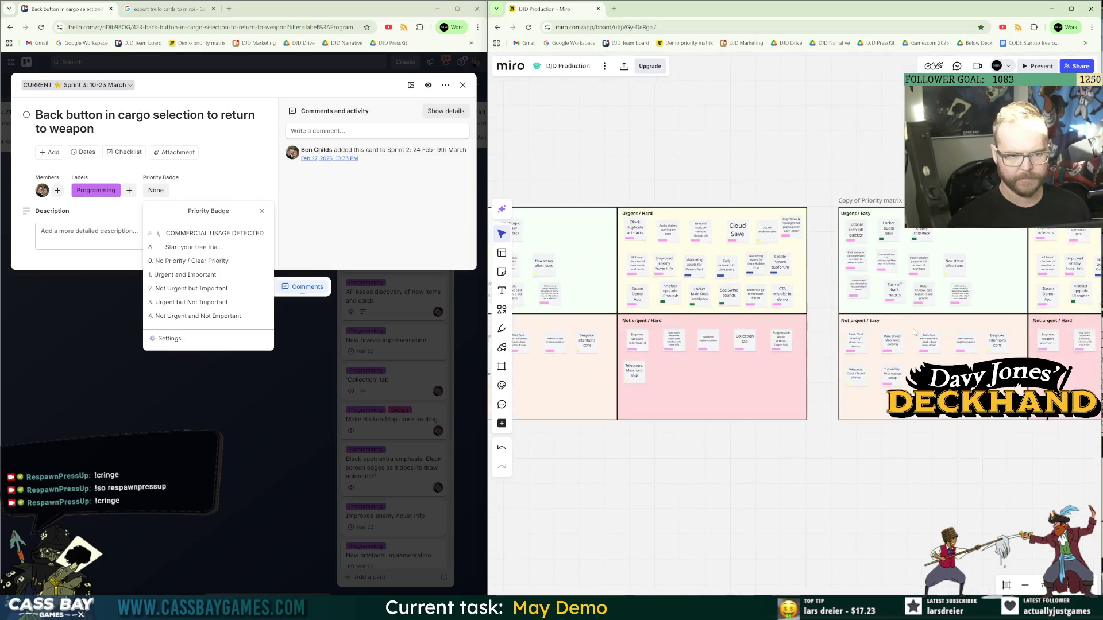
scroll(679, 332, down, 1)
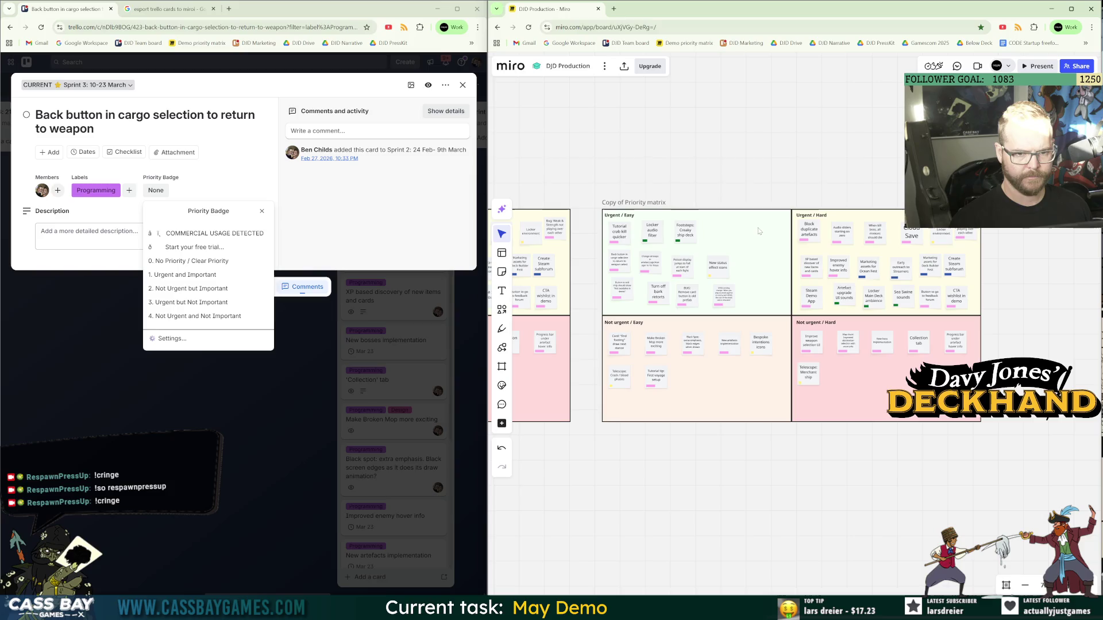
click(755, 414)
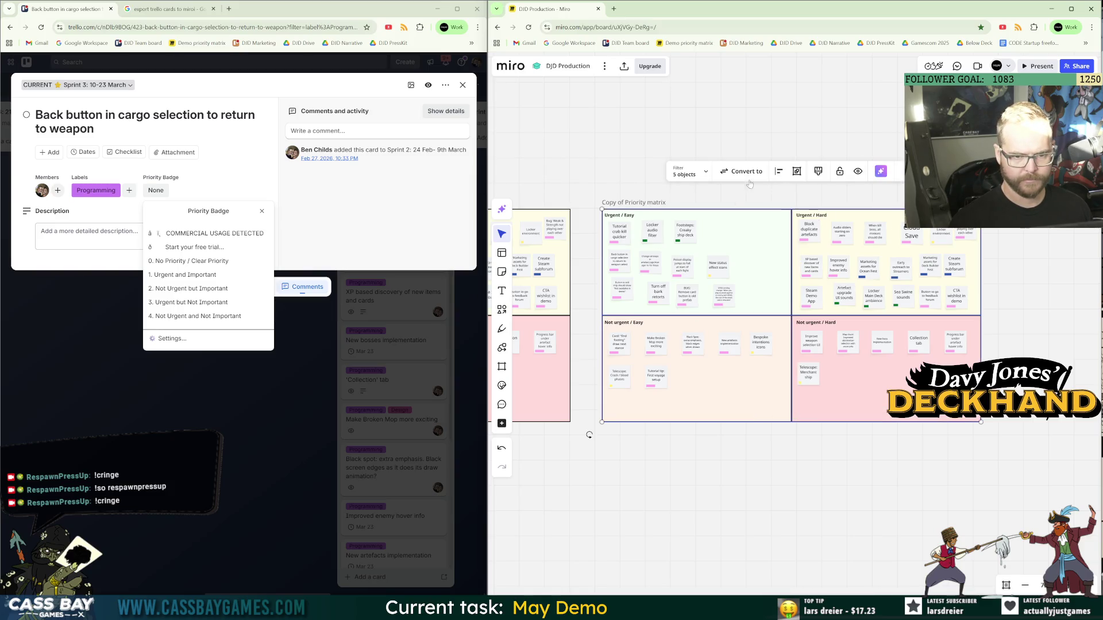
click(839, 171)
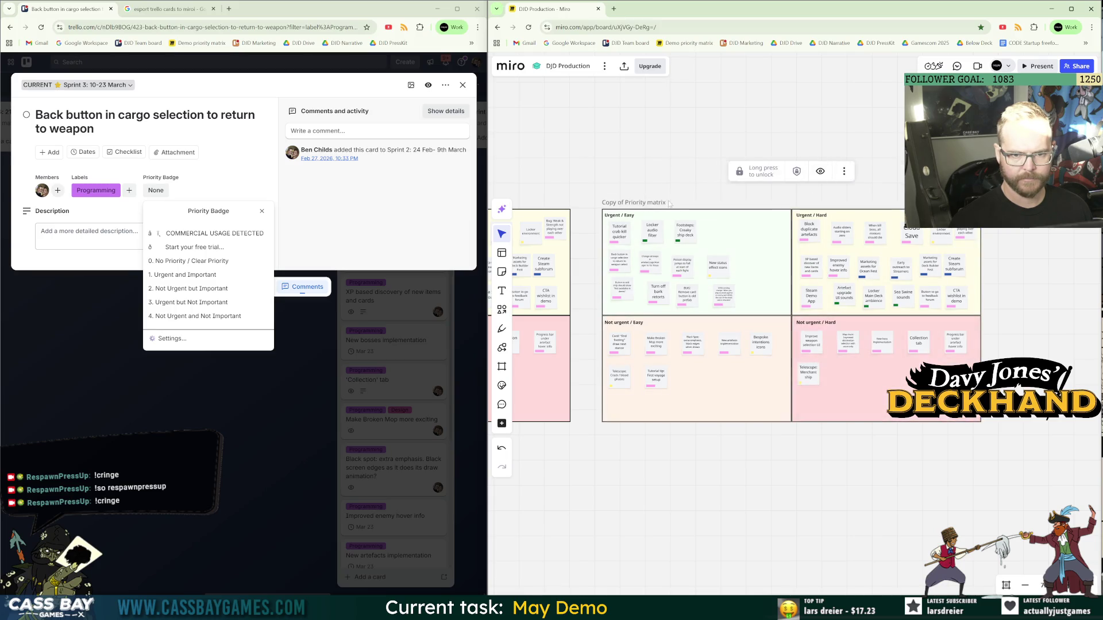
Retitle the copy's top quadrant labels to 'Urgent / Important' and 'Urgent / Not important'.
double_click(620, 215)
scroll(697, 231, up, 1)
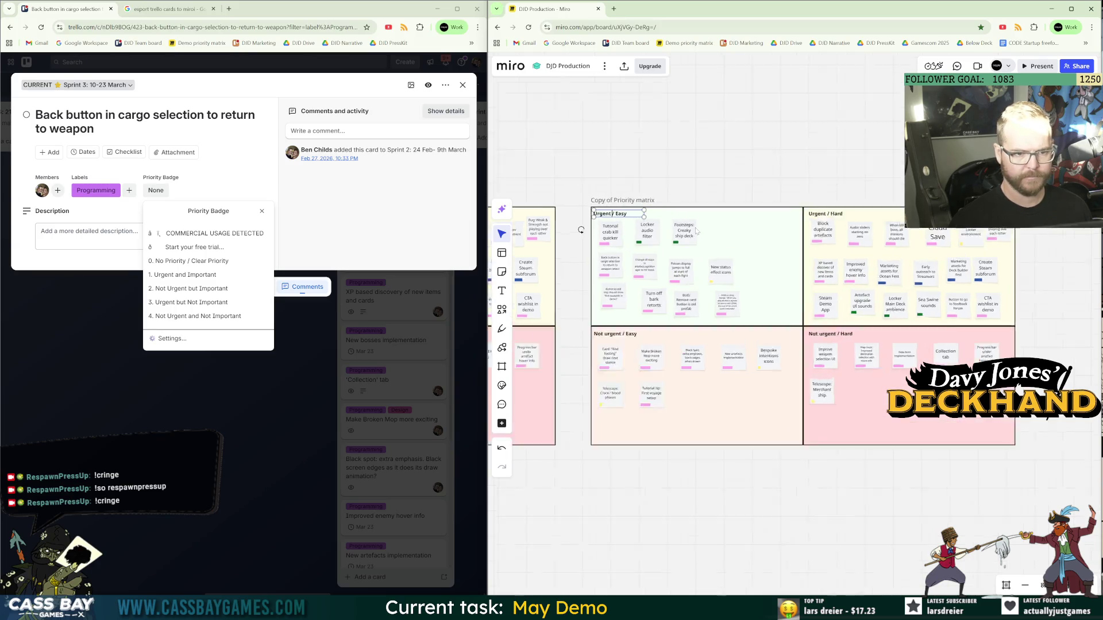
scroll(696, 231, up, 1)
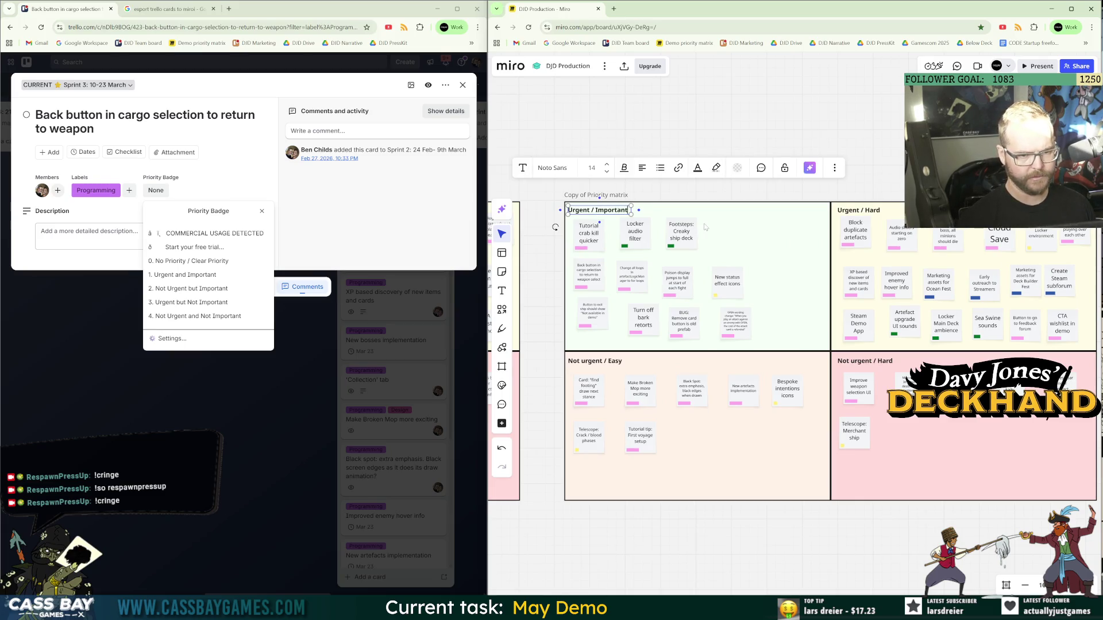
double_click(872, 210)
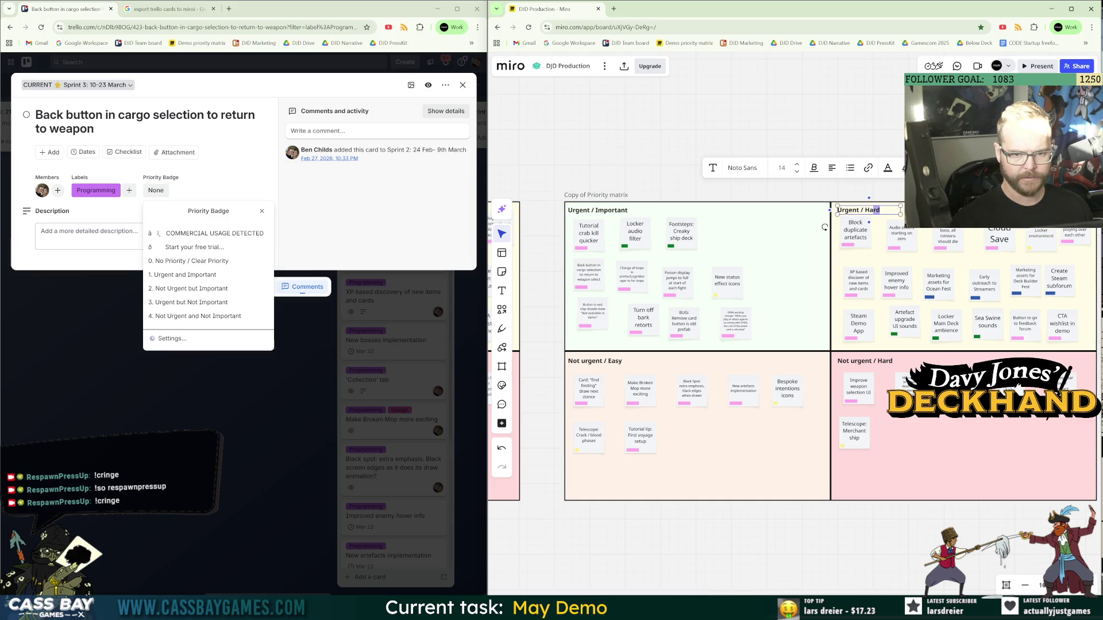
text(Not important)
click(825, 236)
mouse_move(855, 233)
mouse_down()
mouse_move(856, 245)
mouse_move(909, 247)
mouse_up()
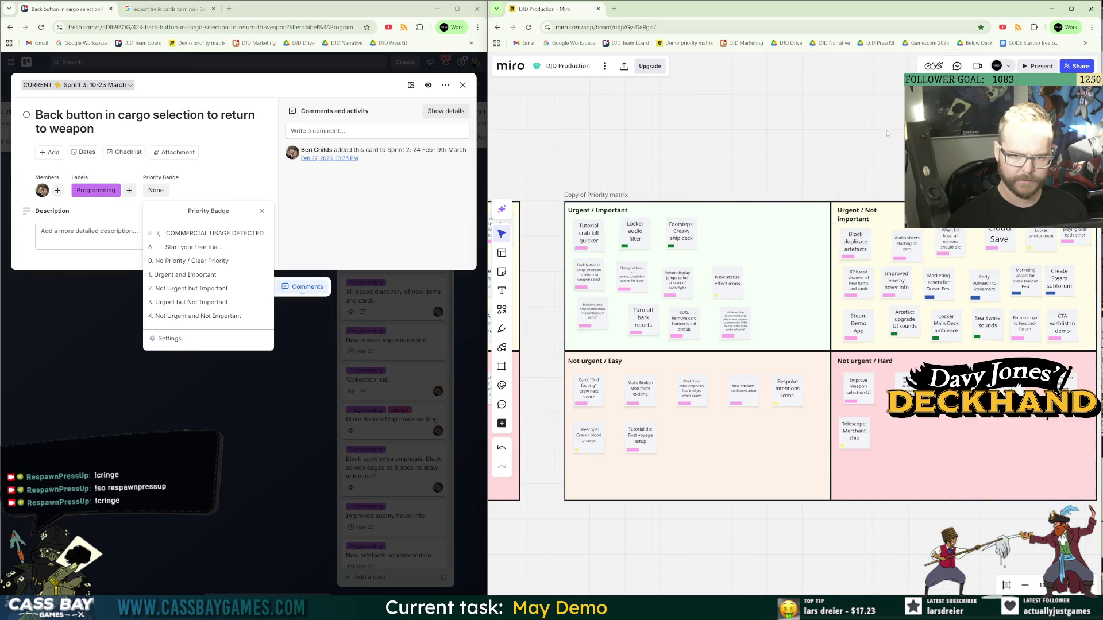
key(ctrl+z)
key(ctrl+z)
Box-select every sticky note in the copied matrix and delete them.
scroll(835, 341, left, 5)
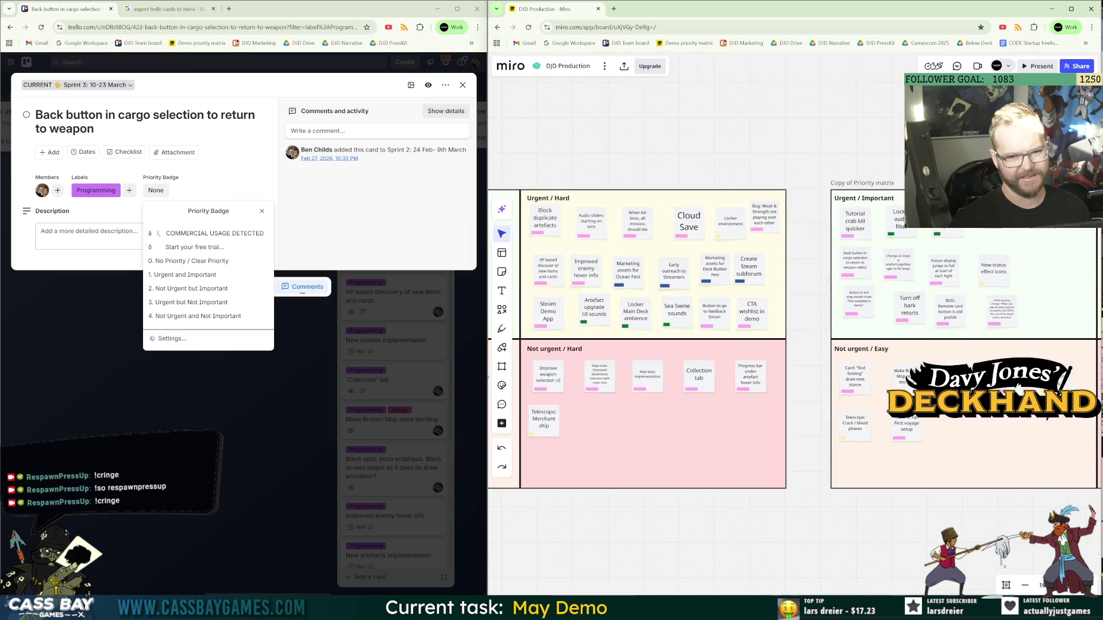
click(632, 436)
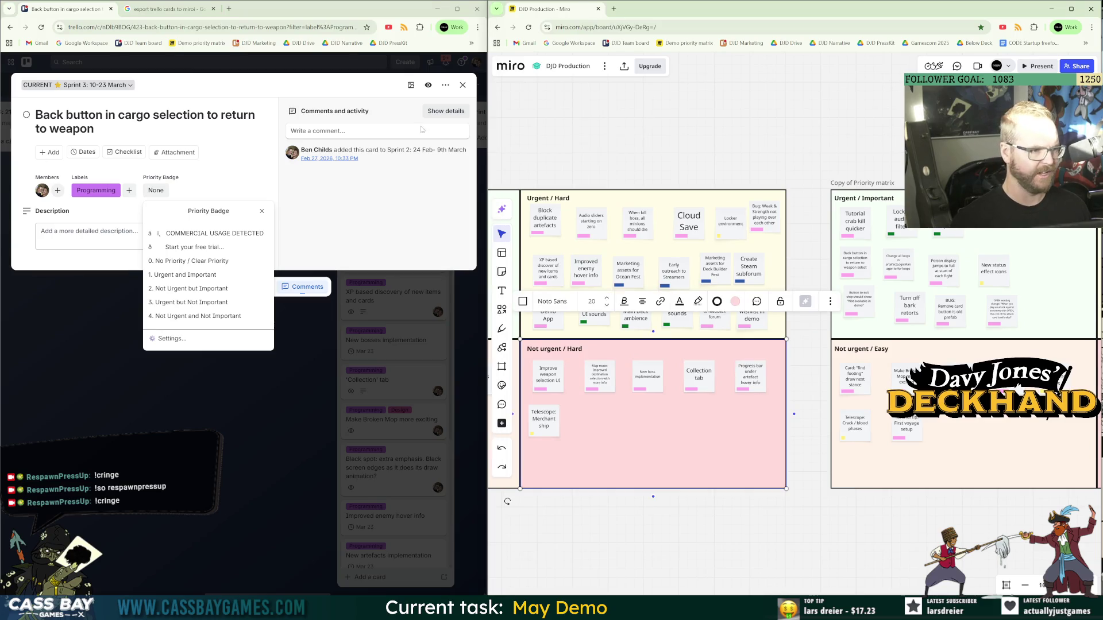
click(379, 172)
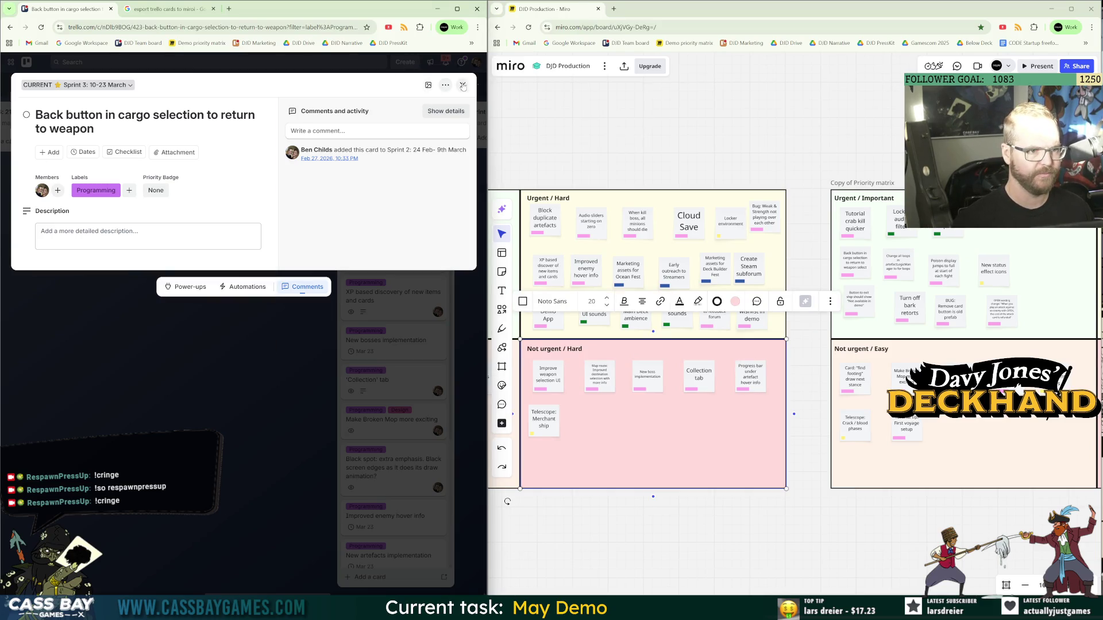
click(462, 84)
click(792, 201)
scroll(792, 201, down, 3)
drag(791, 201, 1063, 344)
mouse_move(648, 200)
mouse_down()
mouse_move(625, 201)
mouse_move(726, 248)
mouse_up()
key(Delete)
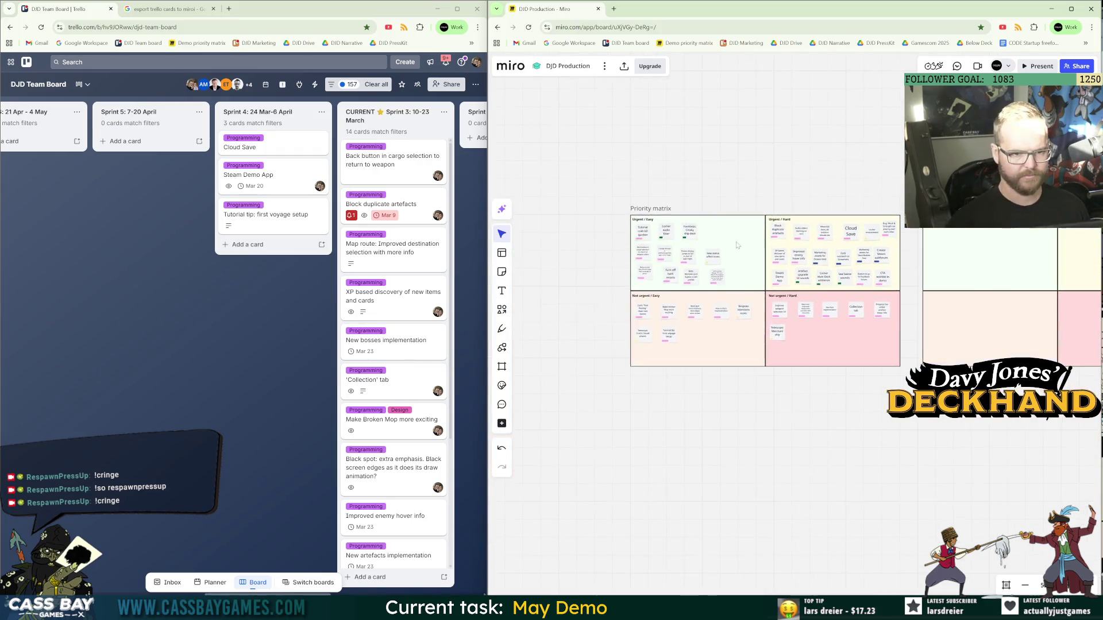
Search 'priority' in the Power-Ups directory and enable Card Priority by Screenful on the board.
scroll(727, 249, up, 3)
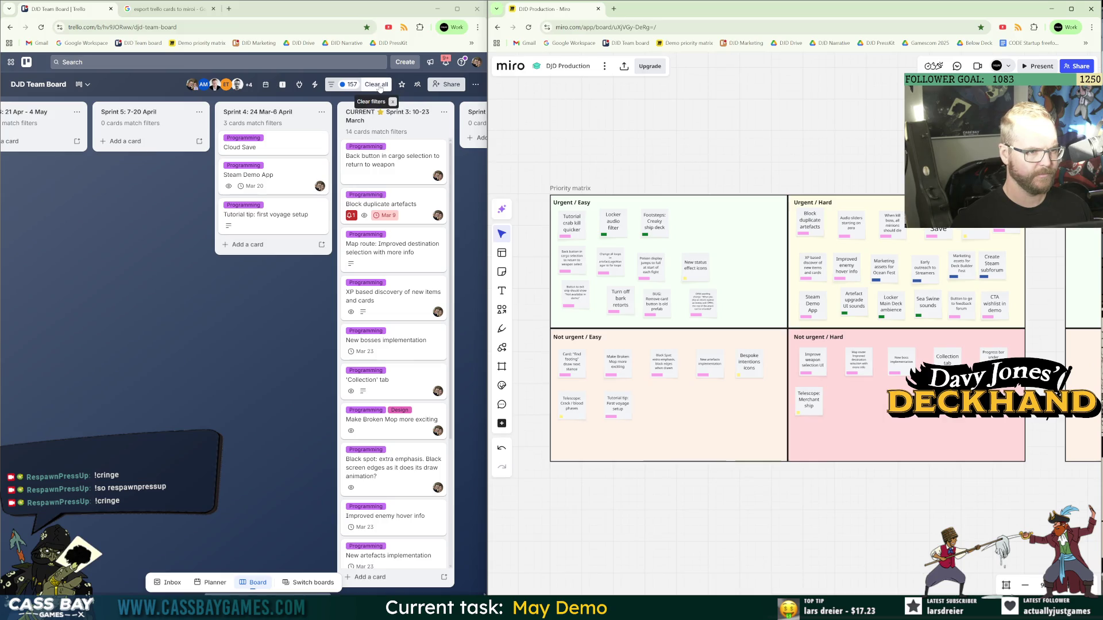
click(300, 85)
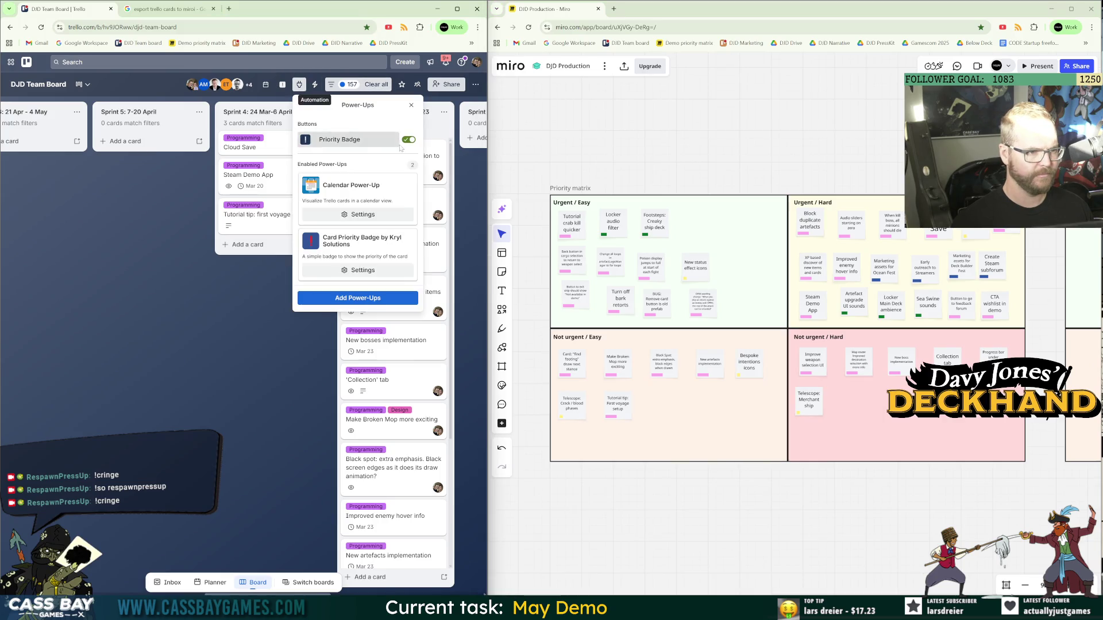
click(356, 300)
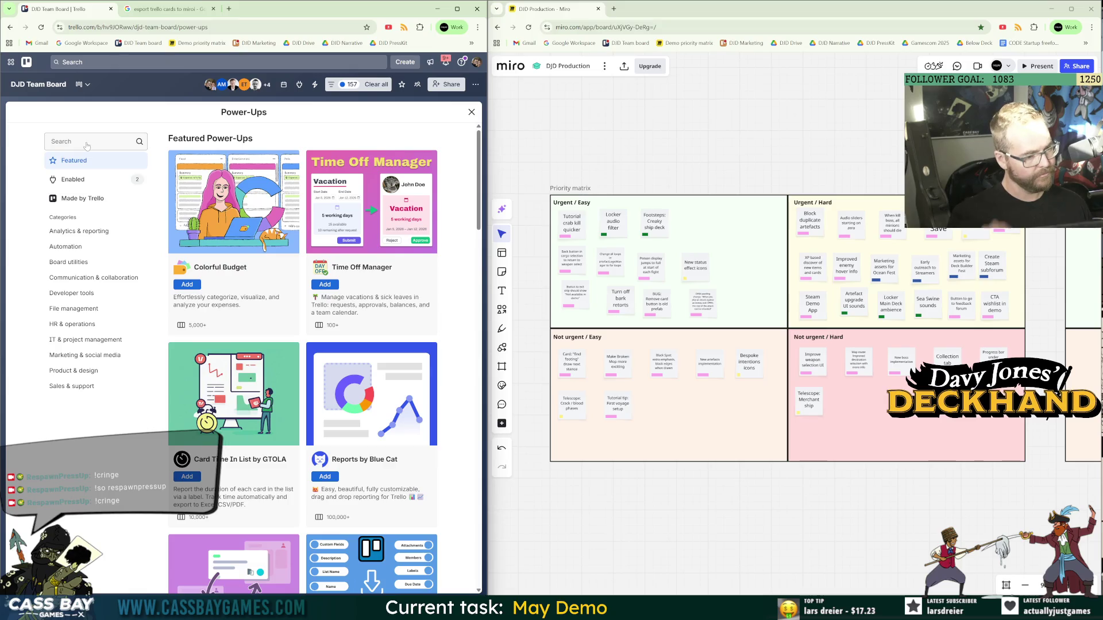
click(87, 146)
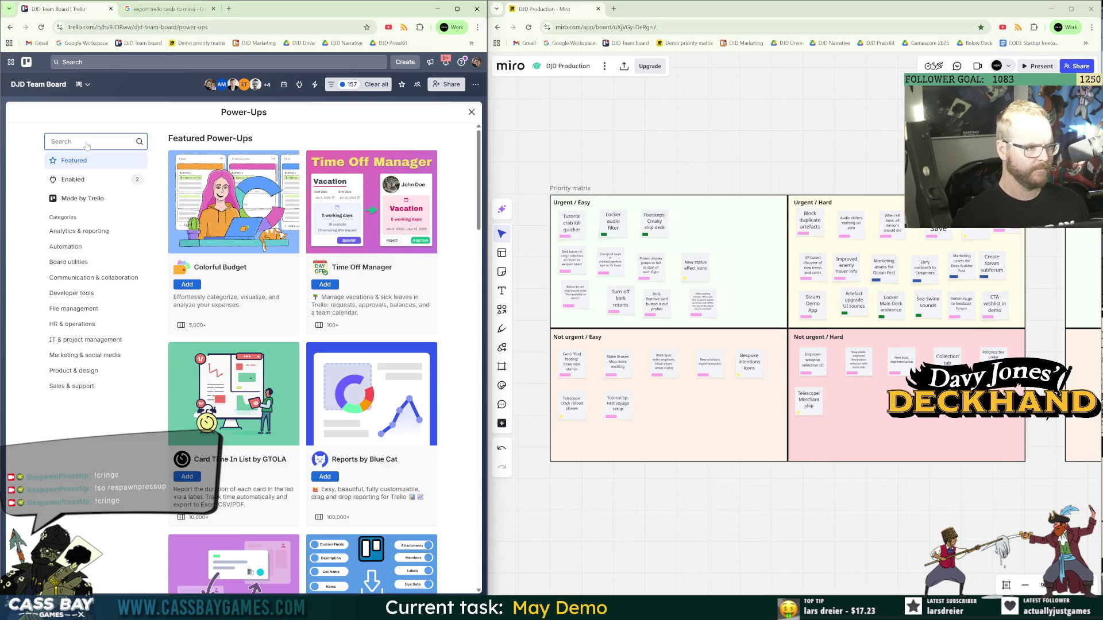
text(priority)
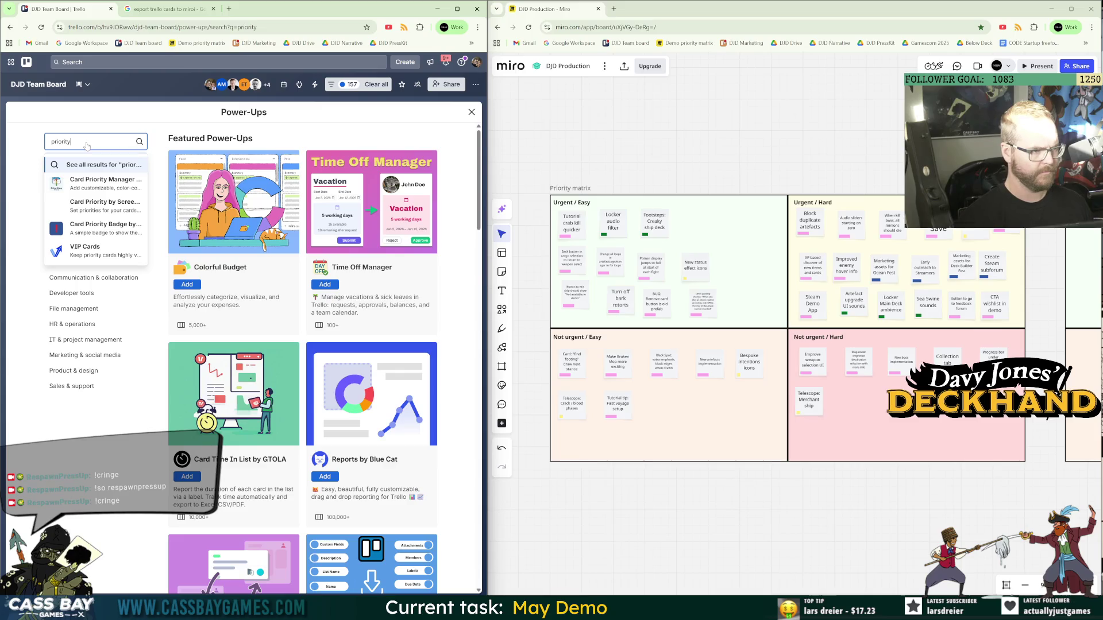
key(Return)
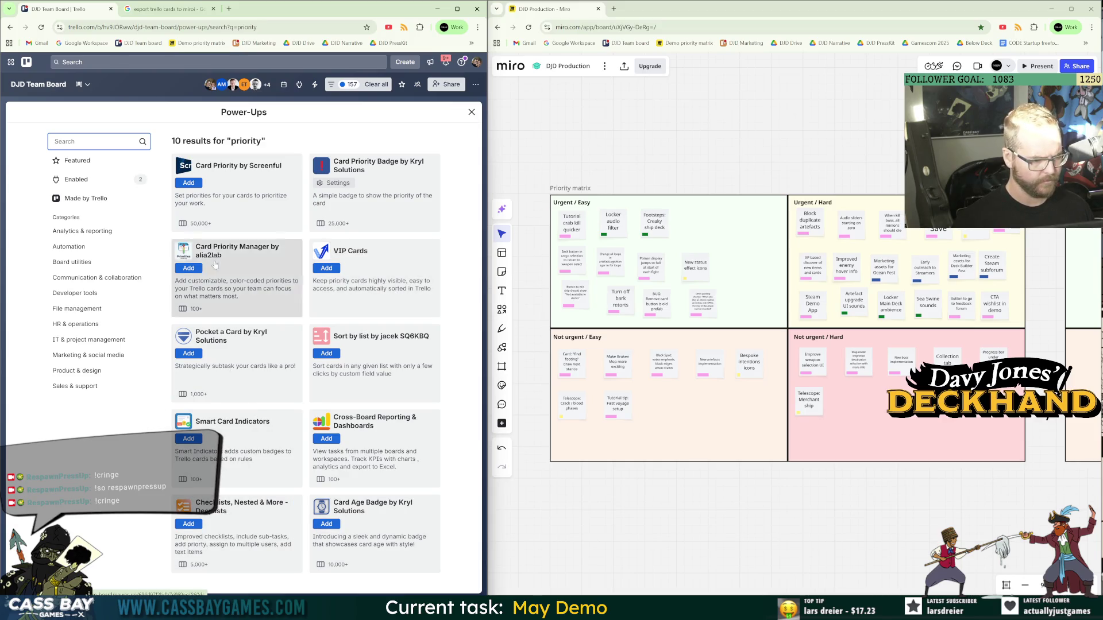
click(224, 203)
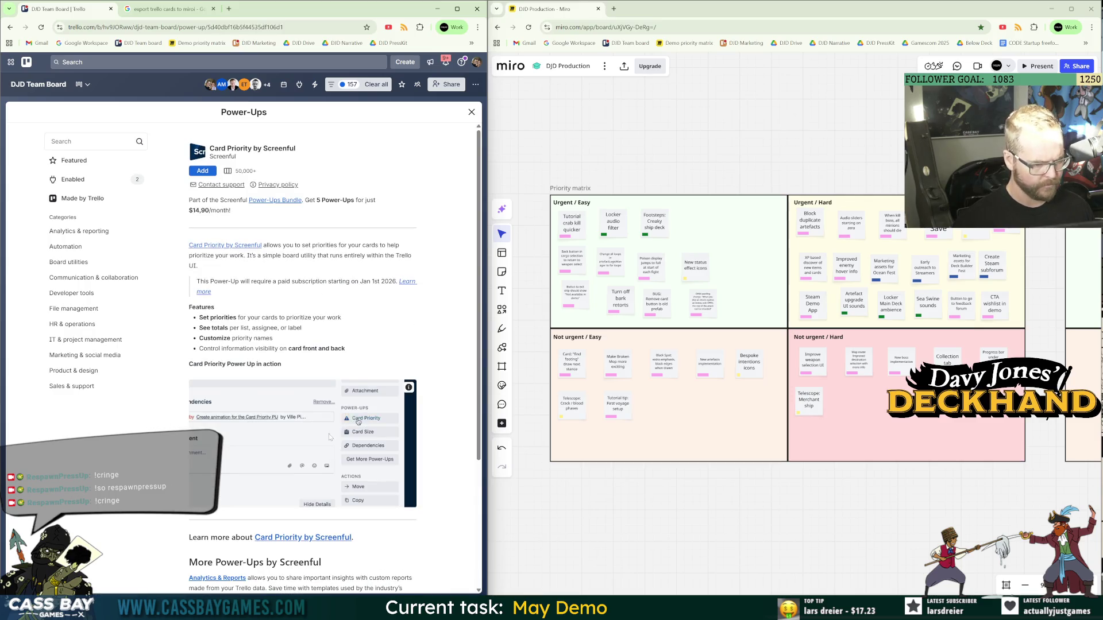
click(202, 172)
click(321, 316)
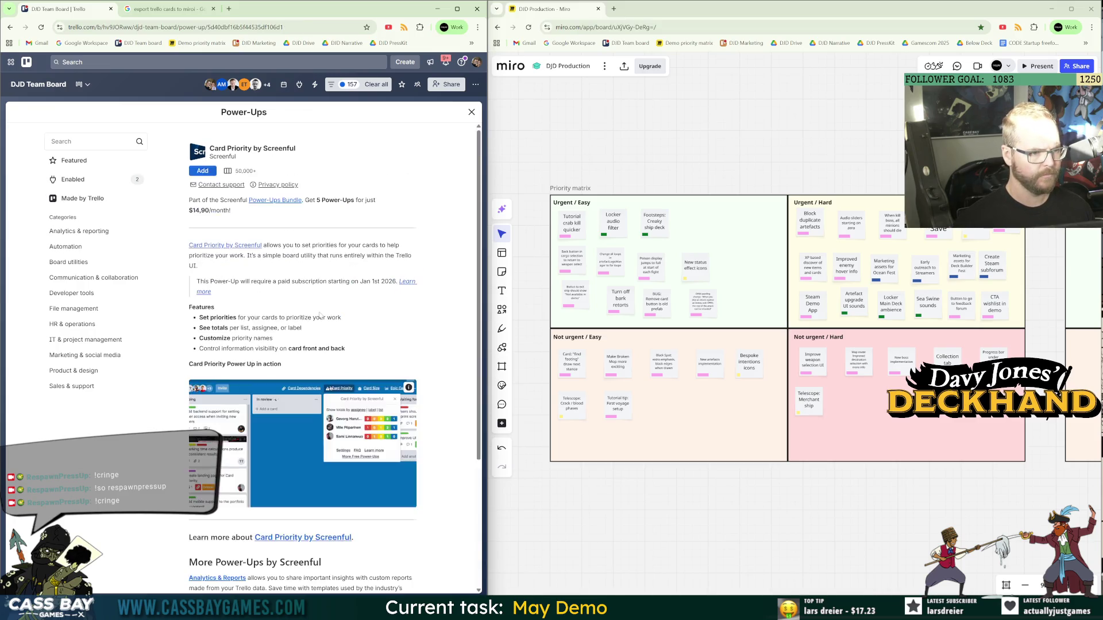
click(470, 113)
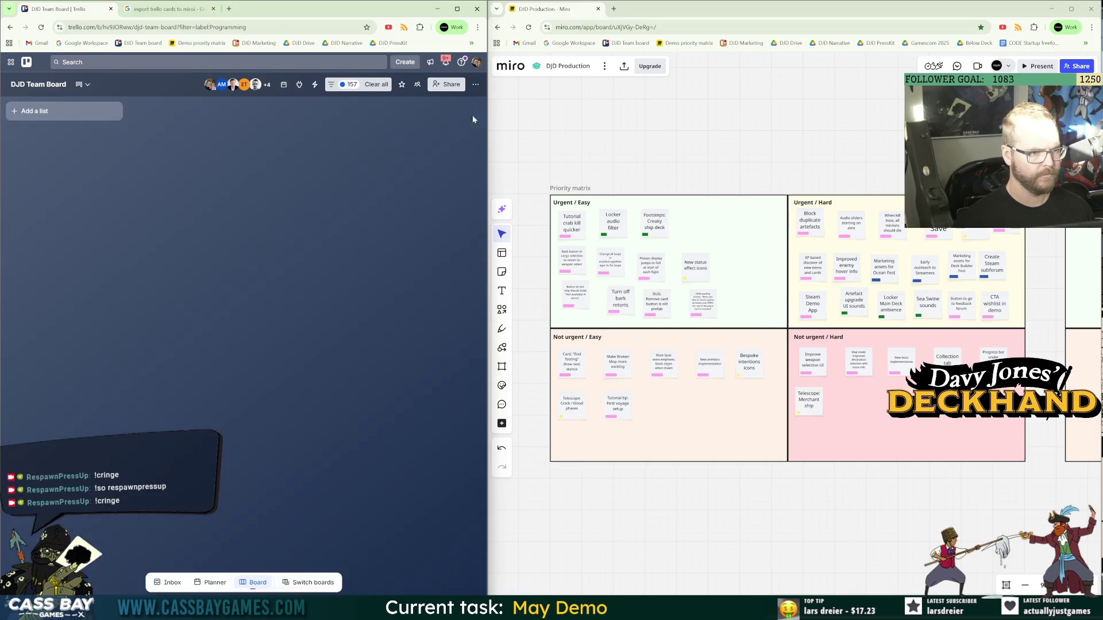
scroll(233, 470, right, 10)
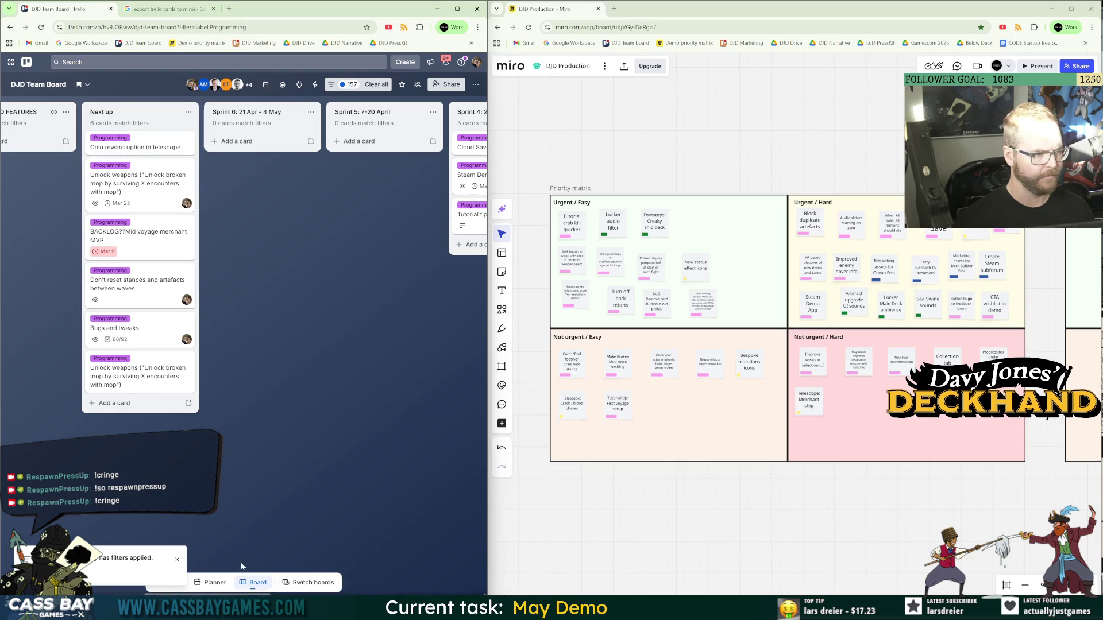
scroll(248, 184, right, 8)
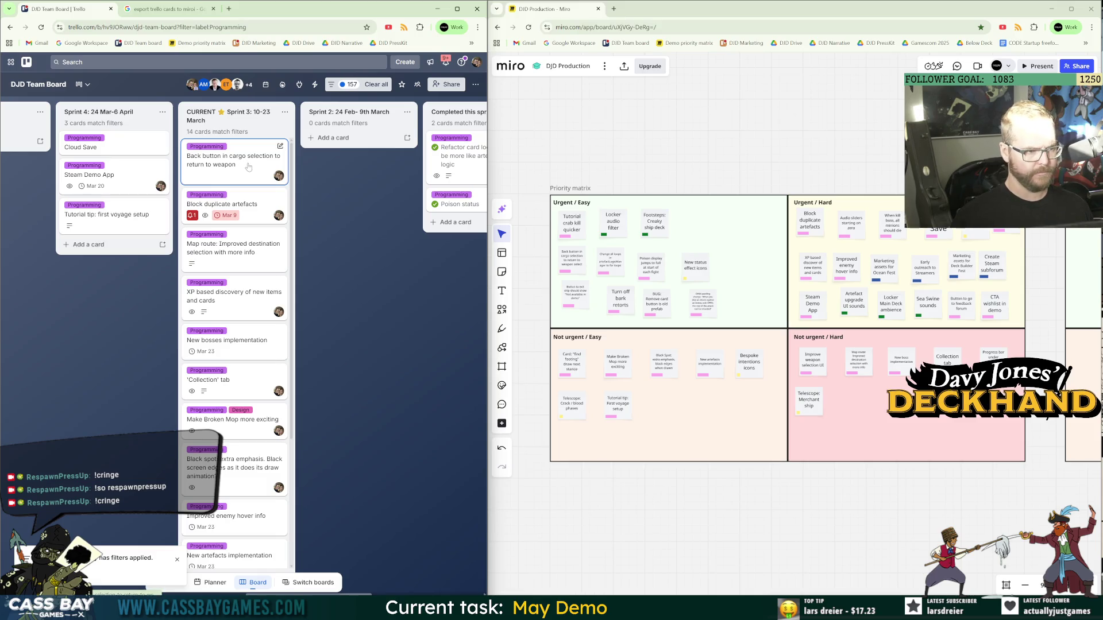
click(247, 168)
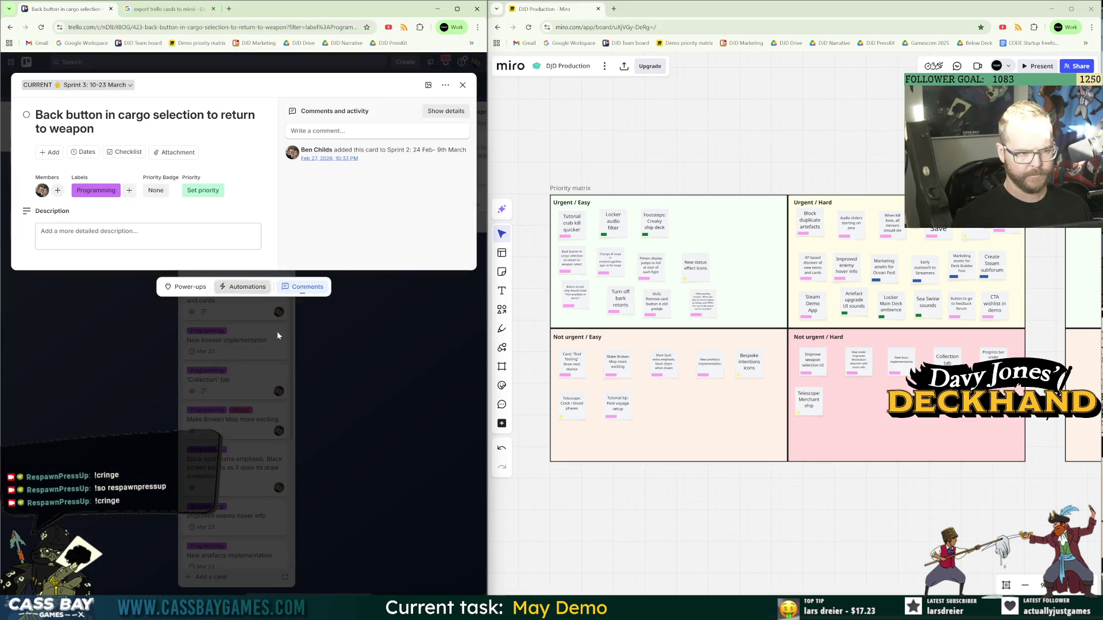
click(267, 276)
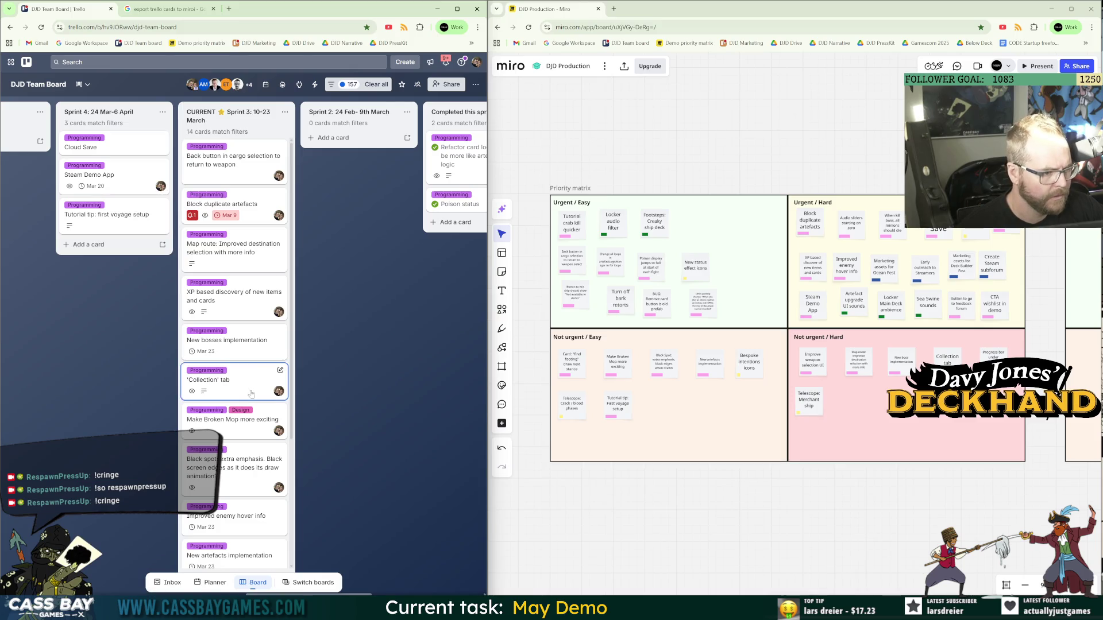
Move the 'Collection' tab, New artefacts, progress bar artefact and Improved enemy hover info cards to Sprint 4.
drag(247, 398, 112, 245)
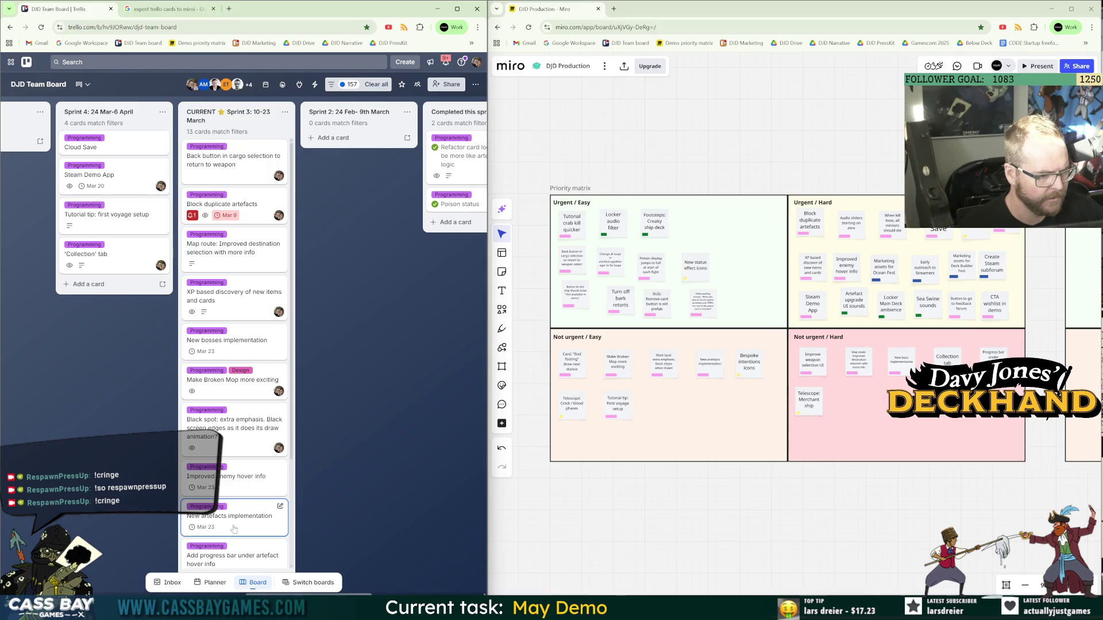
drag(234, 529, 115, 254)
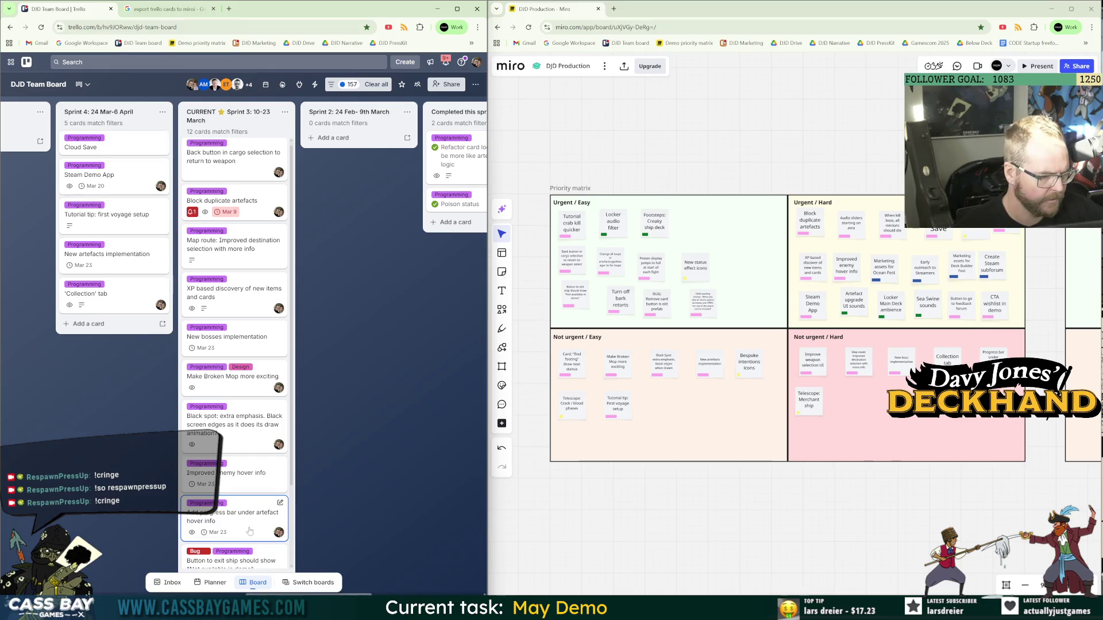
key(comma)
scroll(252, 546, down, 1)
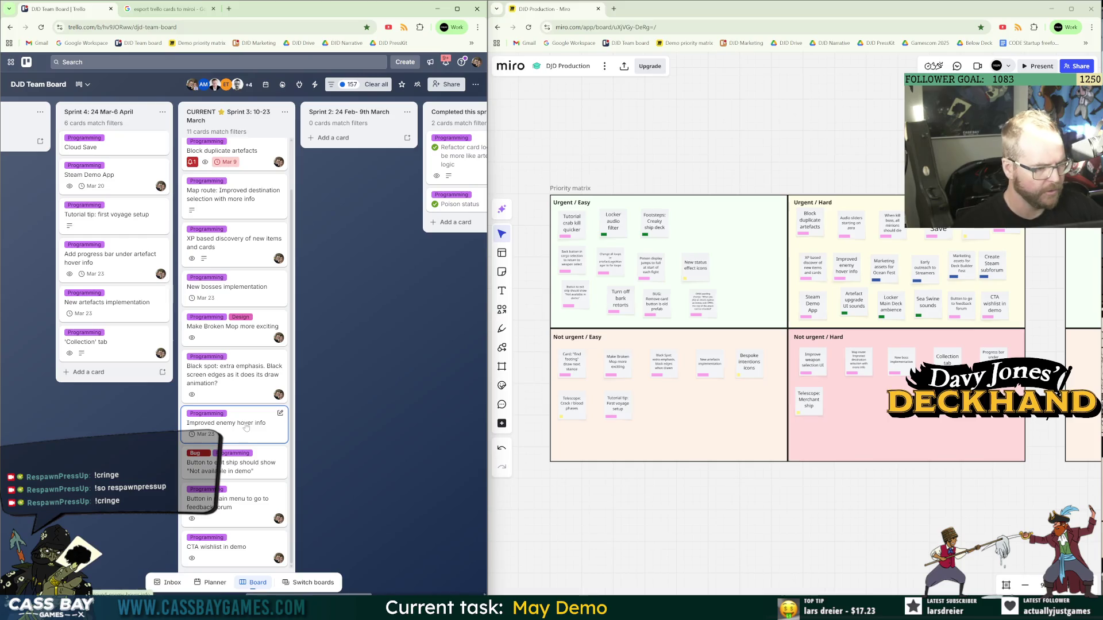
key(comma)
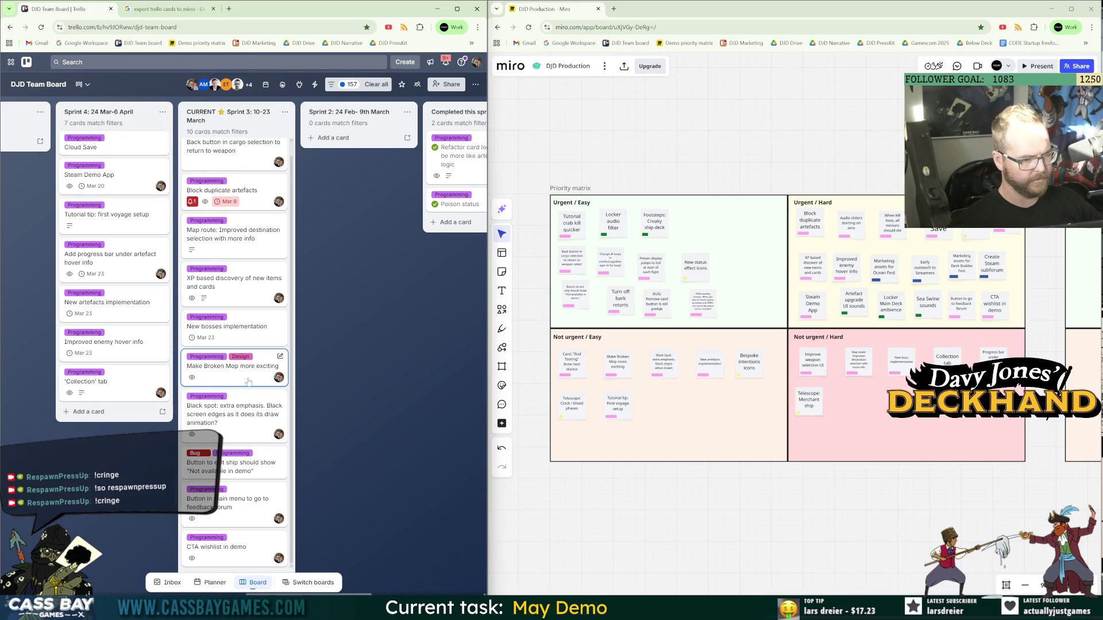
Move Make Broken Mop more exciting, New bosses implementation, Black spot and Map route cards to Sprint 4.
key(comma)
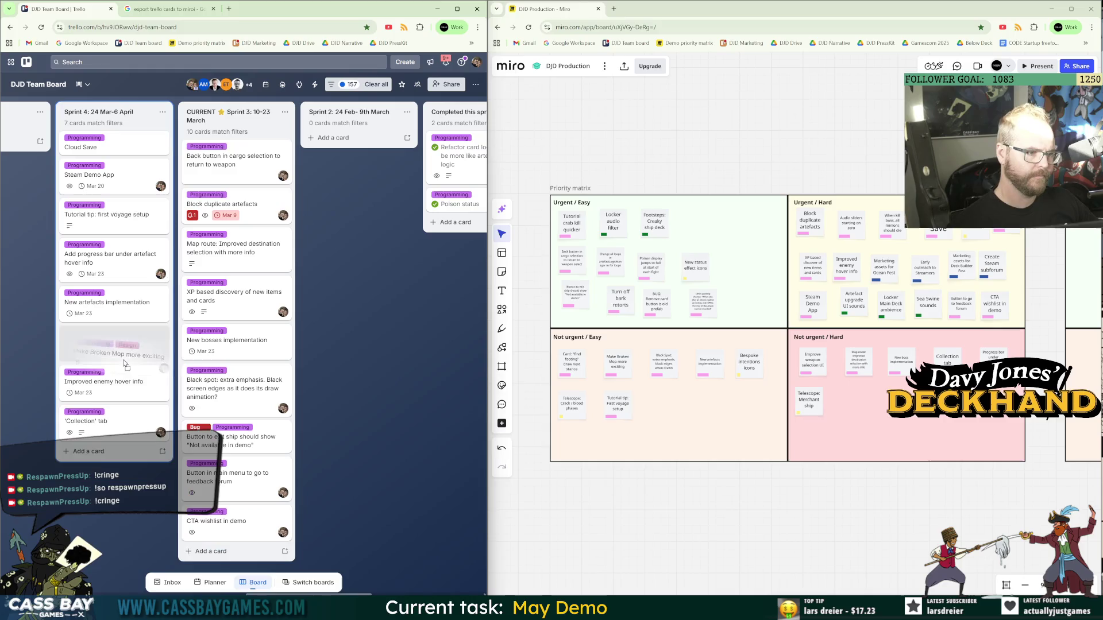
key(comma)
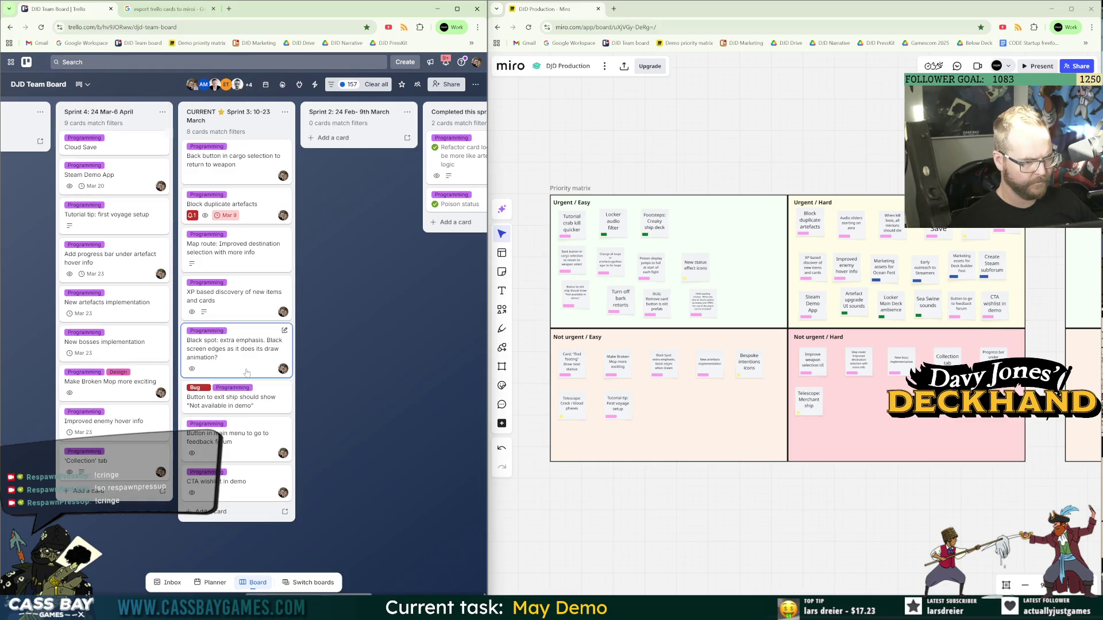
drag(247, 366, 104, 315)
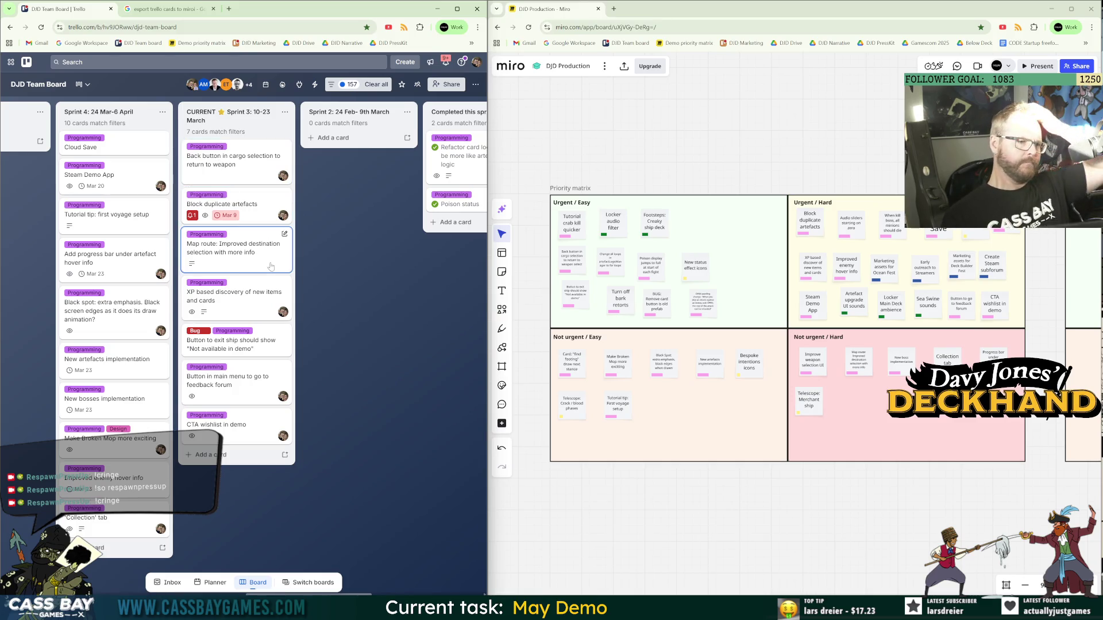
drag(250, 261, 109, 307)
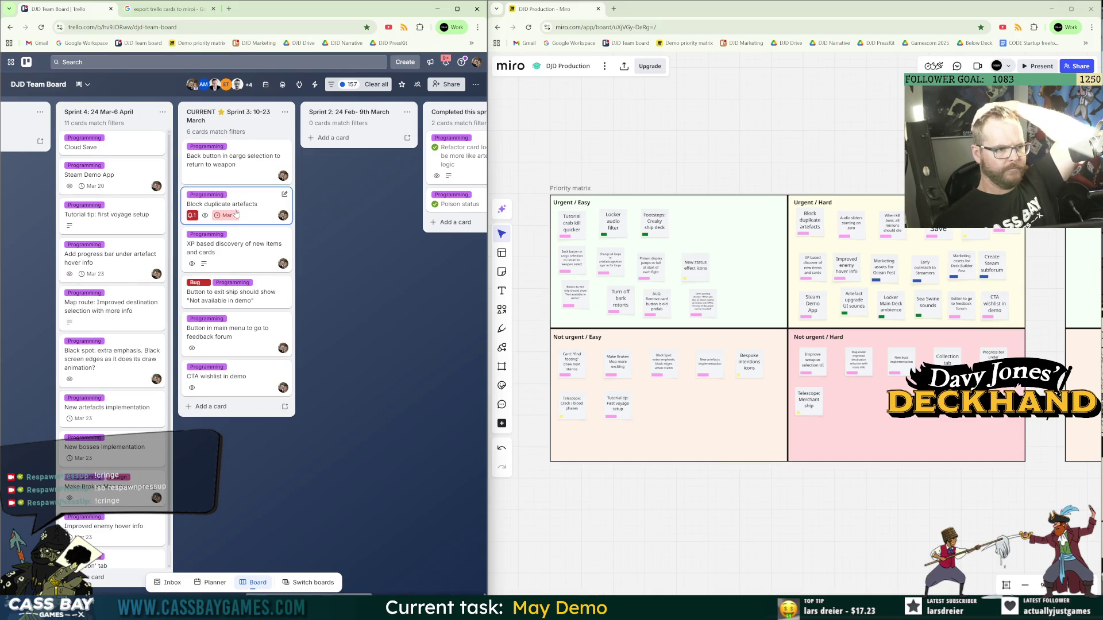
scroll(568, 249, up, 3)
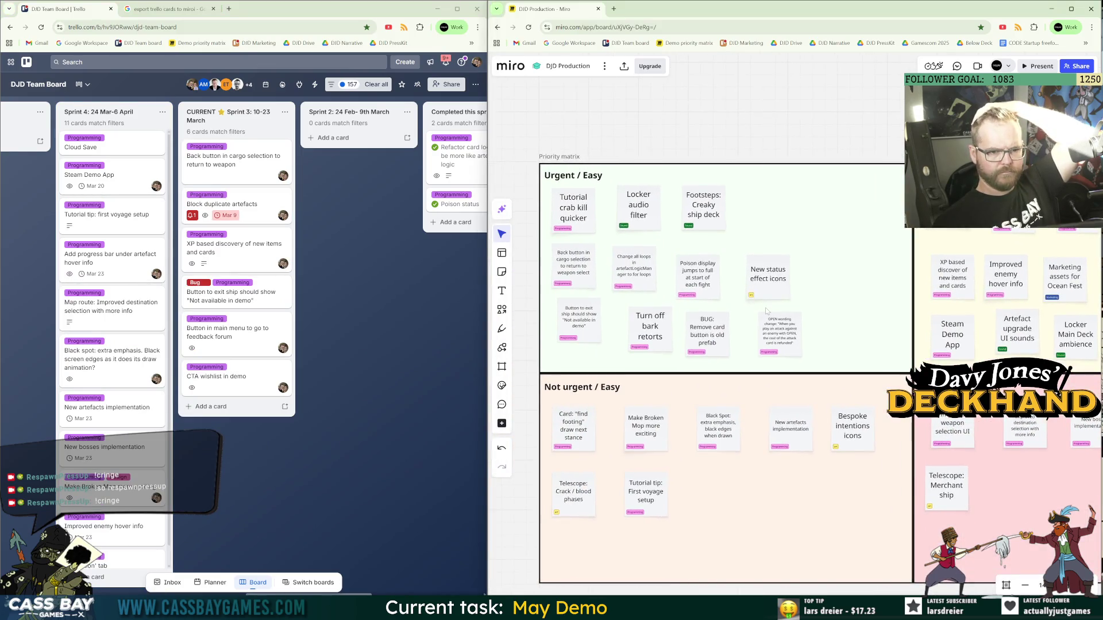
Put XP based discovery atop CURRENT Sprint 3 and drag Cloud Save and Steam Demo App in from Sprint 4.
drag(214, 260, 210, 153)
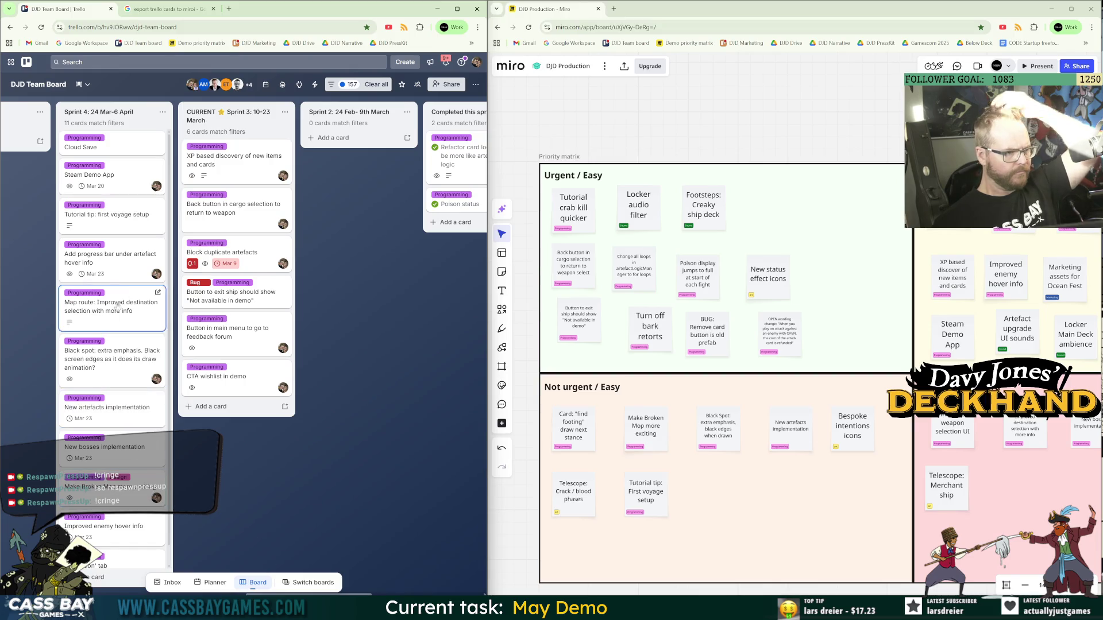
mouse_move(106, 151)
mouse_down()
mouse_move(247, 146)
mouse_move(236, 152)
mouse_move(235, 189)
mouse_up()
drag(230, 247, 236, 152)
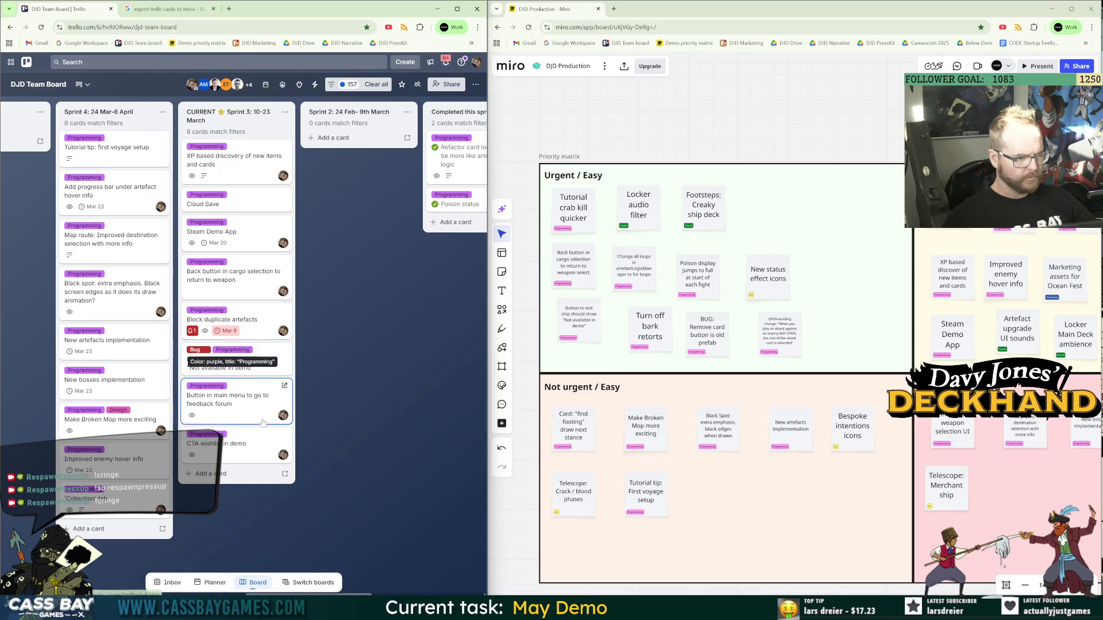
Add the Bug label to the board filter alongside Programming.
click(332, 85)
click(402, 470)
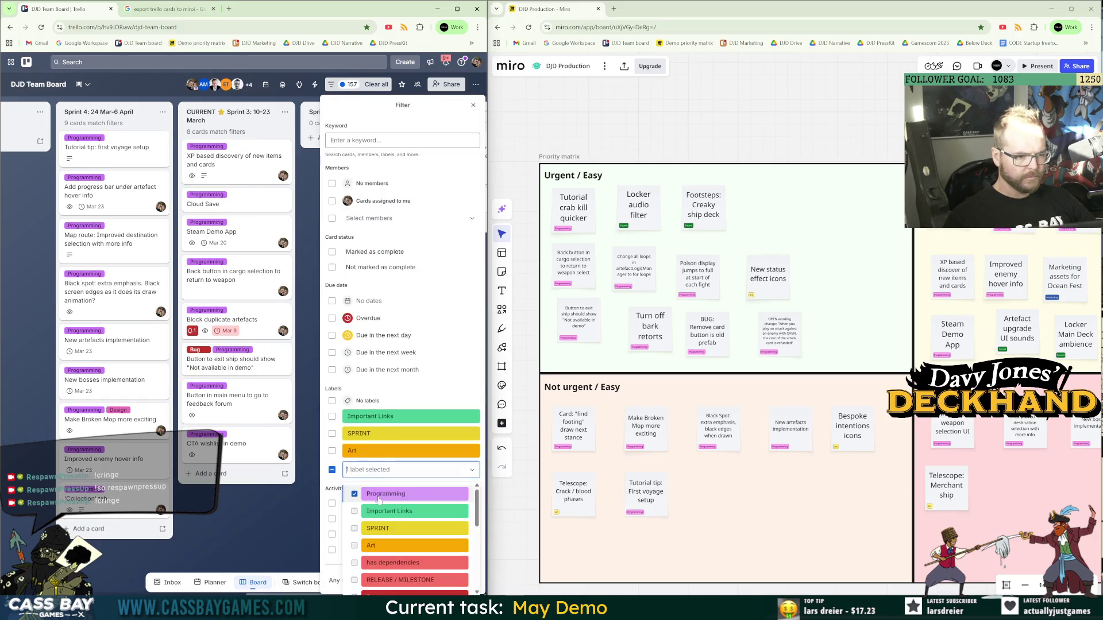
scroll(409, 562, down, 3)
scroll(409, 561, up, 2)
click(402, 510)
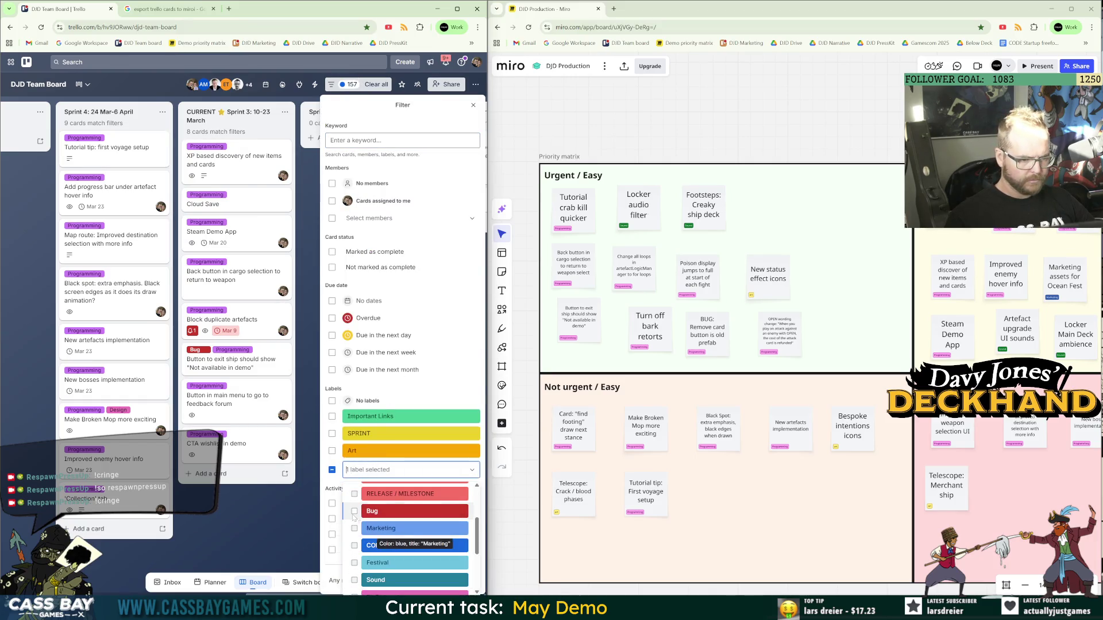
key(Escape)
key(Escape)
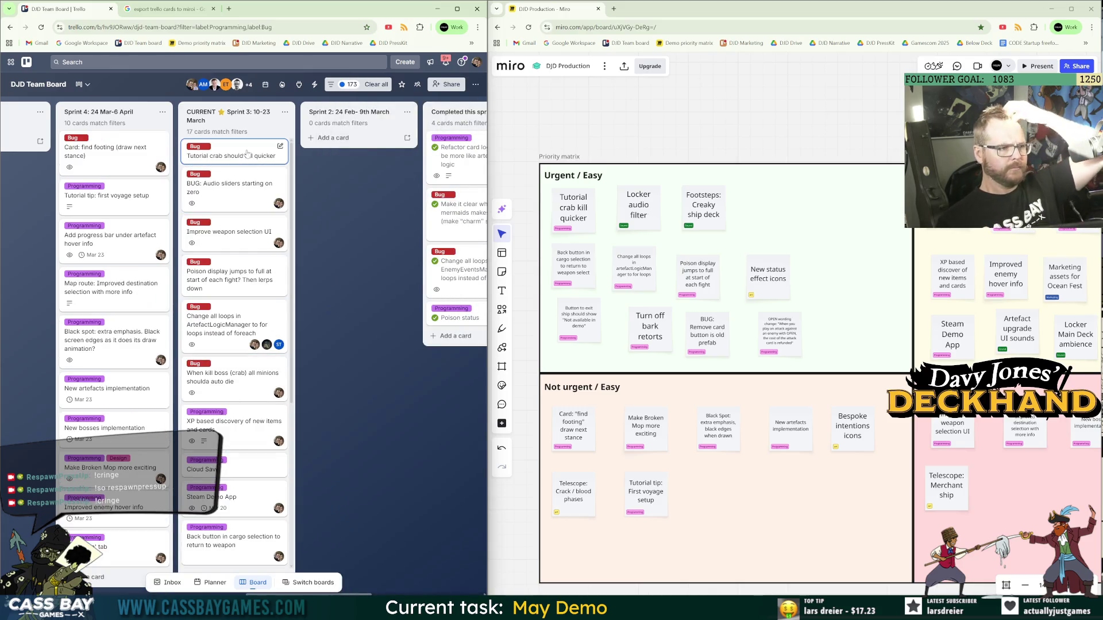
Move the crab-kill-speed, weapon selection UI and kill-boss crab cards to Sprint 4, then open the voyage-setup back-button card.
key(comma)
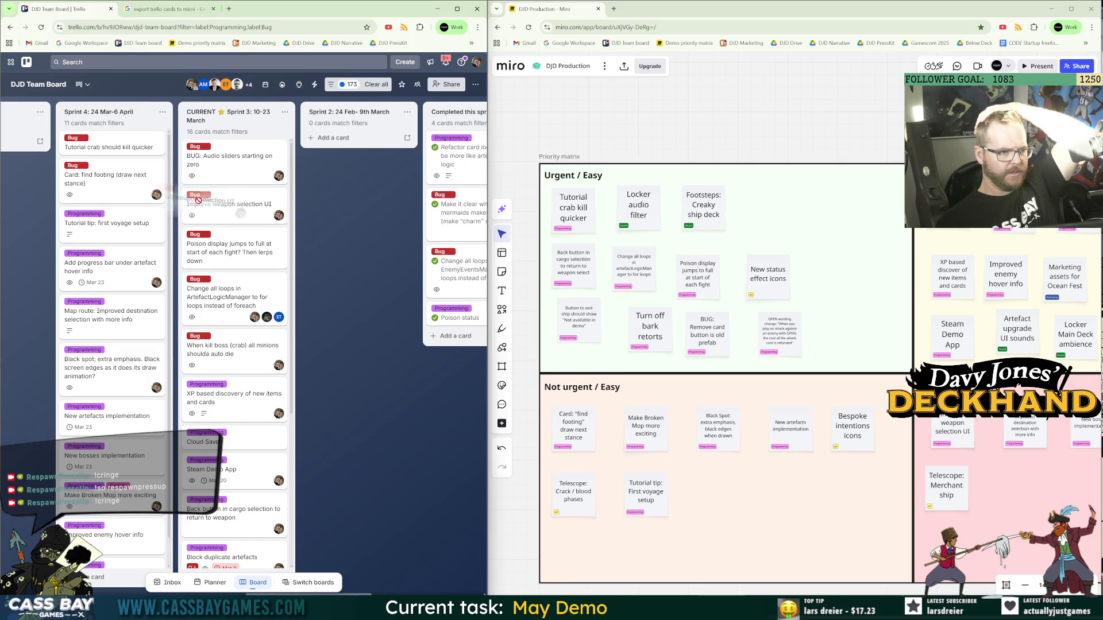
key(comma)
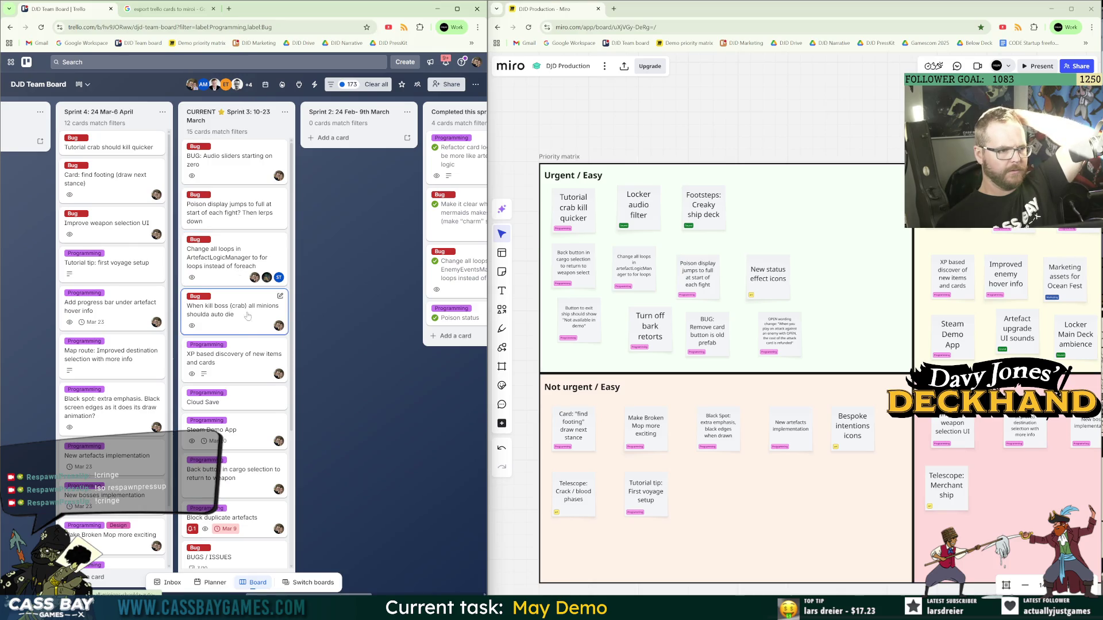
mouse_move(249, 328)
mouse_down()
mouse_move(118, 270)
mouse_move(113, 227)
mouse_up()
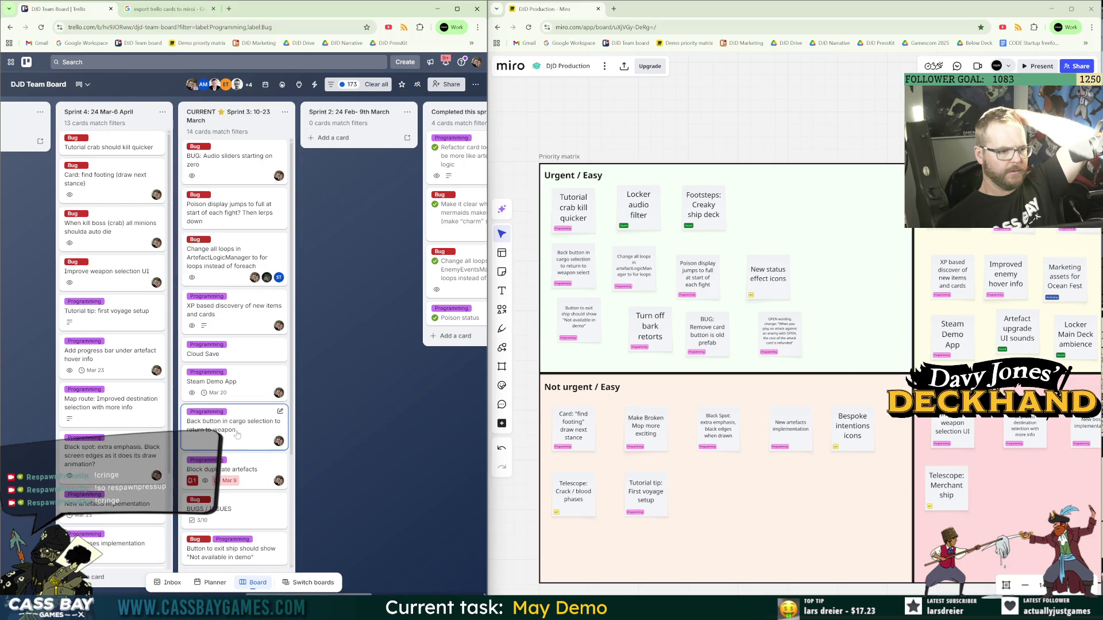
scroll(244, 454, down, 3)
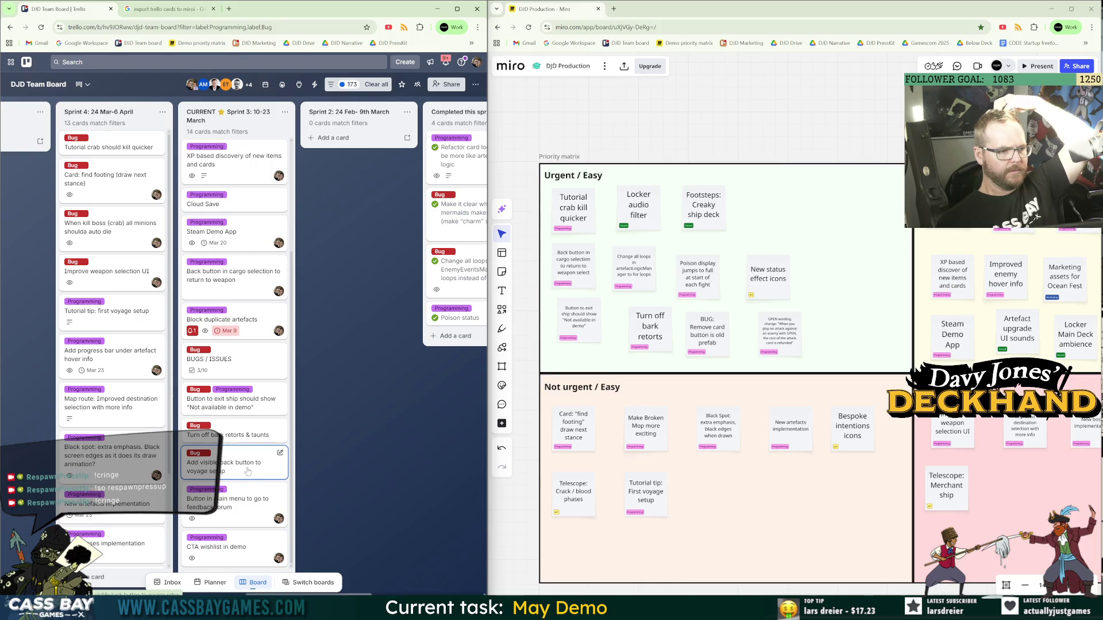
scroll(244, 414, up, 3)
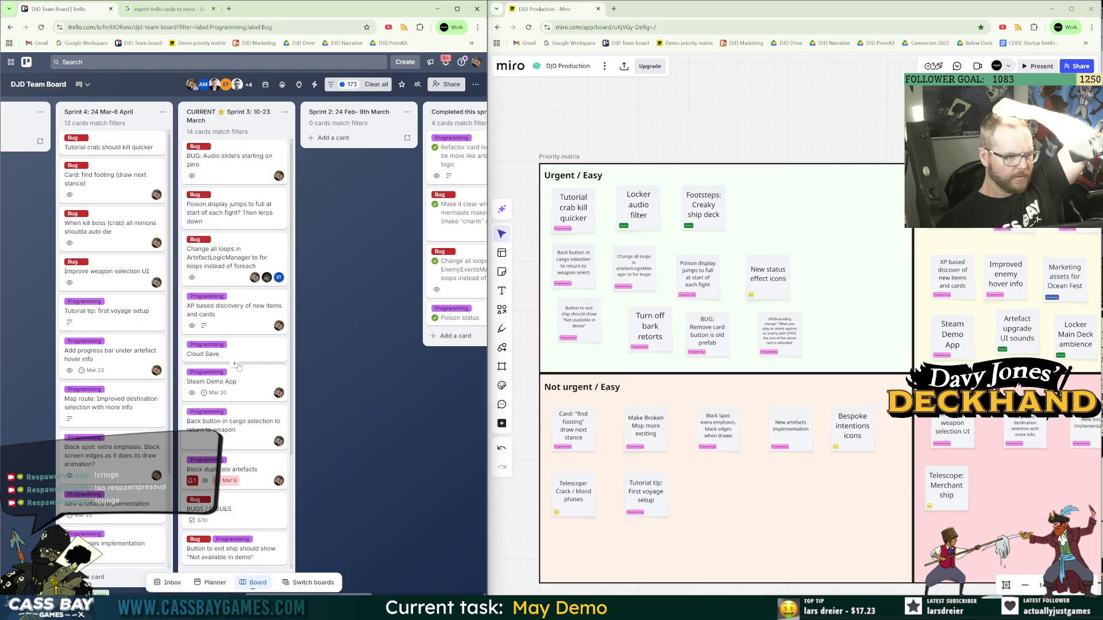
scroll(228, 434, down, 3)
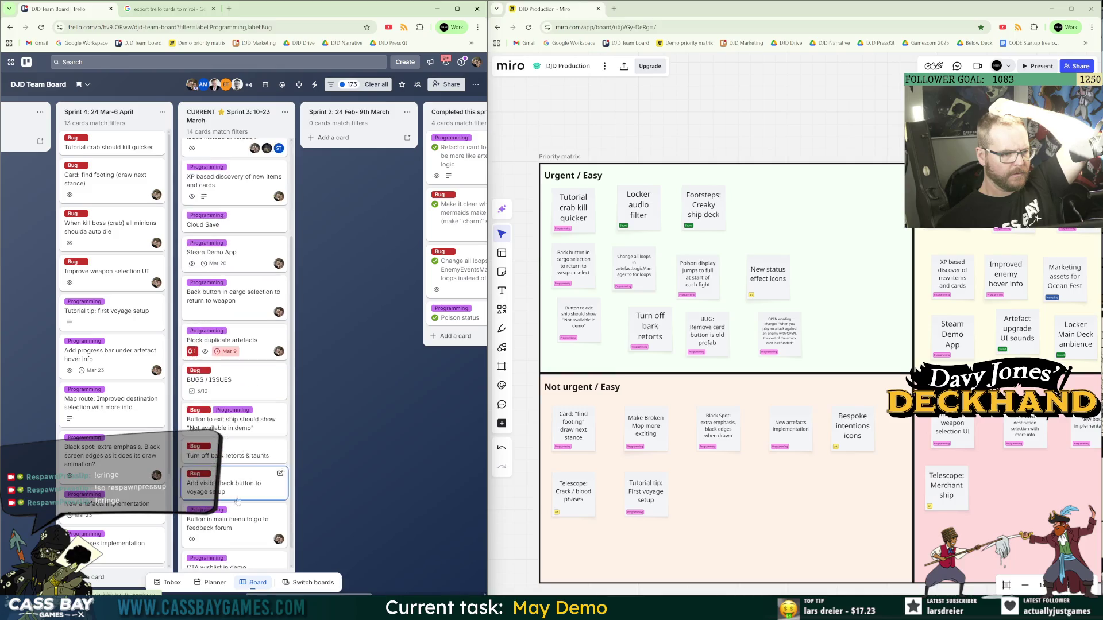
click(227, 492)
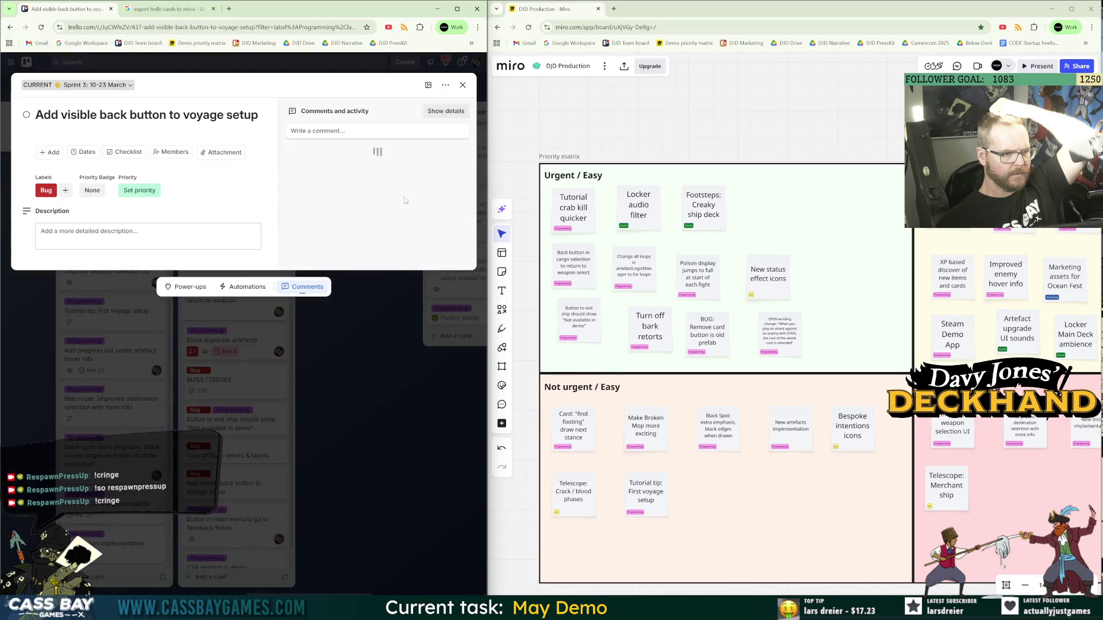
Archive the 'Add visible back button to voyage setup' card and close it.
click(445, 85)
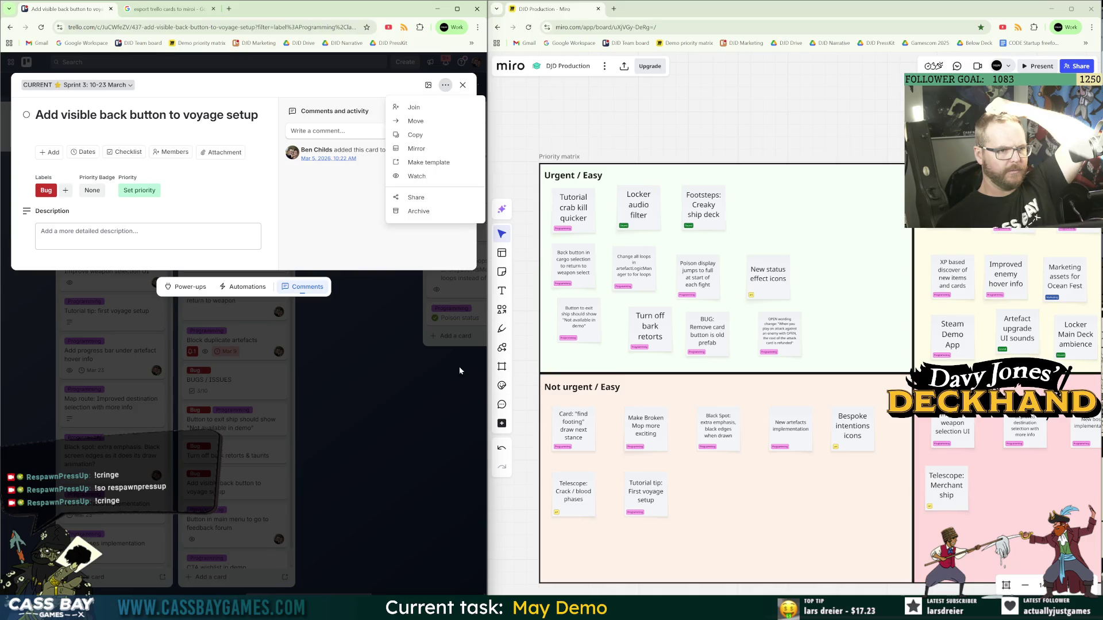
click(417, 210)
click(375, 469)
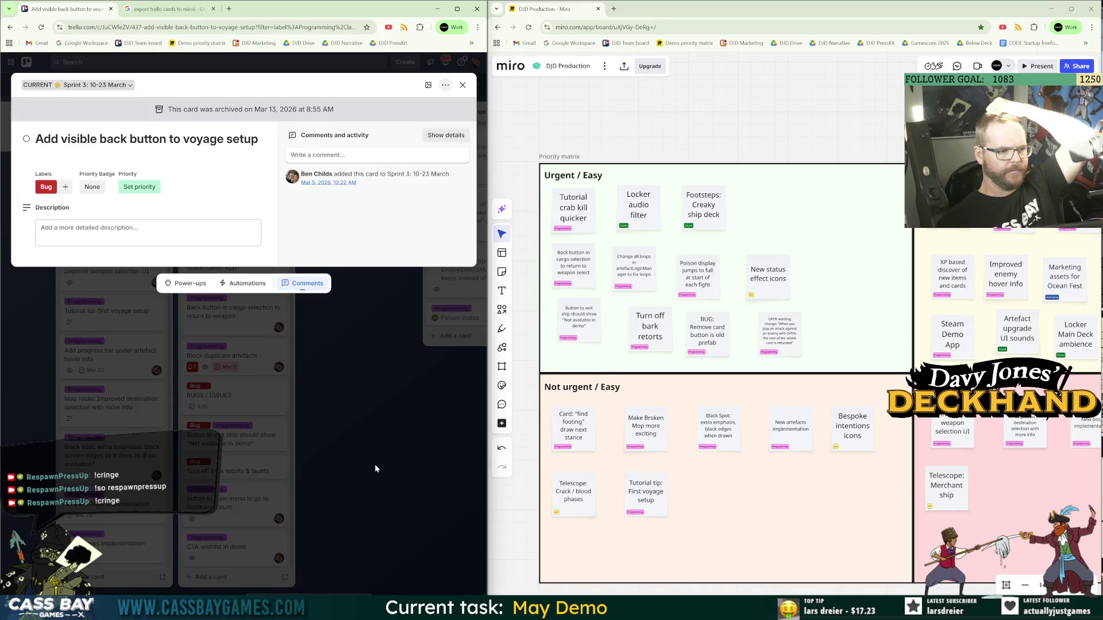
click(260, 484)
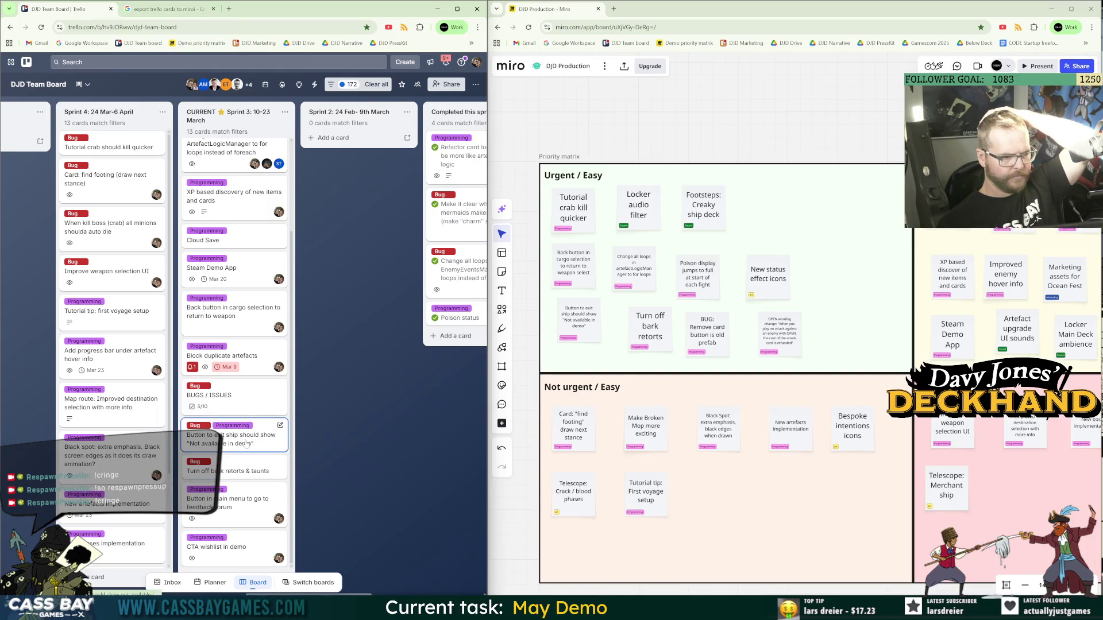
Move the exit-ship button card to the bottom of CURRENT Sprint 3.
drag(251, 442, 236, 558)
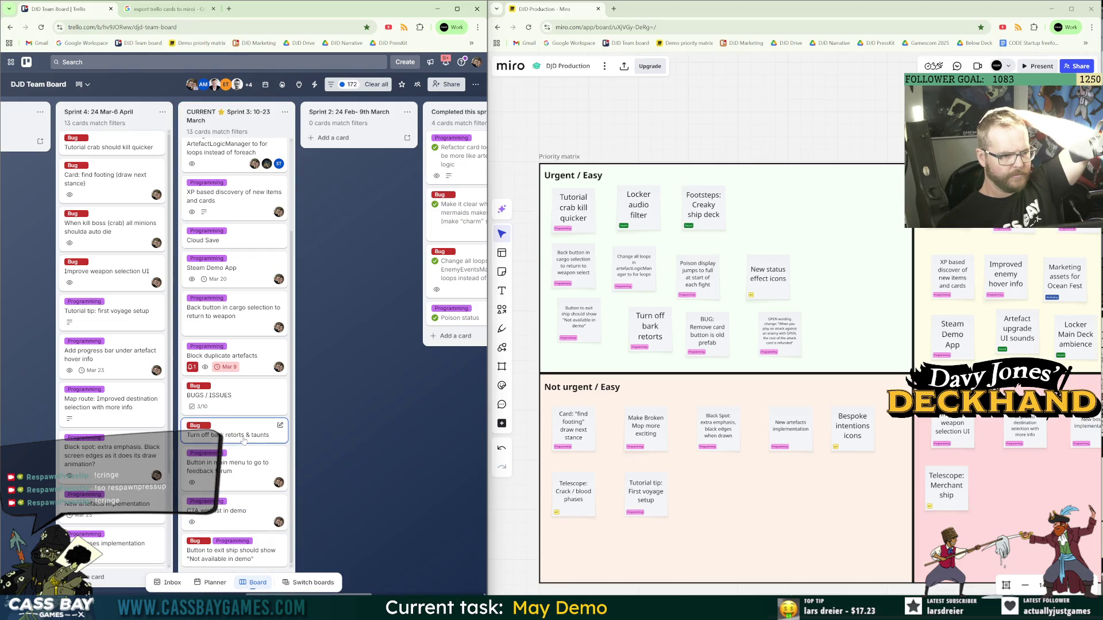
scroll(136, 424, down, 2)
scroll(137, 424, up, 2)
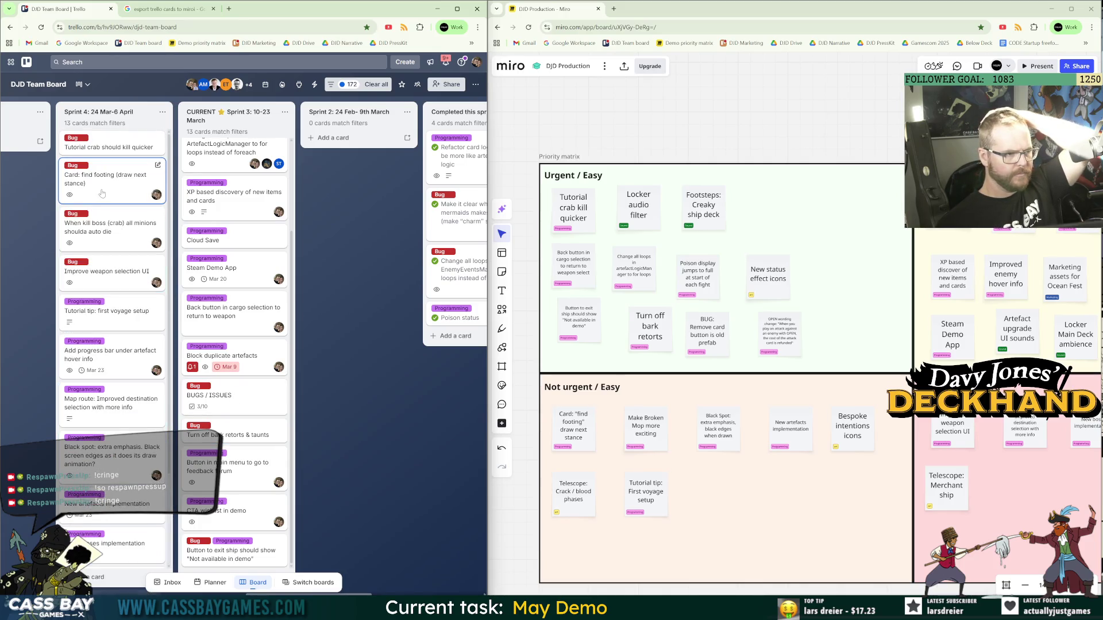
scroll(290, 214, up, 2)
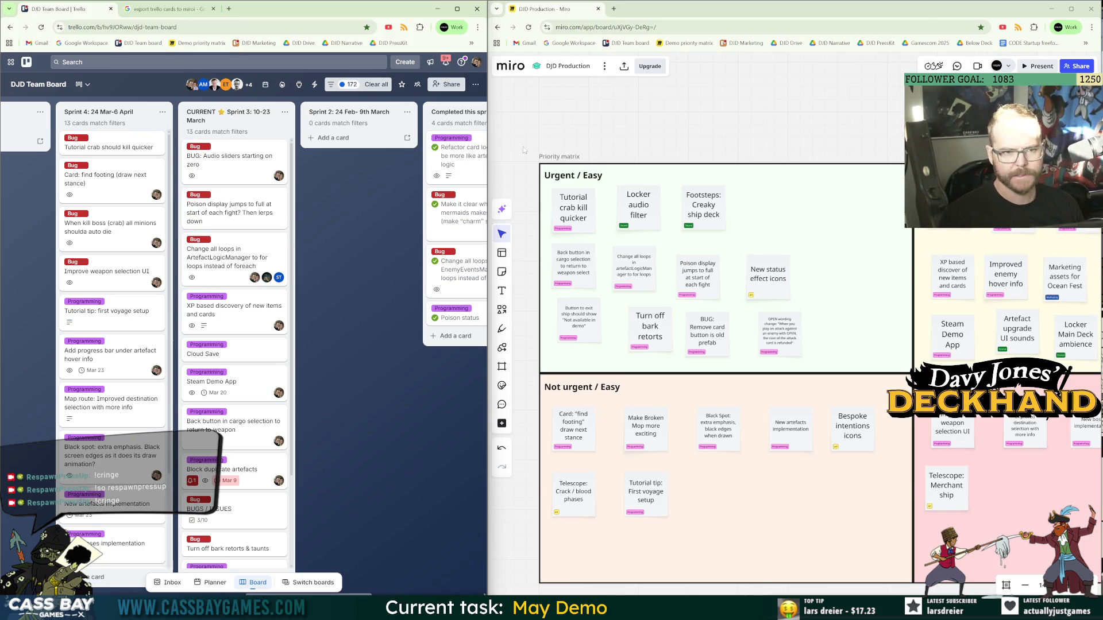
Dismiss the save-page dialog, widen the Trello window, and launch Unity Hub.
key(ctrl+s)
click(633, 411)
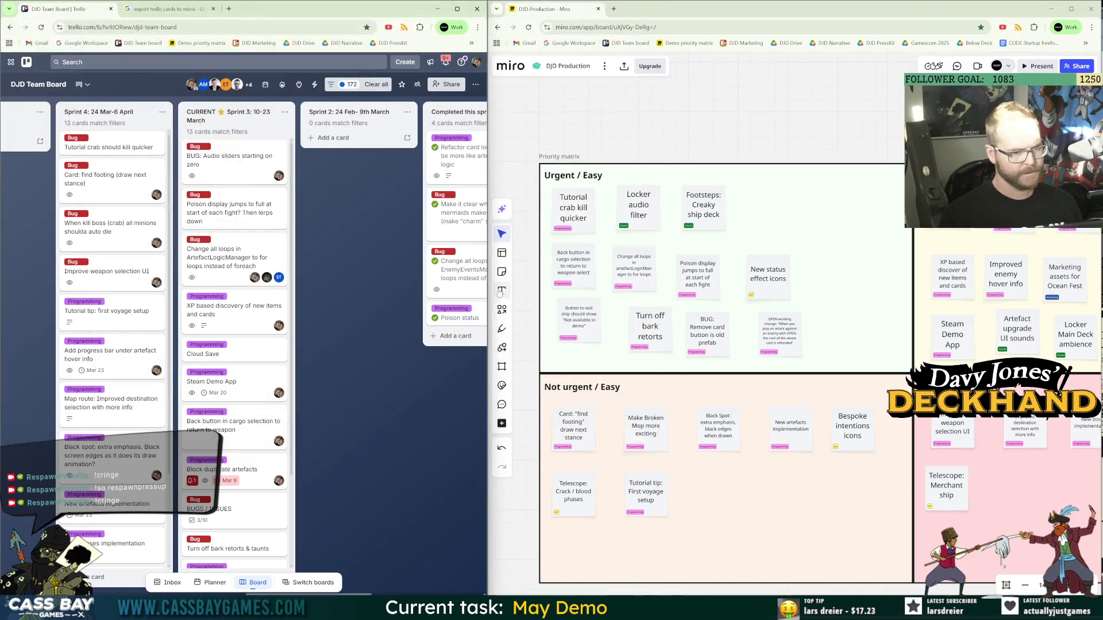
drag(493, 287, 575, 282)
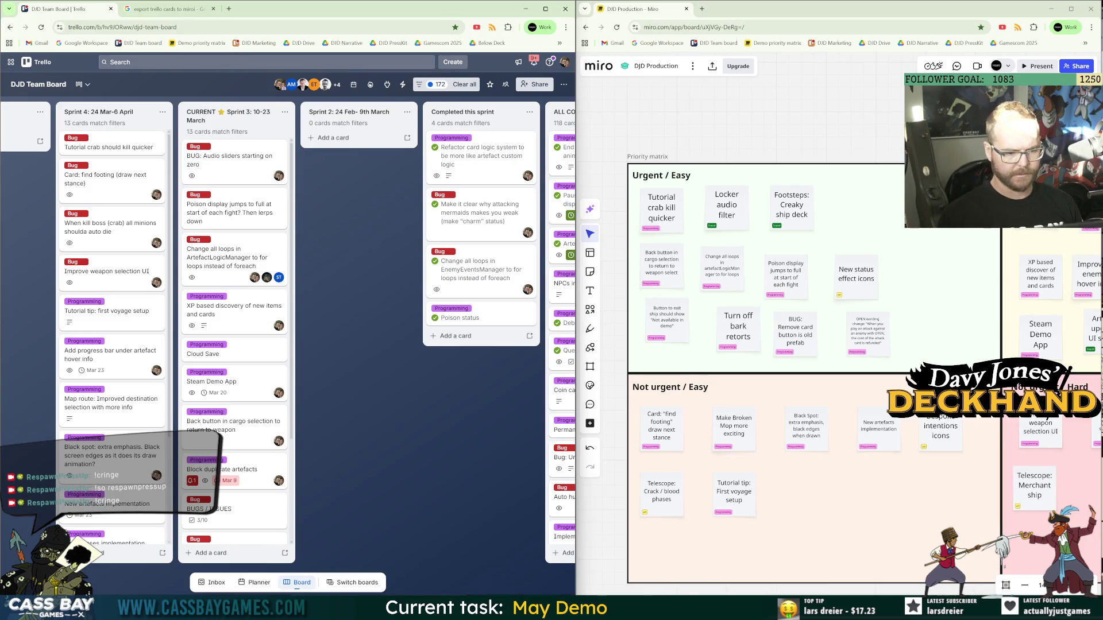
key(super)
click(450, 397)
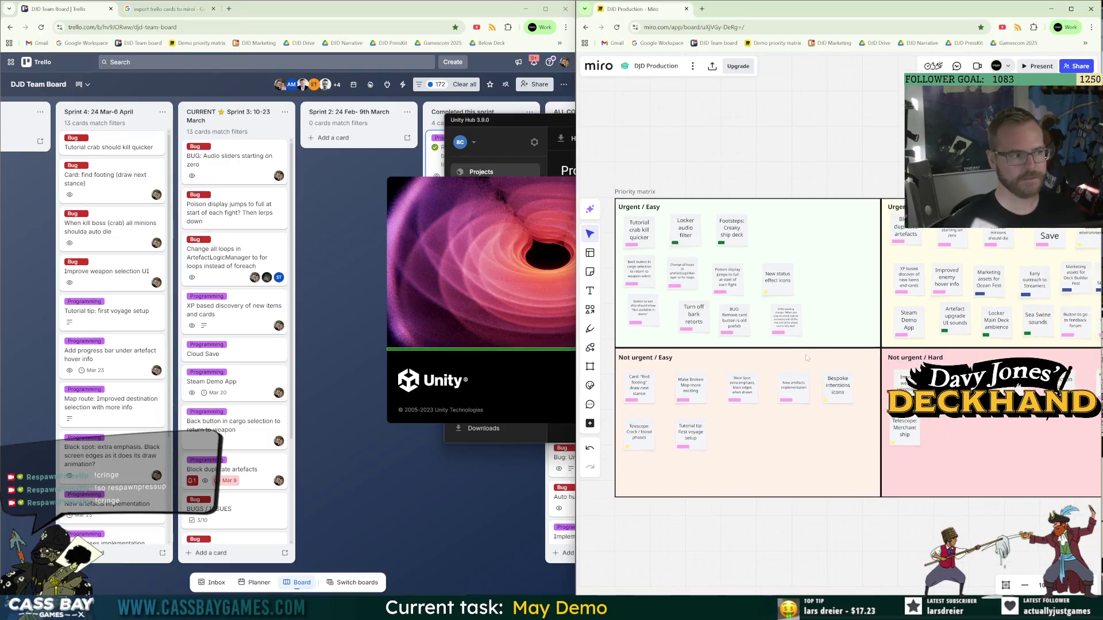
Scroll the Miro priority matrix right and bring Trello's Sprint 5: 7-20 April list into view.
scroll(755, 386, right, 2)
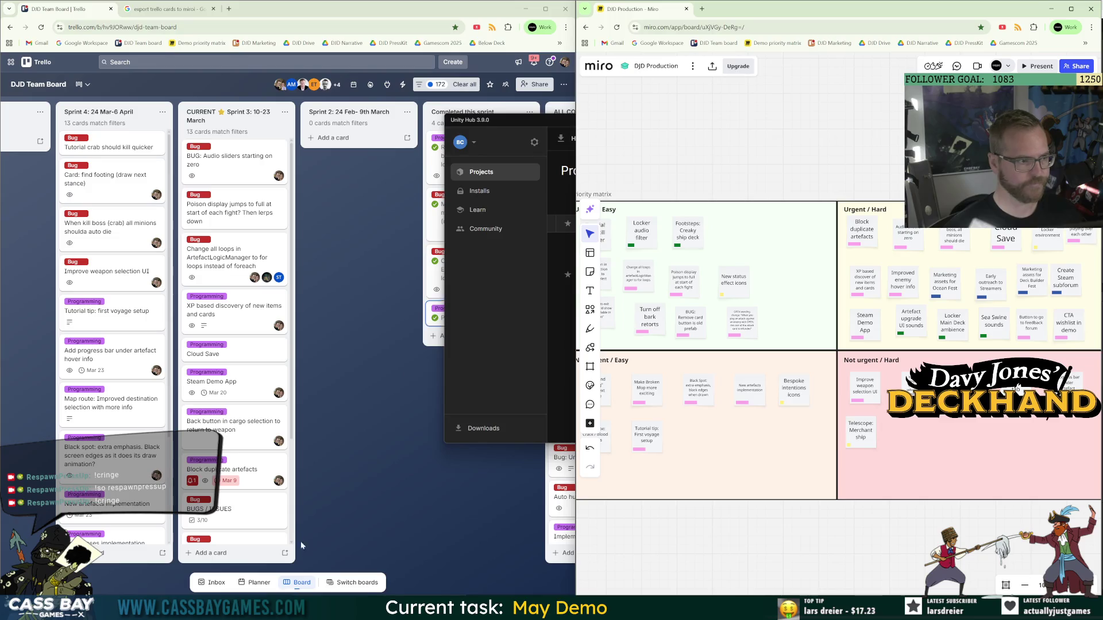
drag(308, 470, 427, 470)
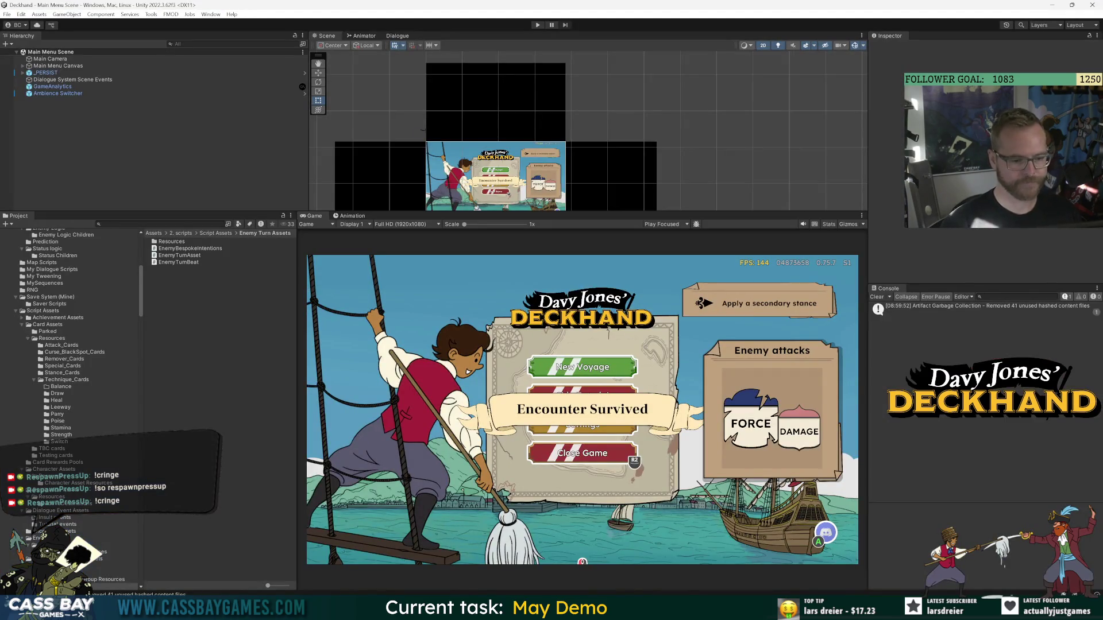
key(super)
Launch GitHub Desktop via 'git' search, then return to Unity's Deckhand Main Menu Scene.
text(git)
key(Return)
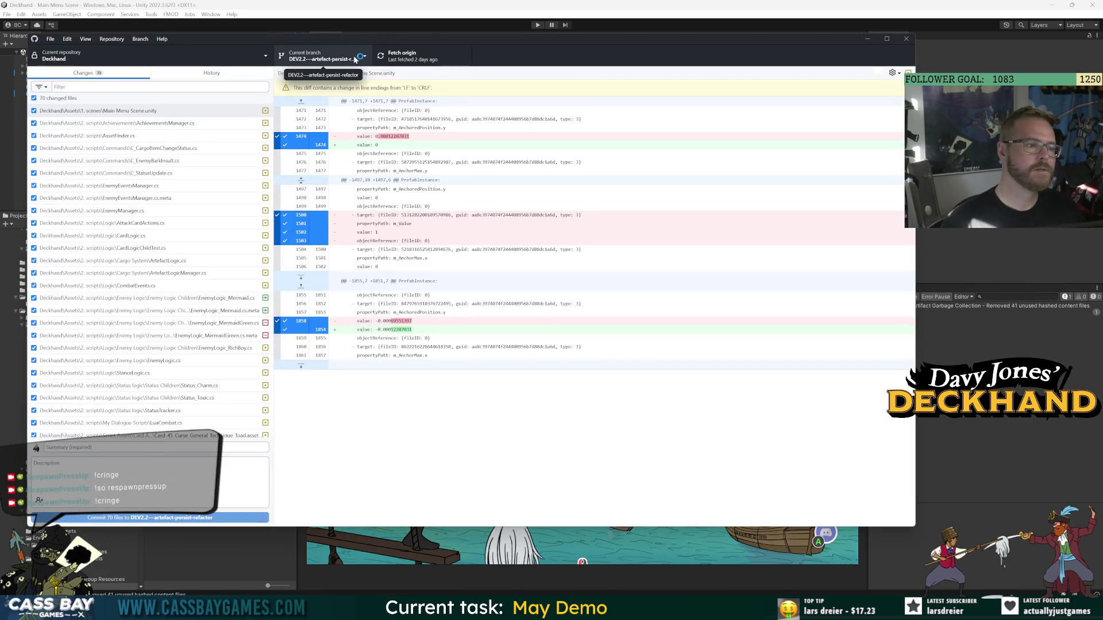
scroll(206, 244, down, 10)
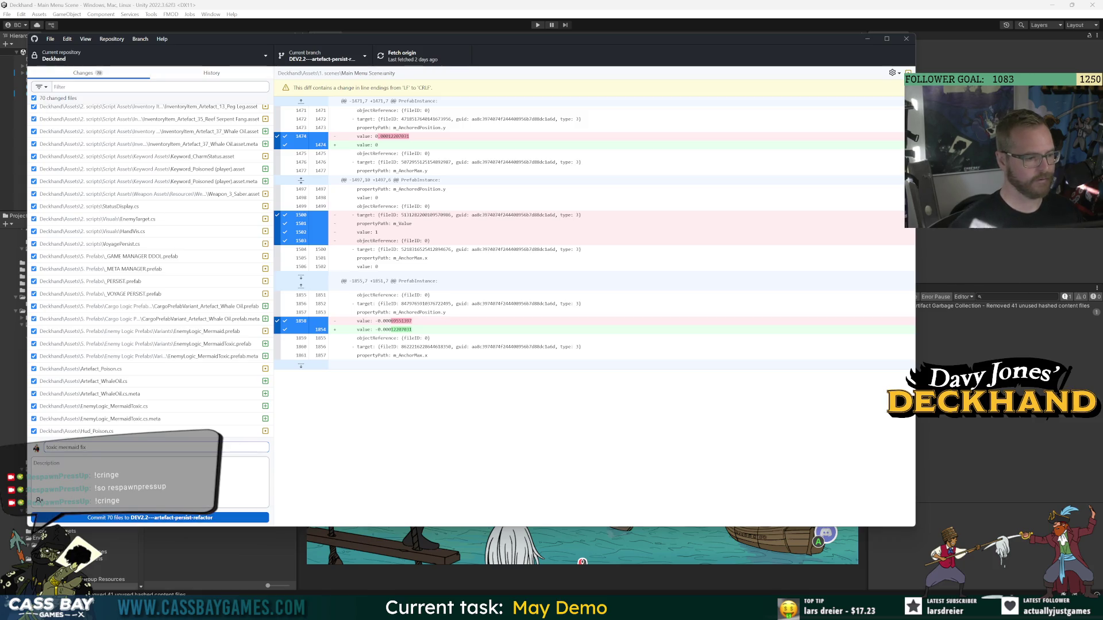
click(288, 538)
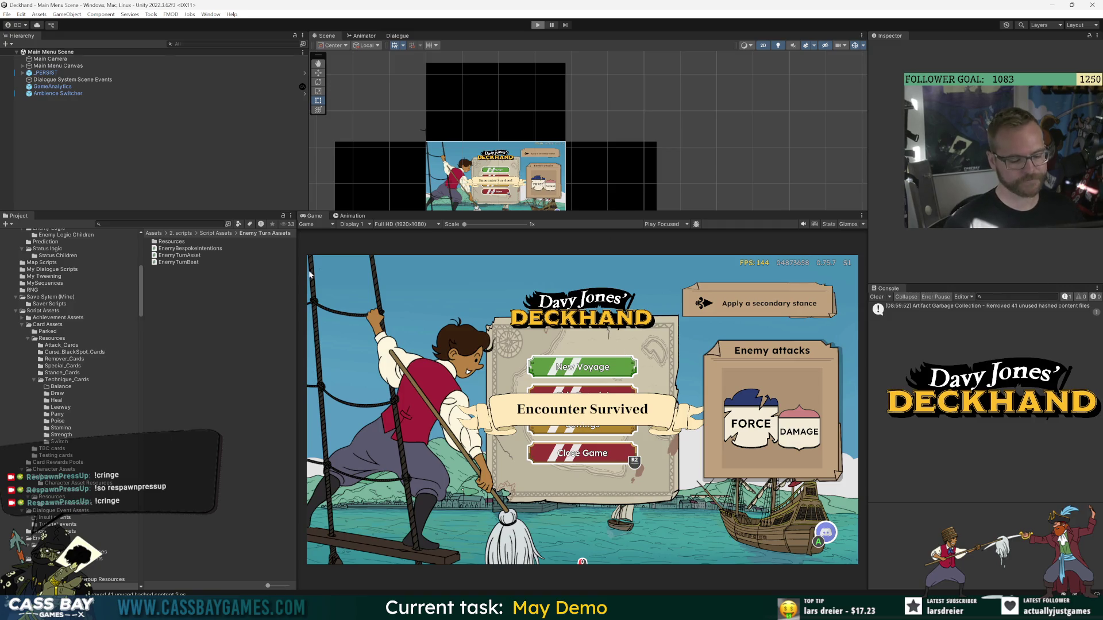
Enter Play mode, start a run, and play Parry, Finesse and Slash before ending the turn.
key(ctrl+p)
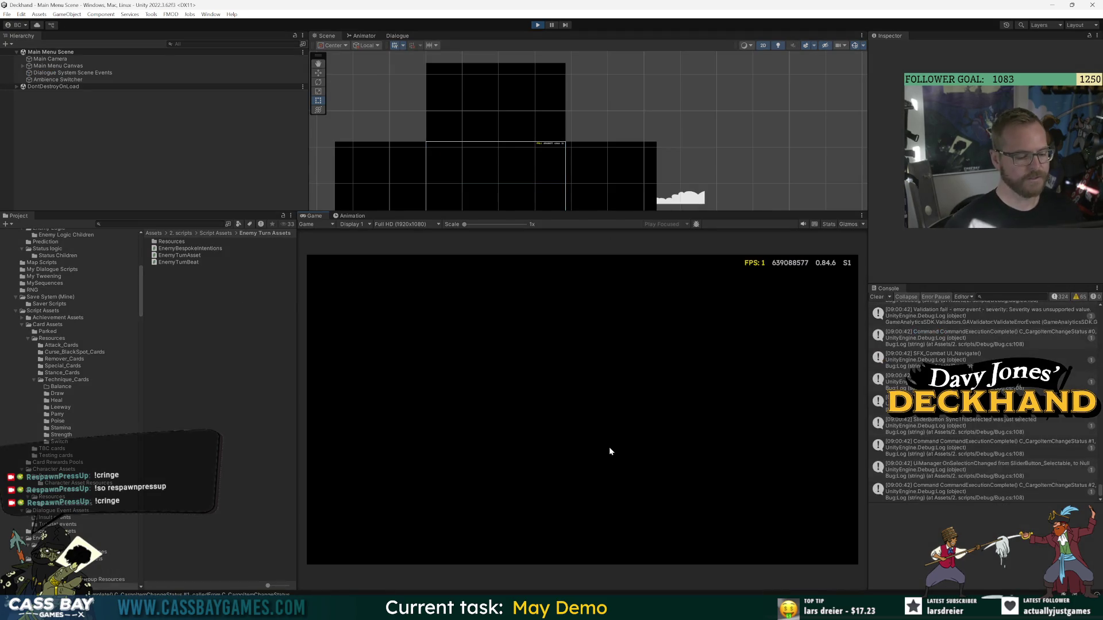
click(608, 377)
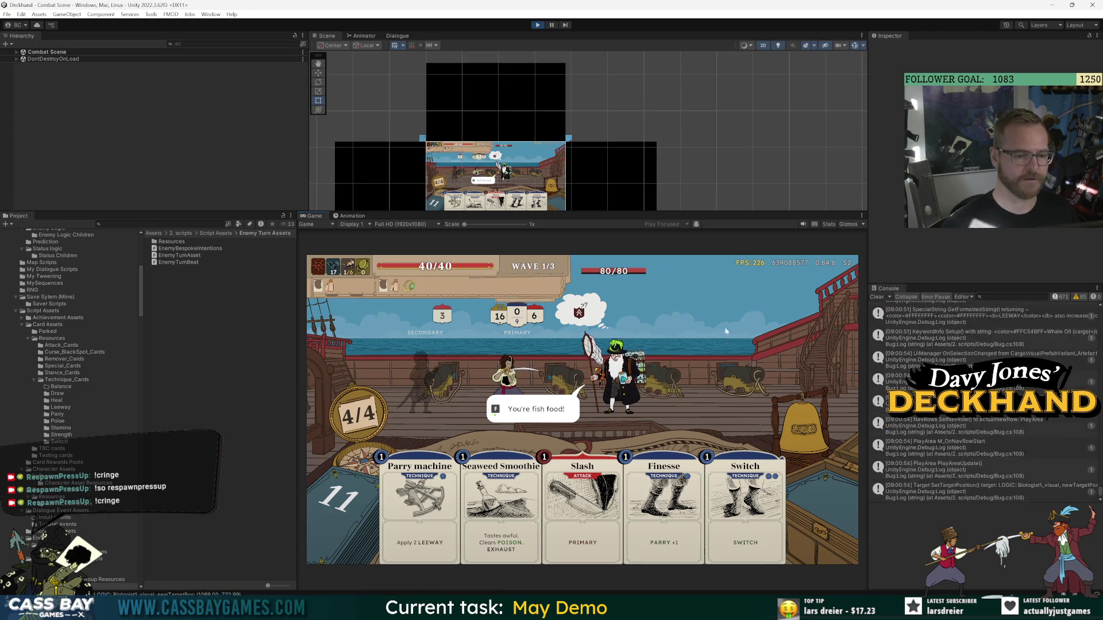
drag(416, 494, 506, 382)
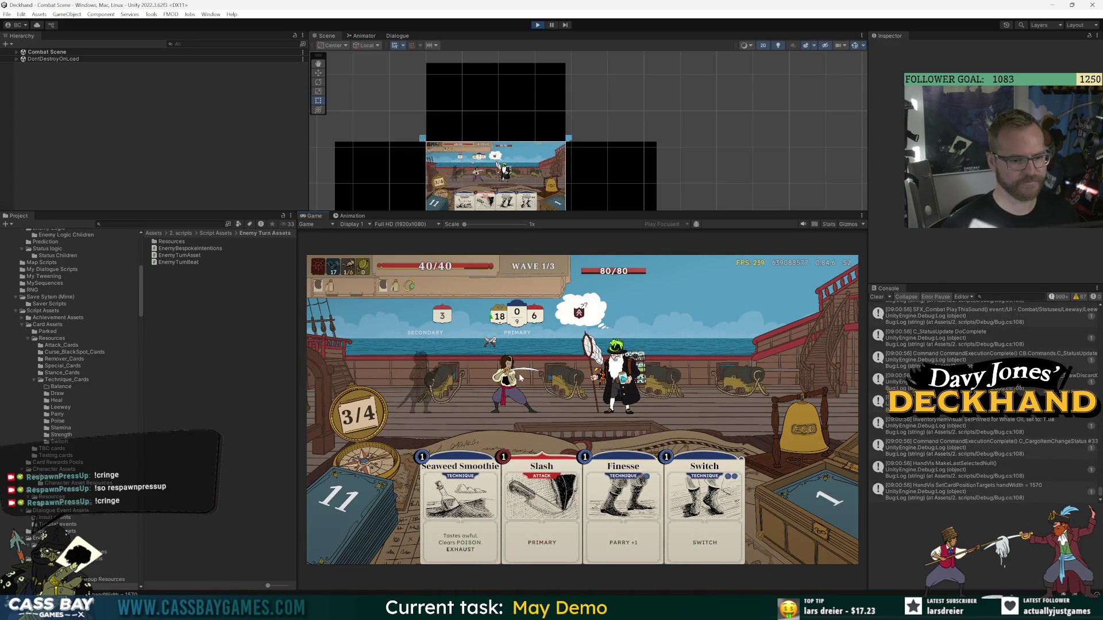
drag(616, 546, 506, 402)
drag(523, 500, 797, 424)
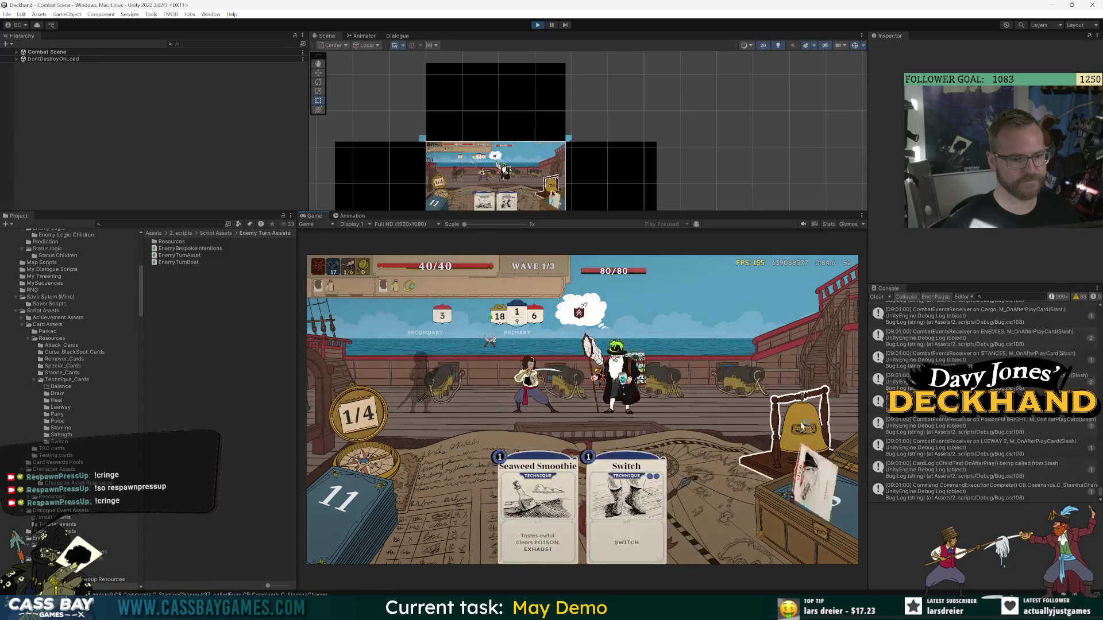
click(798, 425)
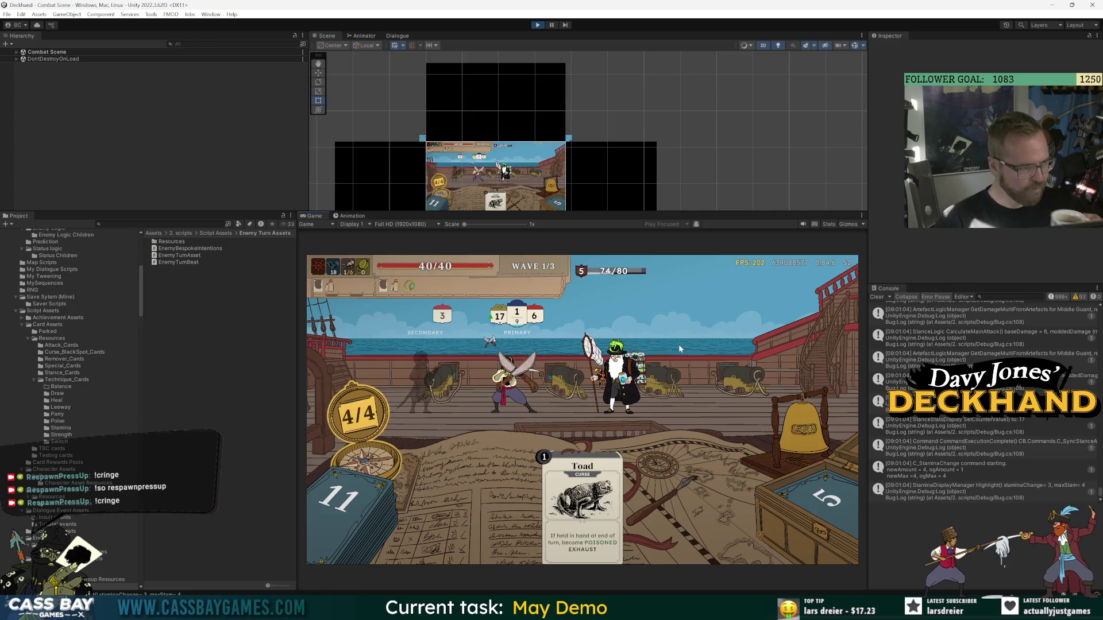
Play Parry, Weaken and Parry, then Parry and Flurry, ending each of the two turns.
drag(614, 550, 669, 404)
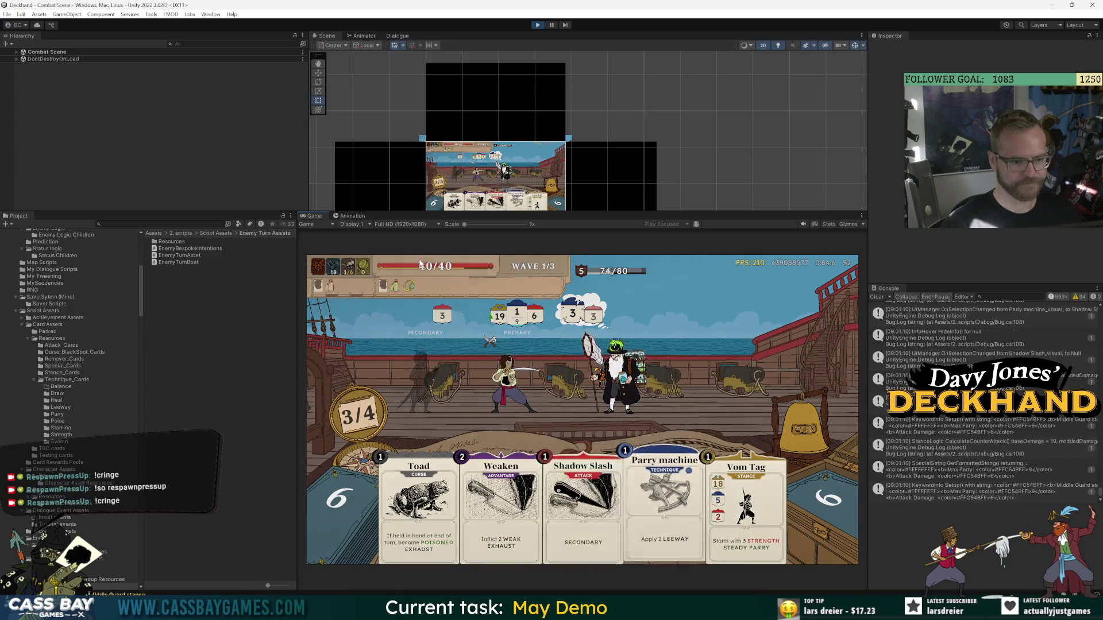
click(501, 506)
click(586, 339)
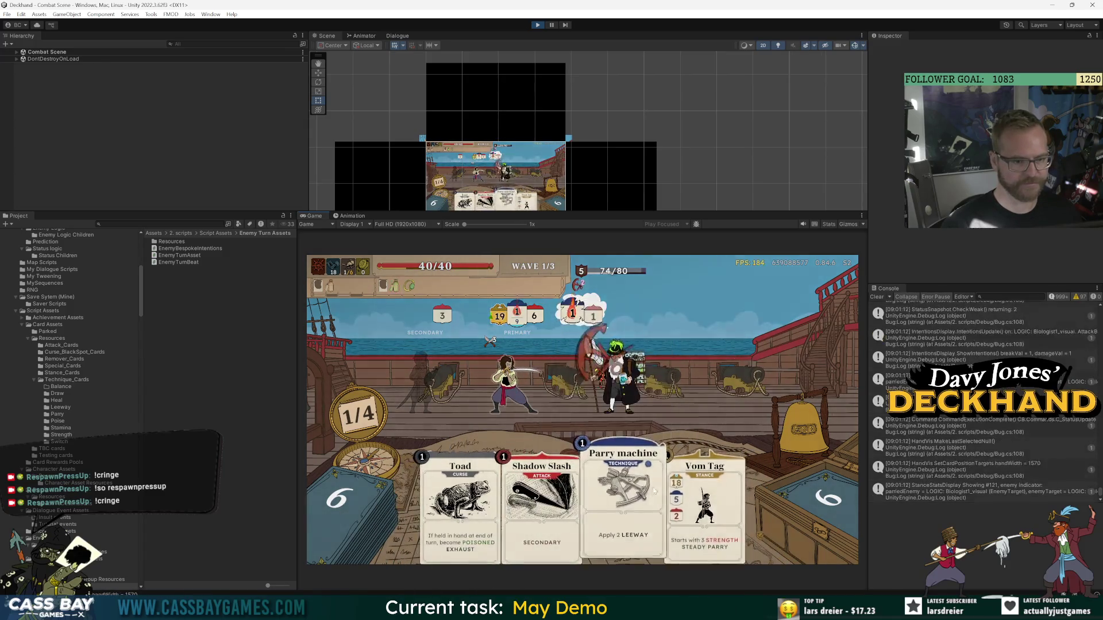
drag(661, 506, 516, 338)
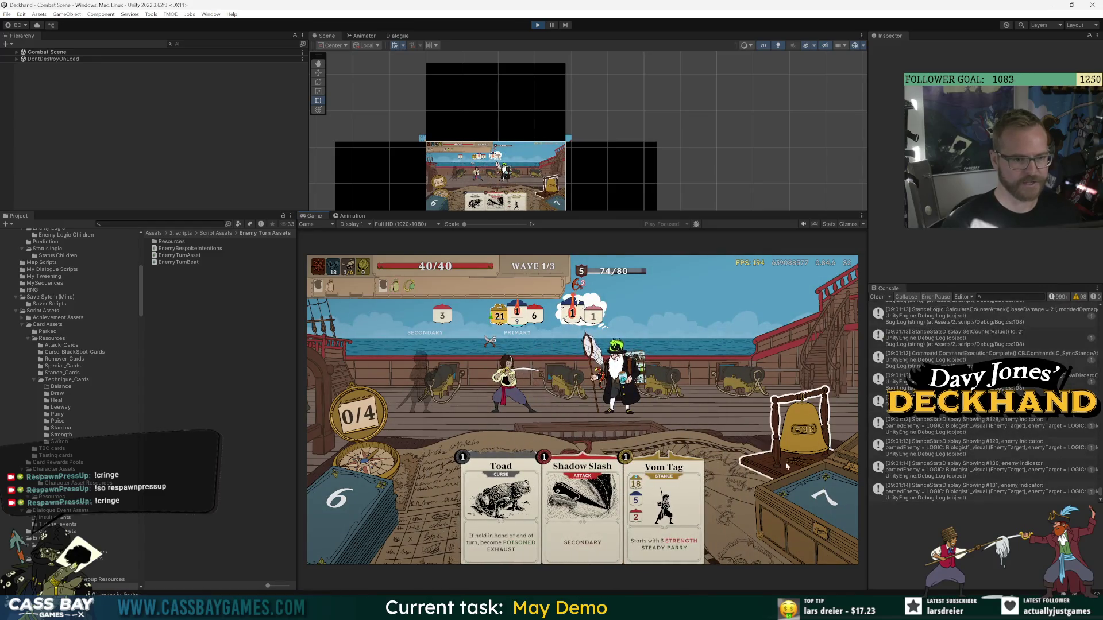
click(805, 428)
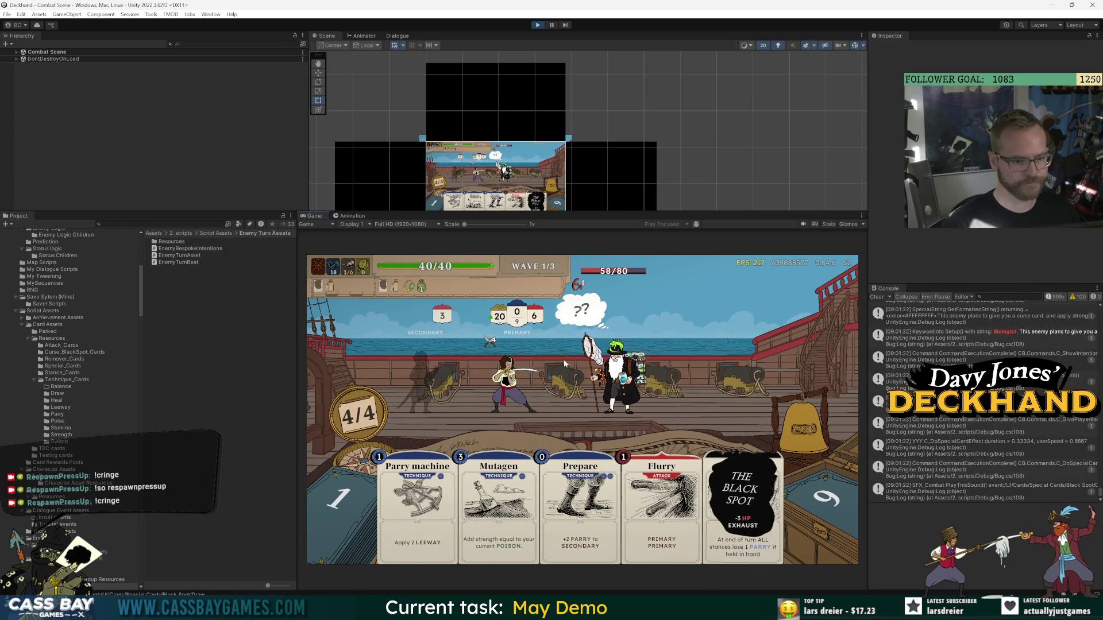
key(1)
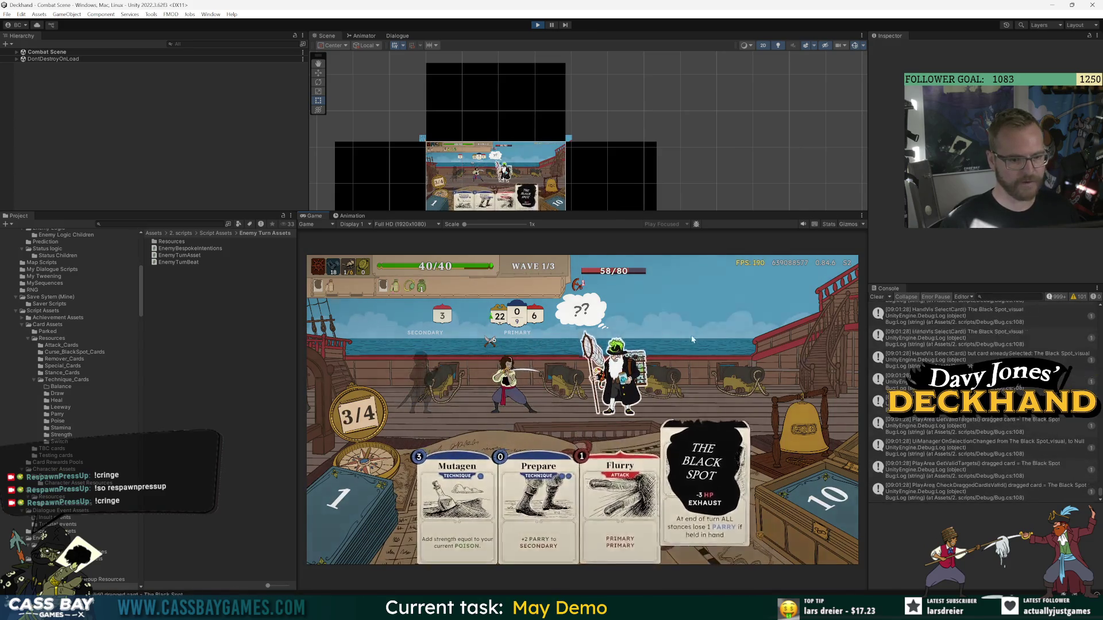
drag(623, 494, 653, 393)
click(782, 441)
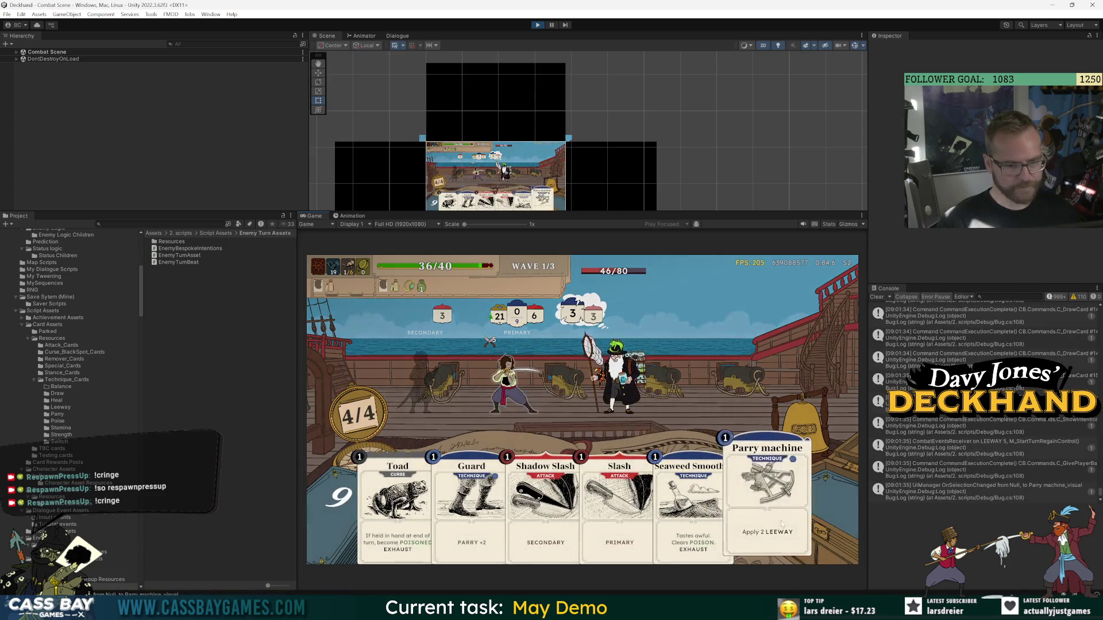
Play Guard, Parry, Slash, Toad, then two Parries and Flurry; open the settings' Progress page.
drag(471, 500, 506, 374)
mouse_move(768, 500)
mouse_down()
mouse_move(714, 493)
mouse_move(574, 394)
mouse_up()
drag(623, 500, 618, 373)
drag(460, 500, 546, 368)
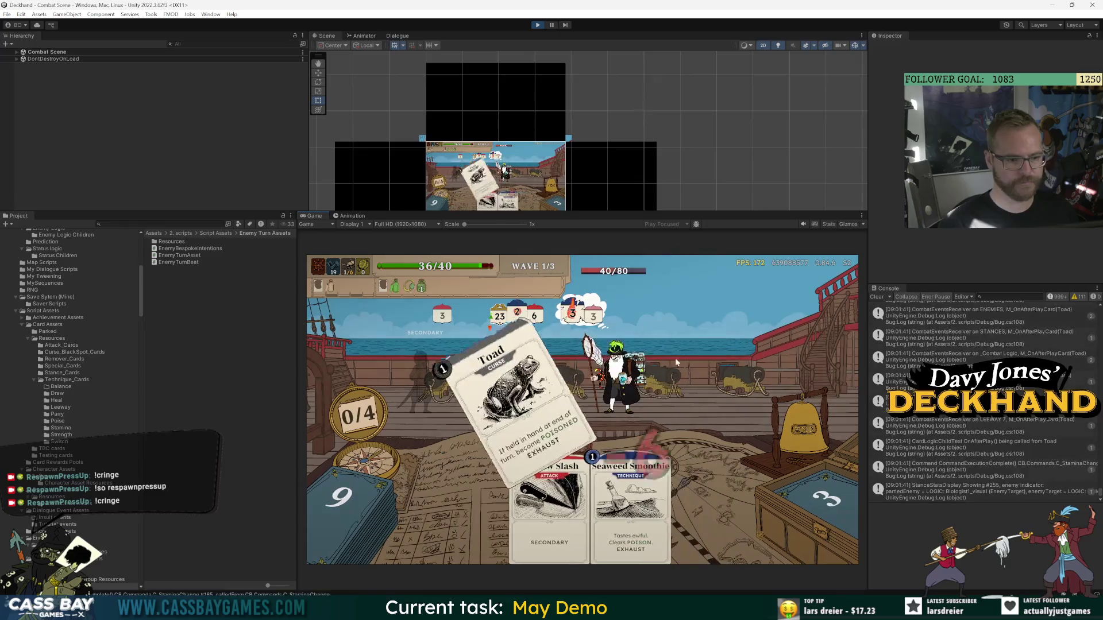
click(787, 400)
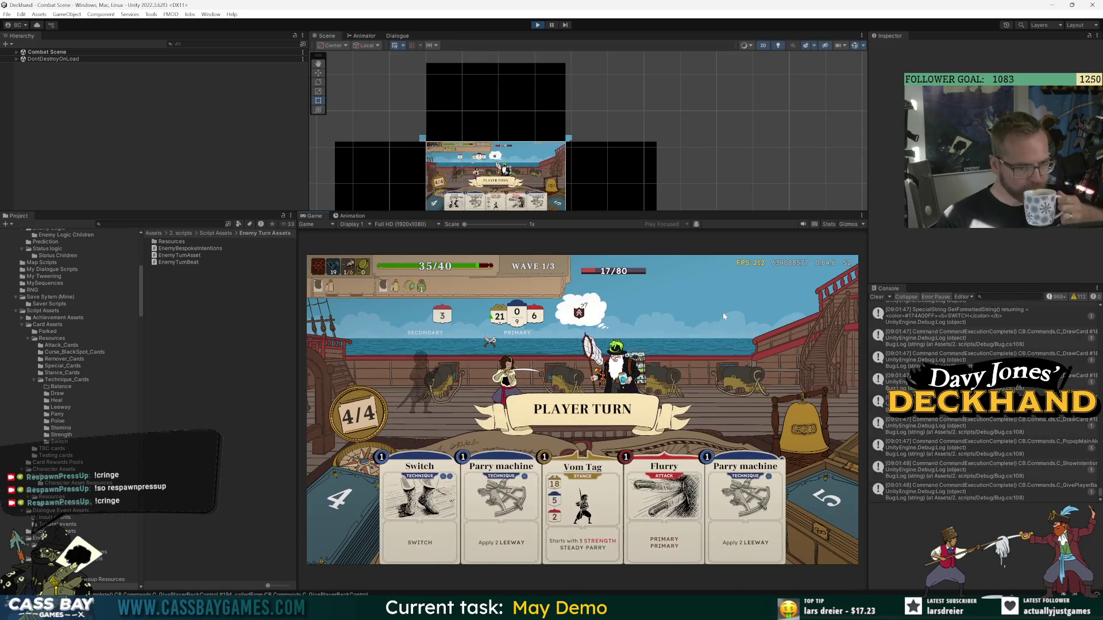
key(2)
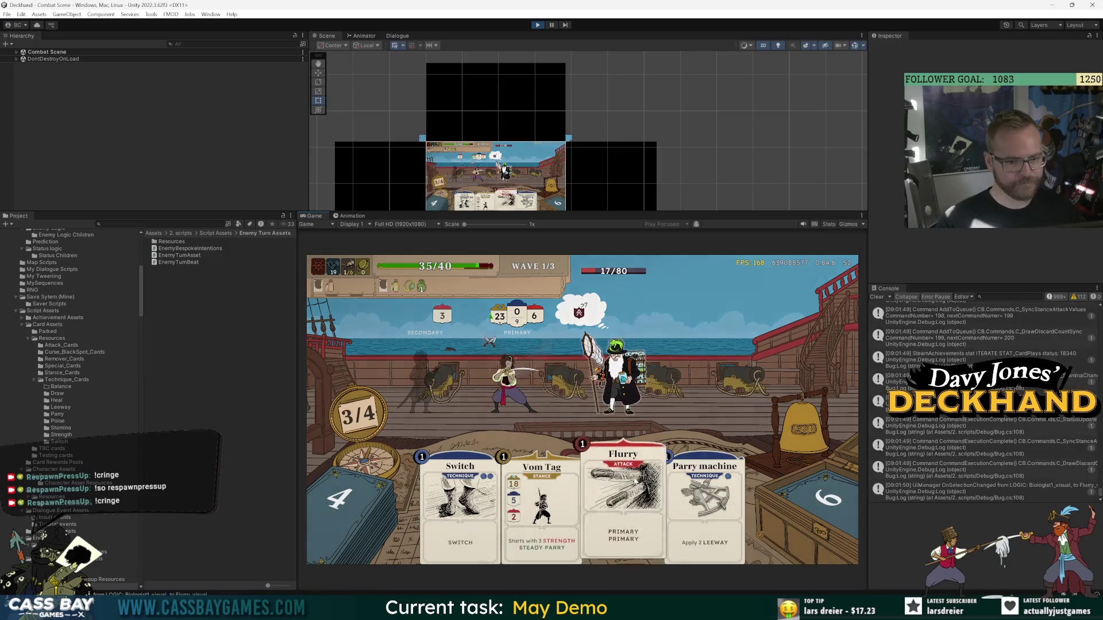
key(4)
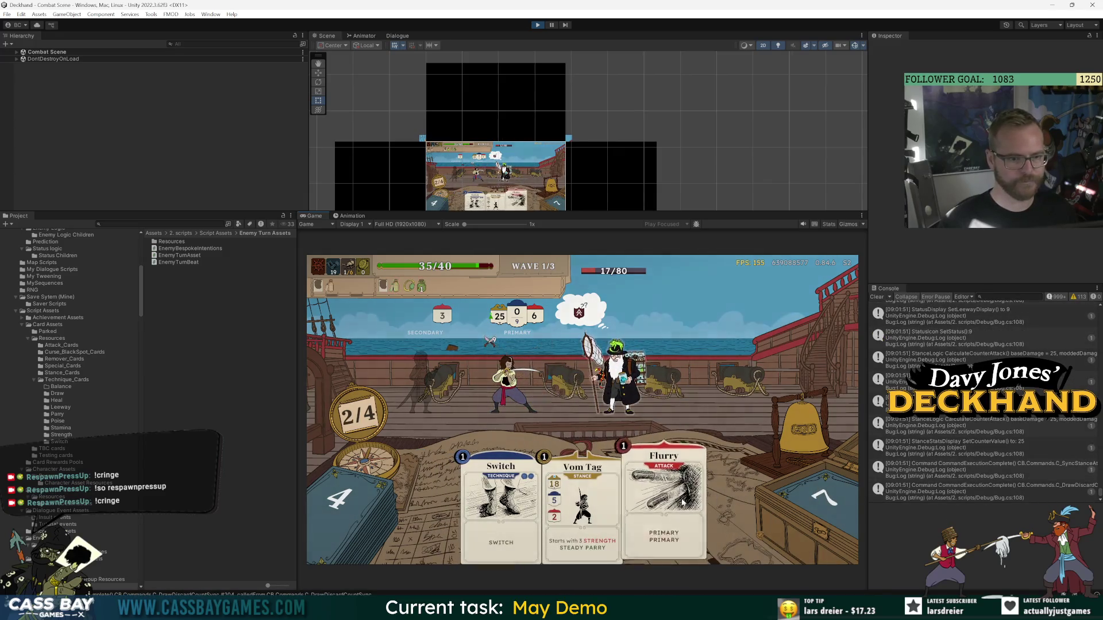
click(682, 503)
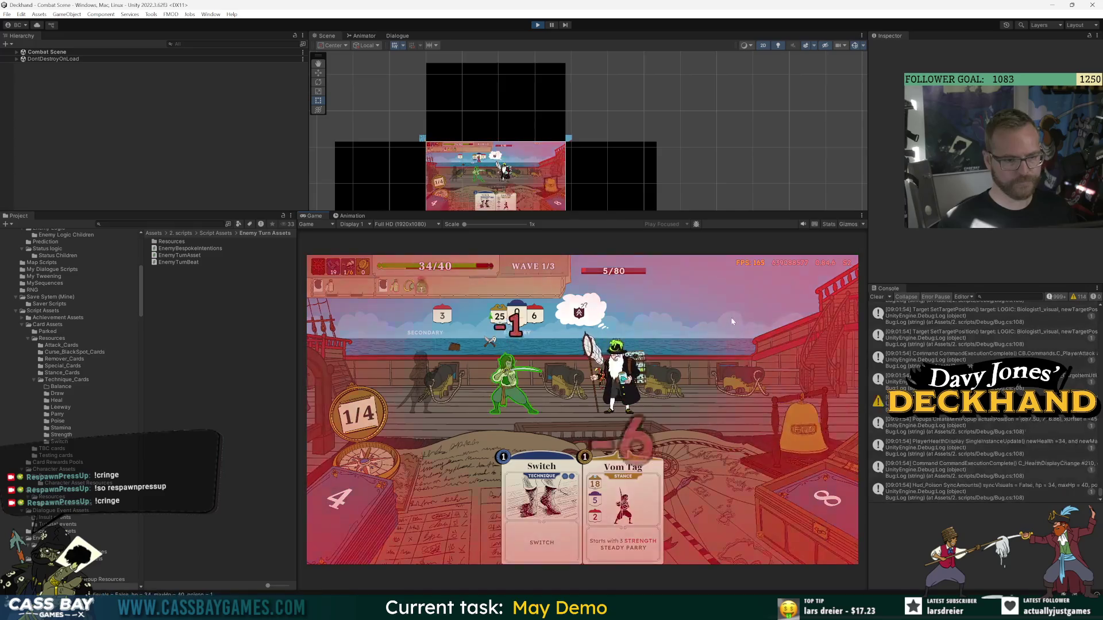
key(e)
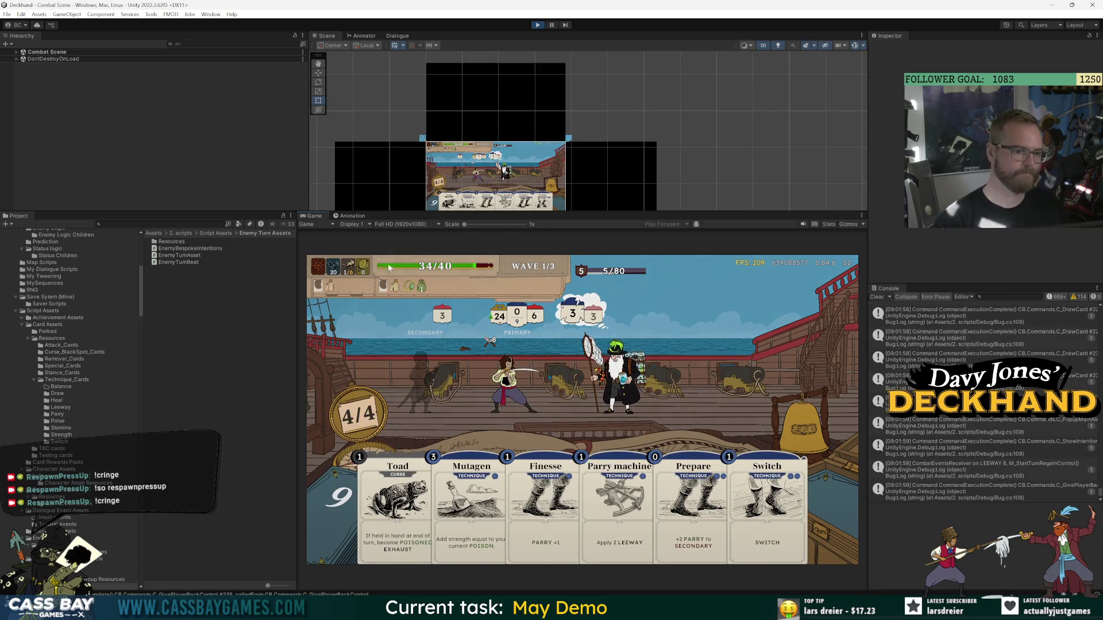
key(Escape)
click(655, 297)
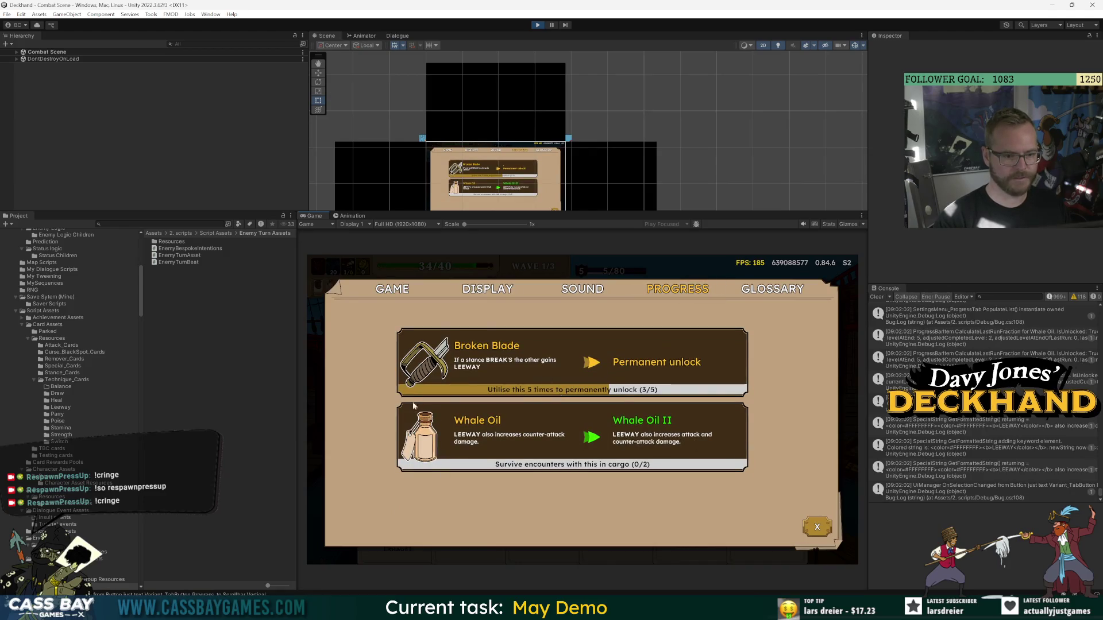
Close settings, play Parry and Mutagen, fail Toad and Finesse for stamina, and end the turn.
key(Escape)
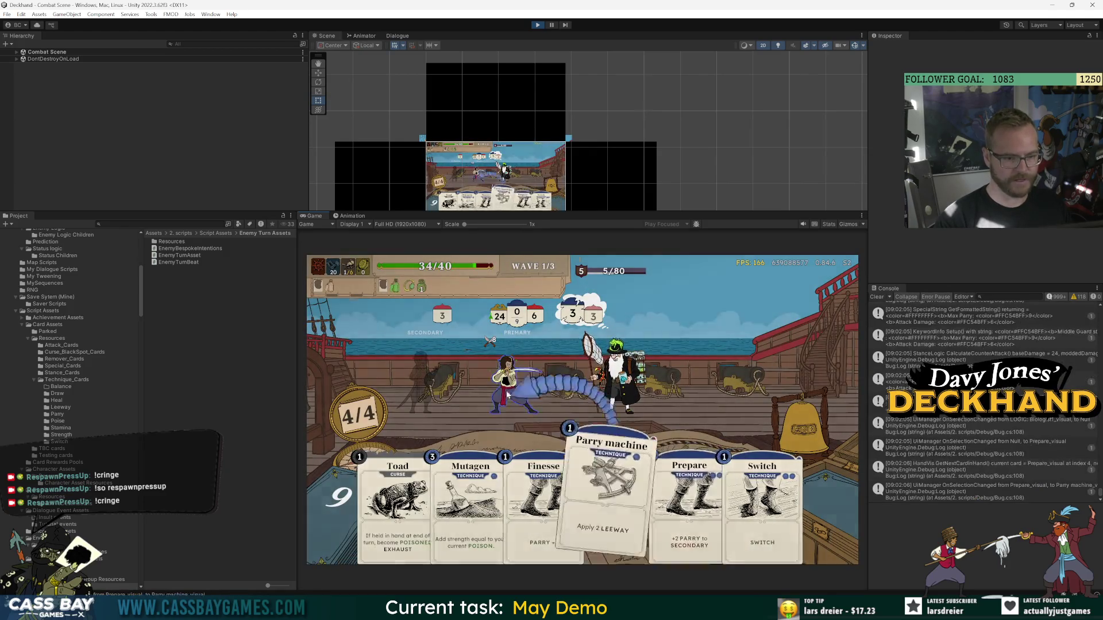
drag(604, 489, 662, 351)
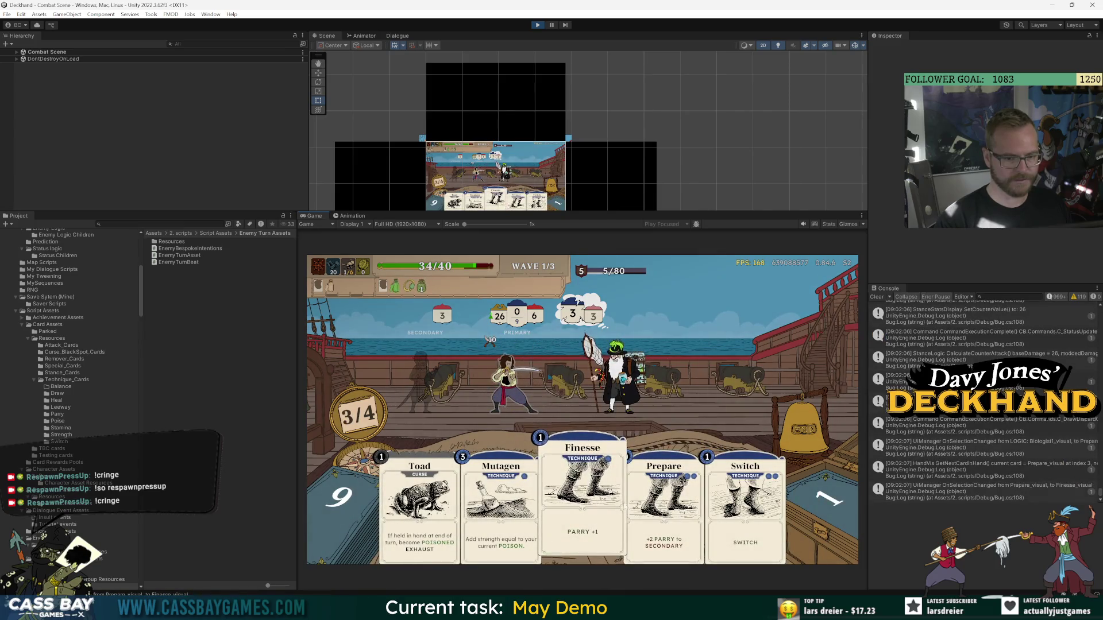
click(497, 530)
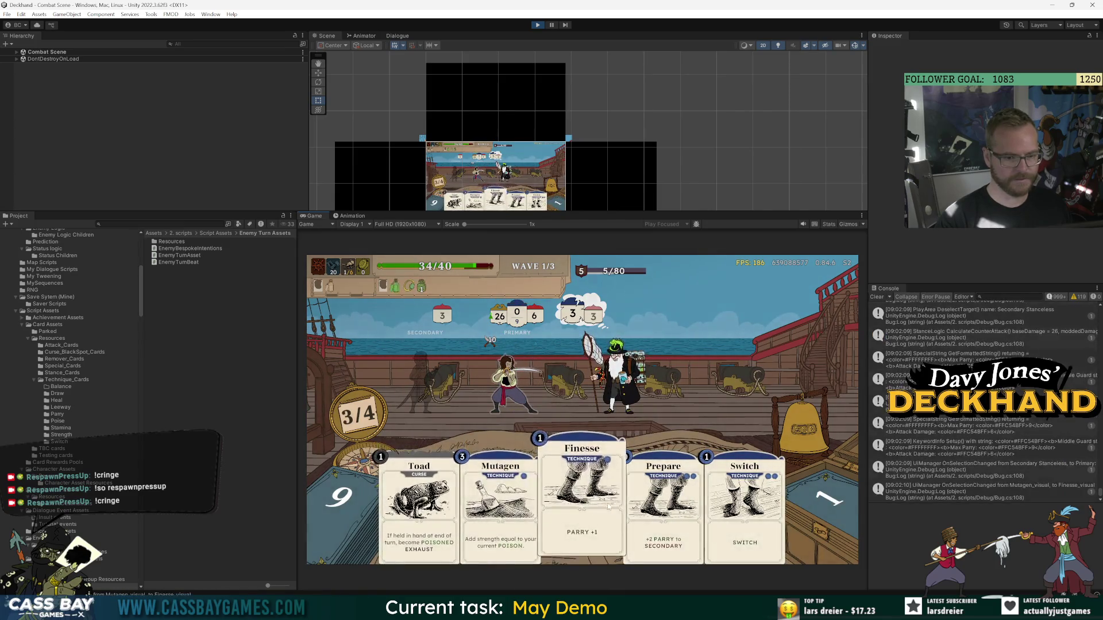
drag(501, 508, 520, 397)
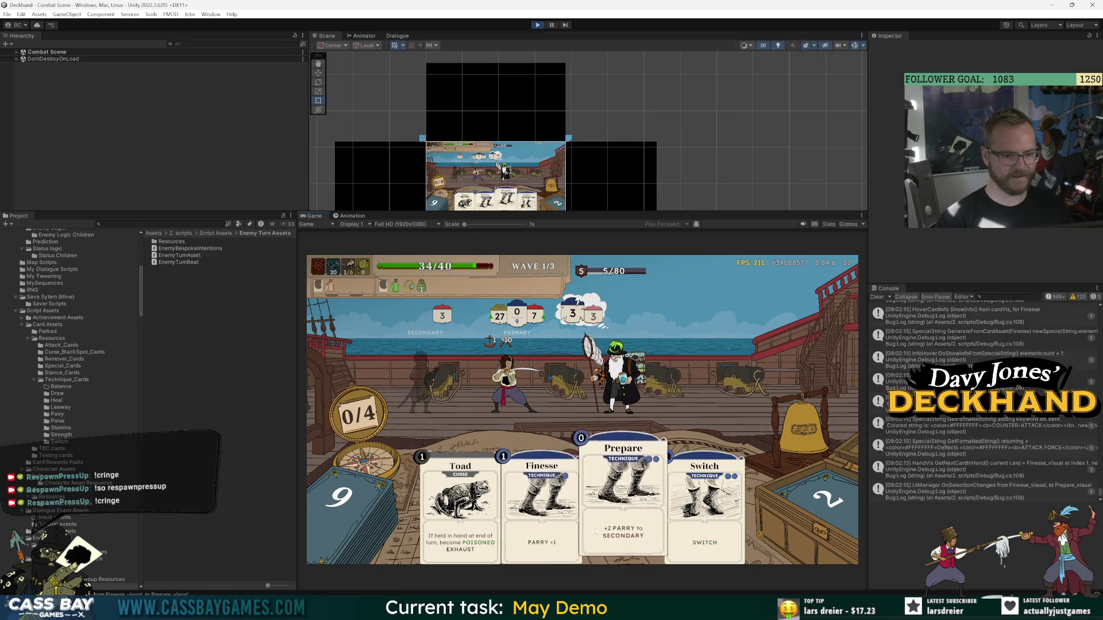
drag(460, 494, 458, 363)
drag(538, 499, 521, 377)
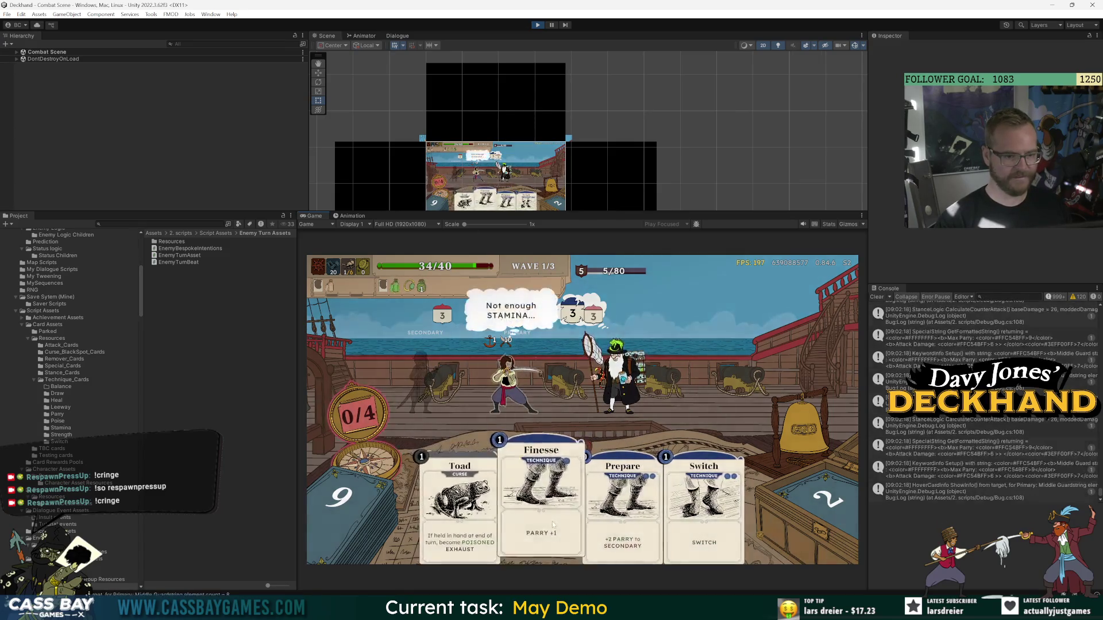
click(793, 420)
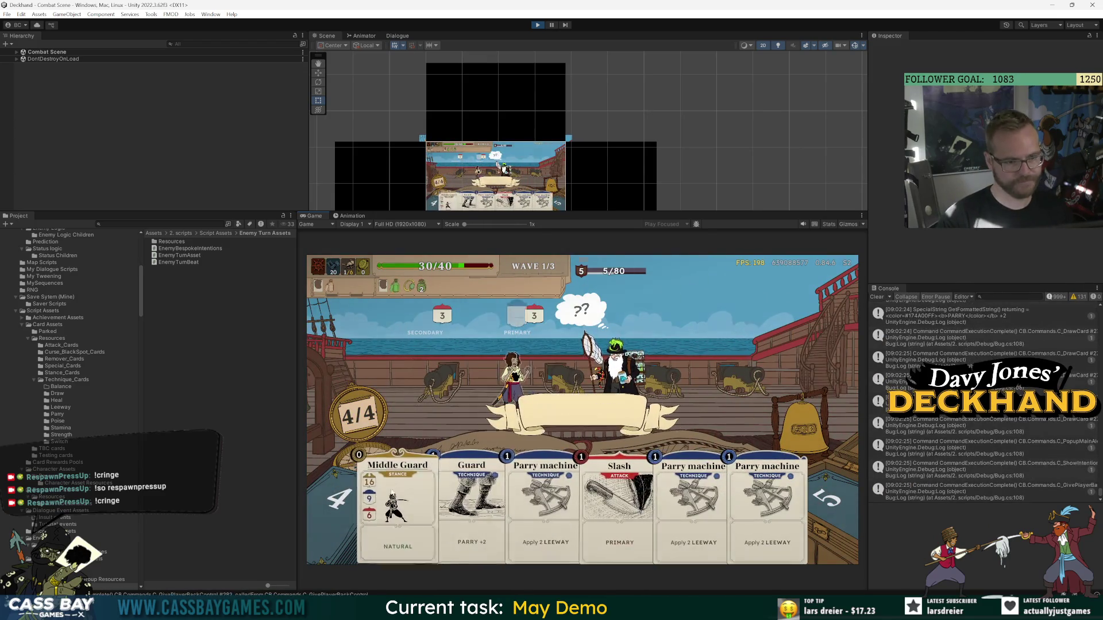
Play Middle Guard, two Parries and Slash, then finish the enemy with Flurry.
click(420, 487)
click(497, 539)
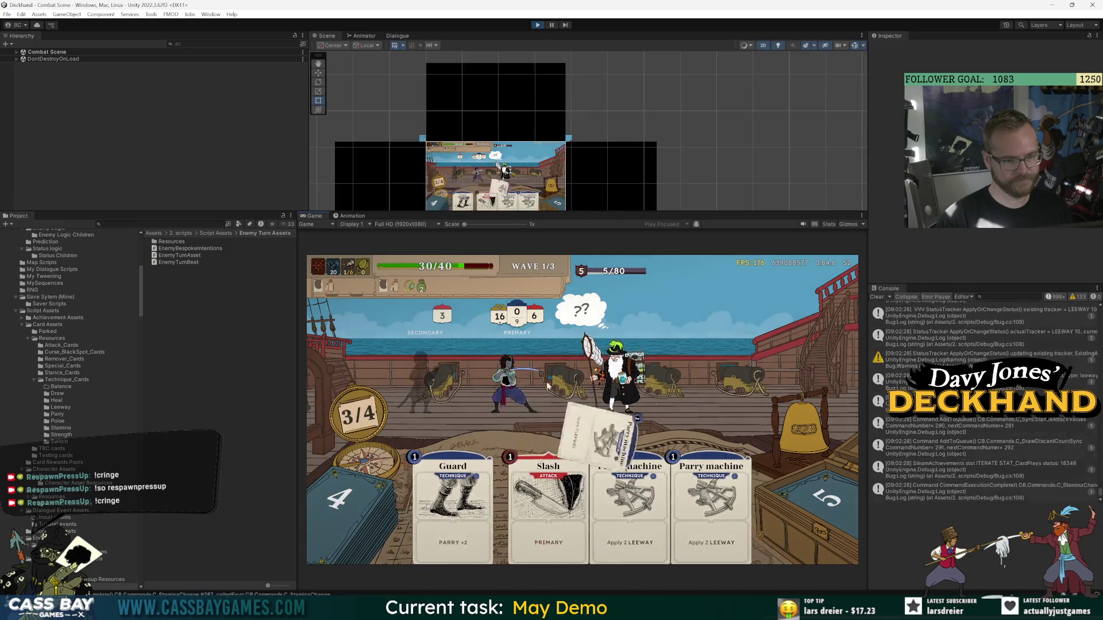
click(652, 488)
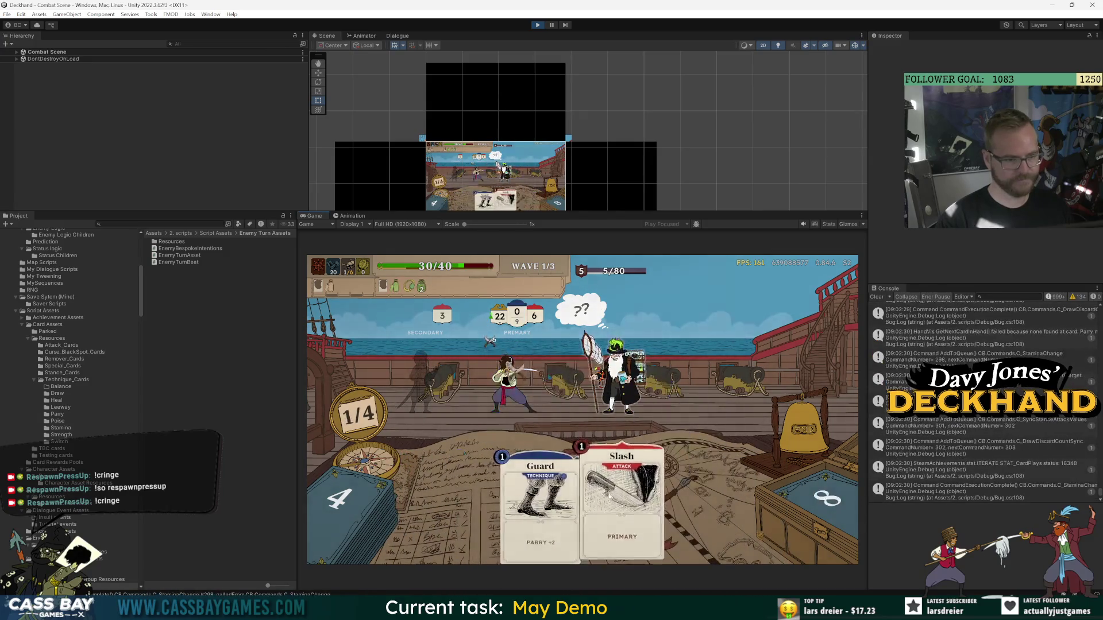
click(618, 494)
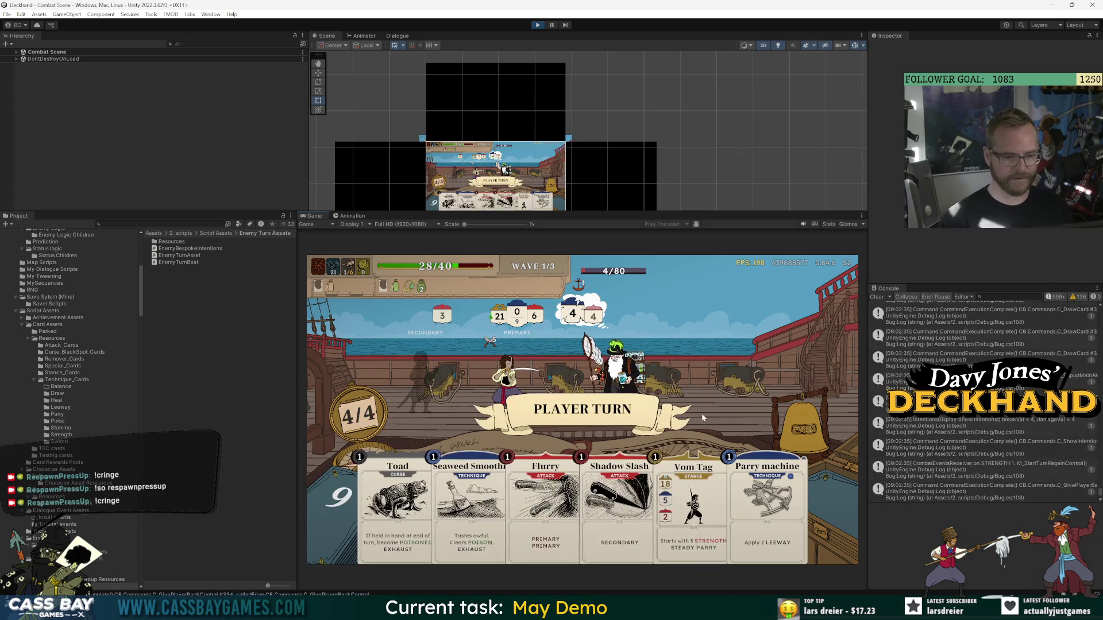
key(Left)
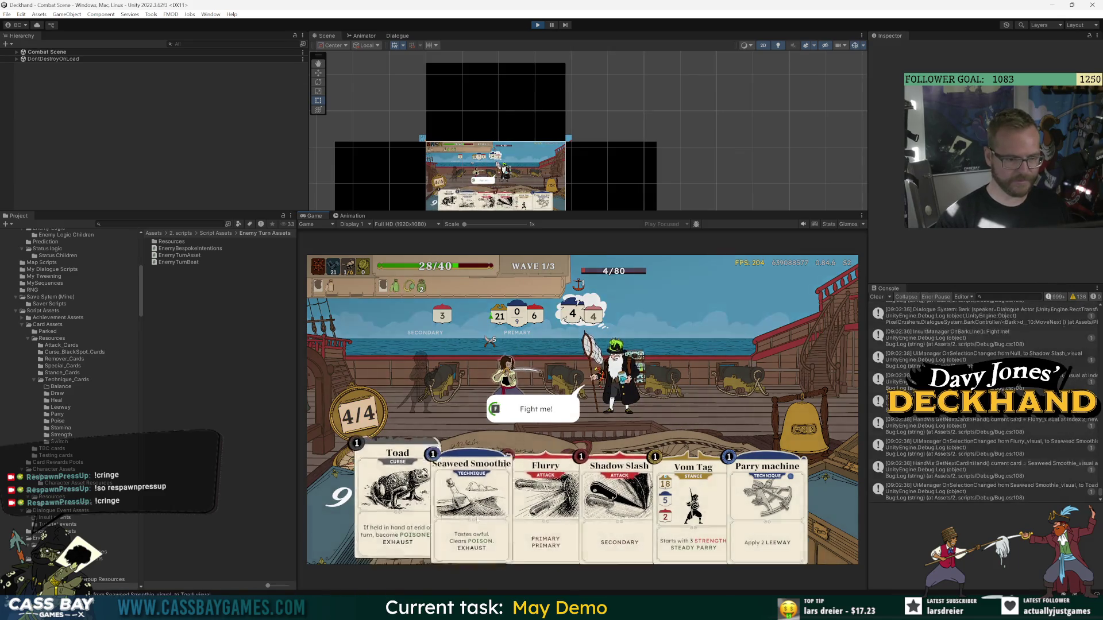
key(Return)
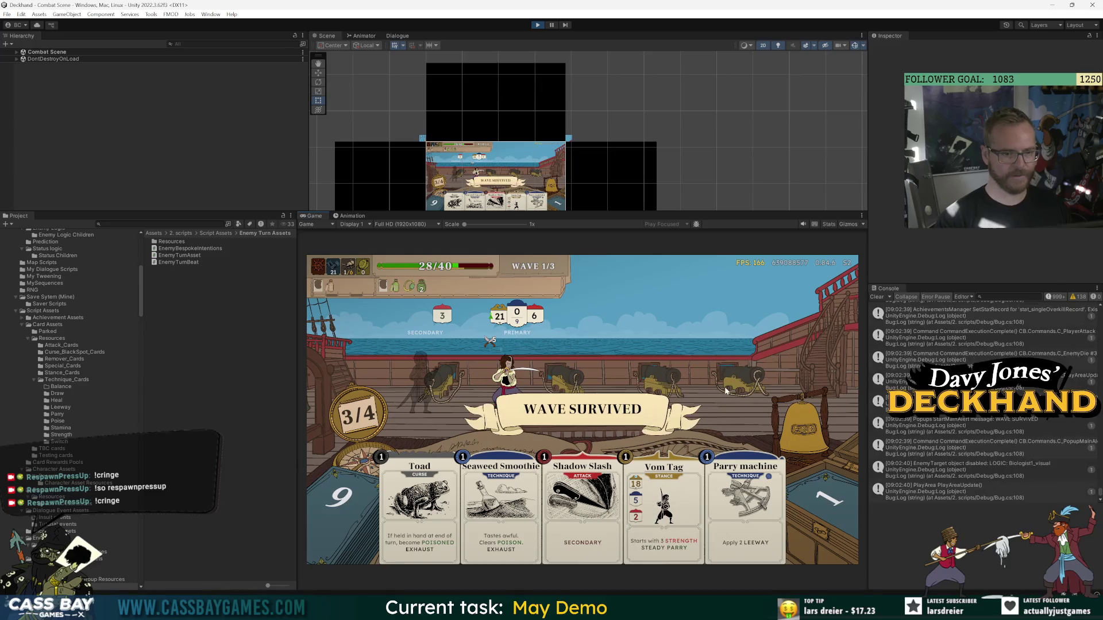
Take Quick Cuts and the coin reward, then choose the Pirates ship with card-removal loot.
click(700, 377)
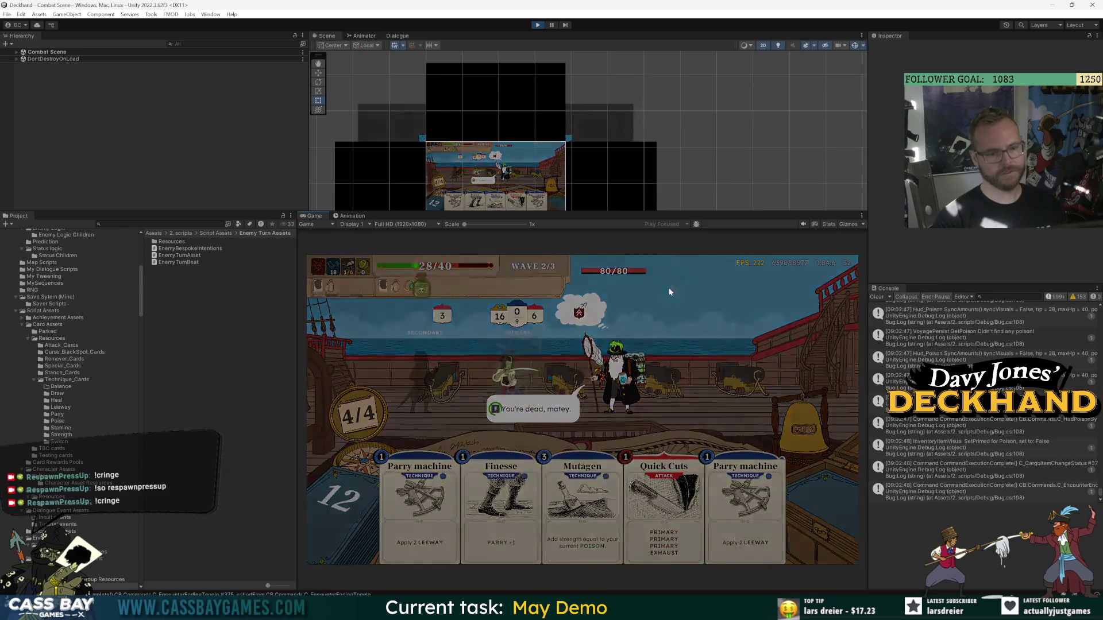
click(589, 408)
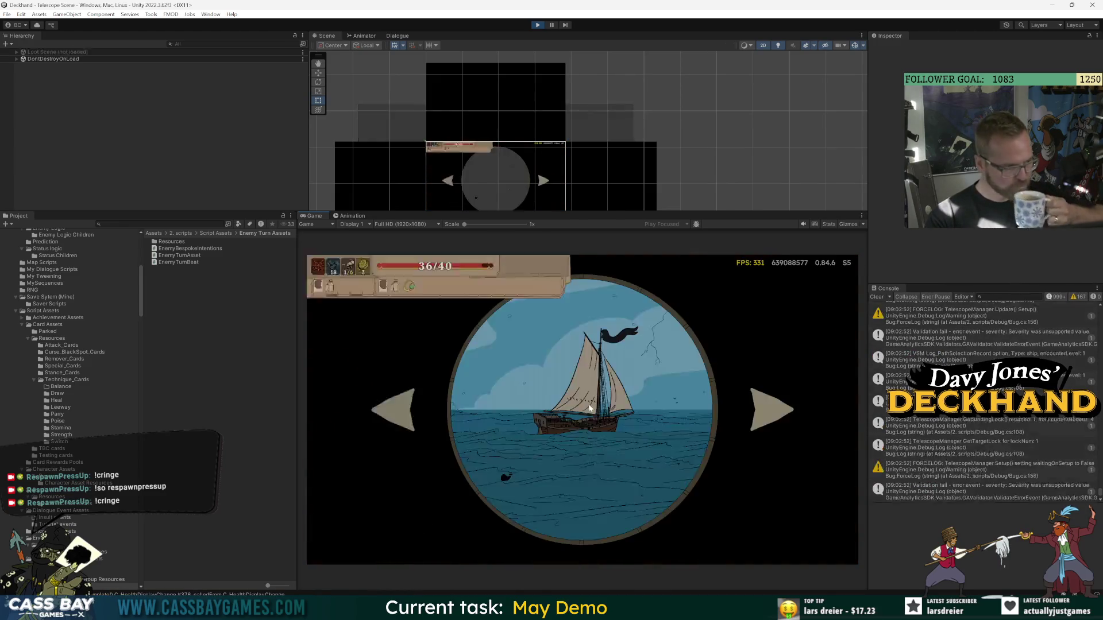
click(771, 411)
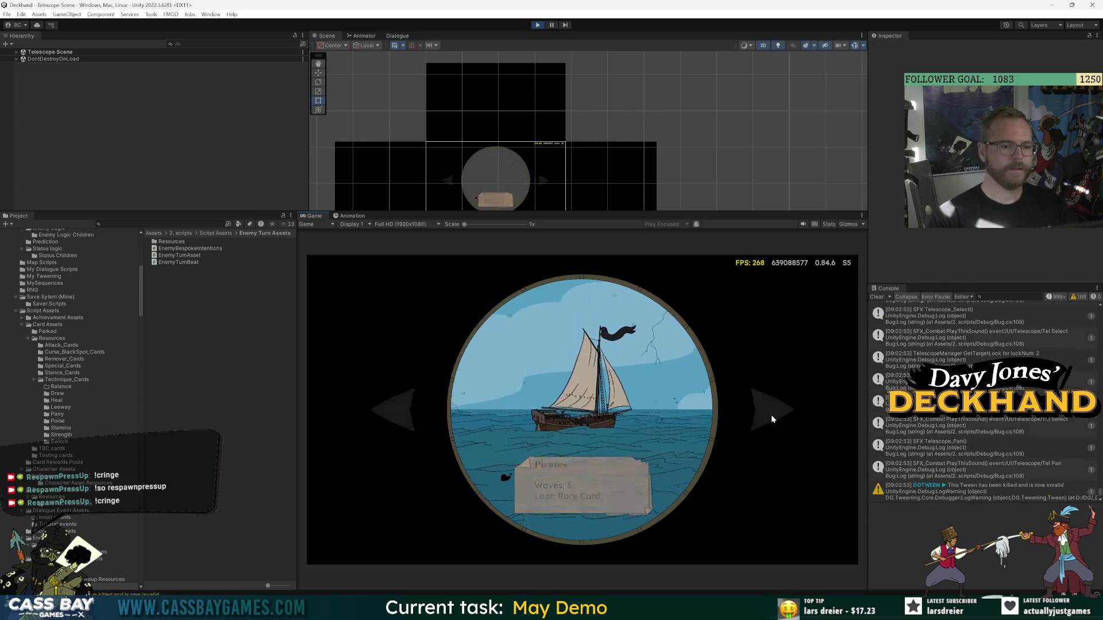
click(618, 377)
text(win all)
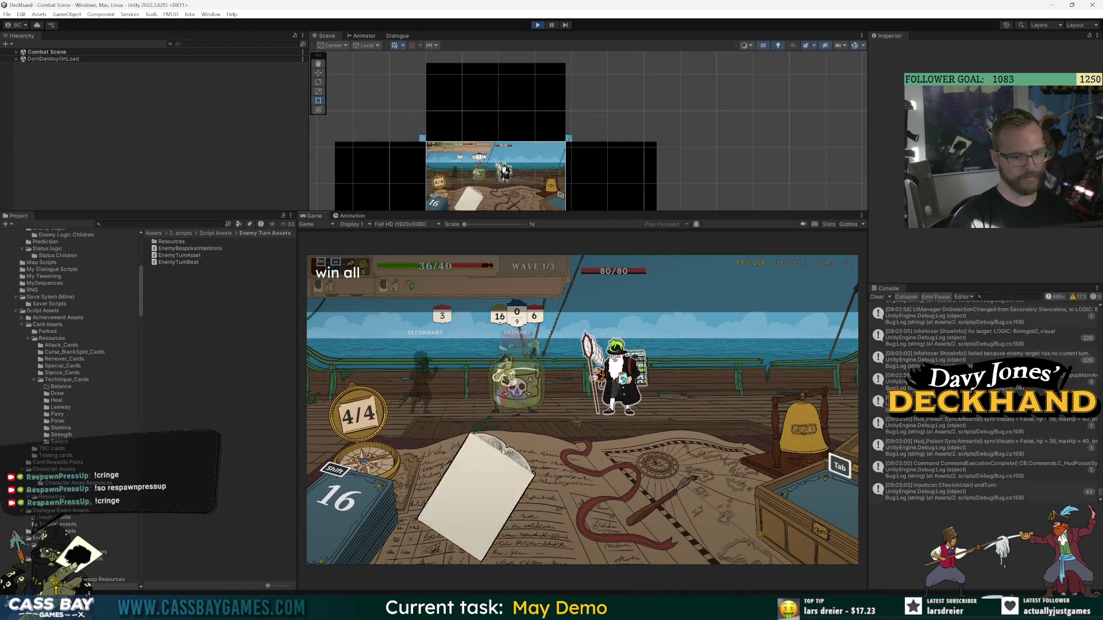
Instantly win the Pirates combat, remove Prepare from the deck, and sail toward the Navy ship.
key(Return)
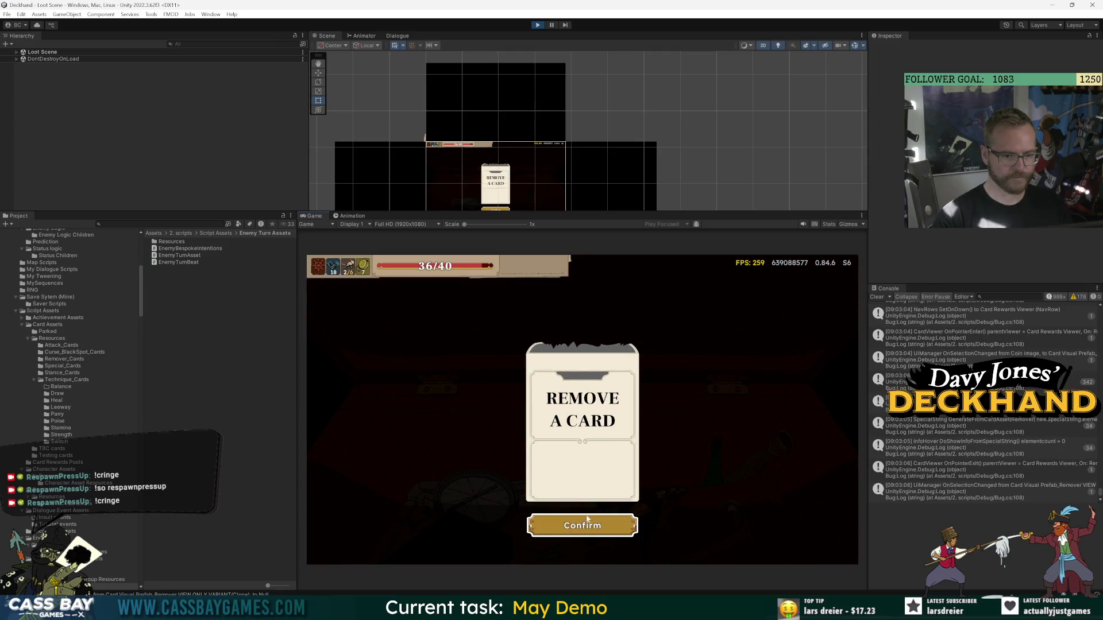
click(587, 516)
click(586, 518)
click(586, 519)
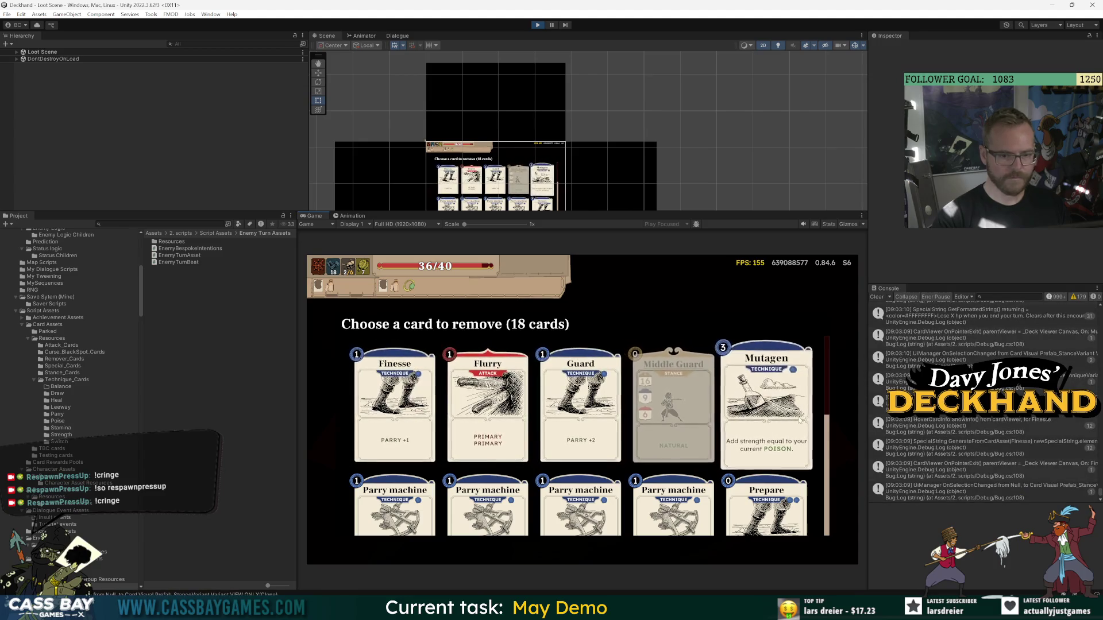
scroll(798, 416, down, 2)
scroll(797, 416, up, 2)
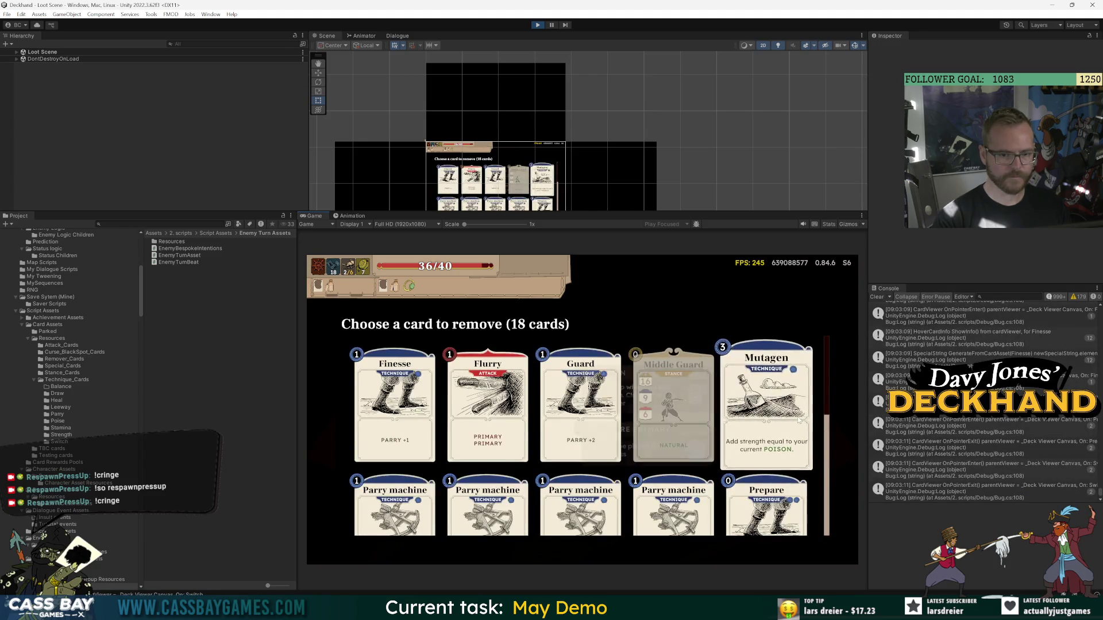
scroll(799, 421, down, 2)
click(767, 428)
click(592, 559)
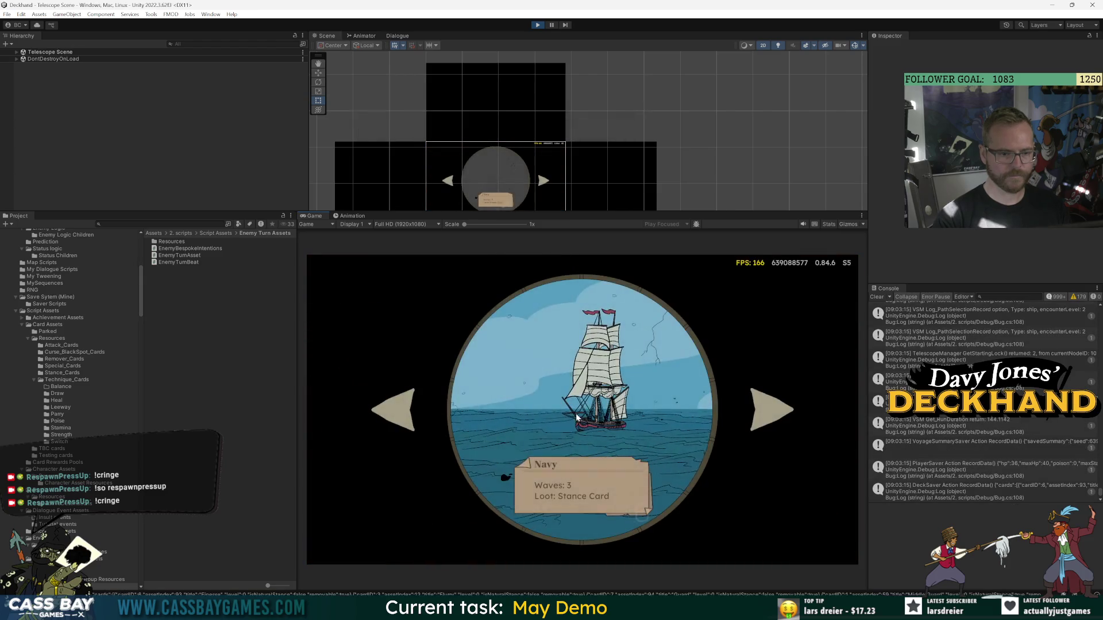
click(679, 418)
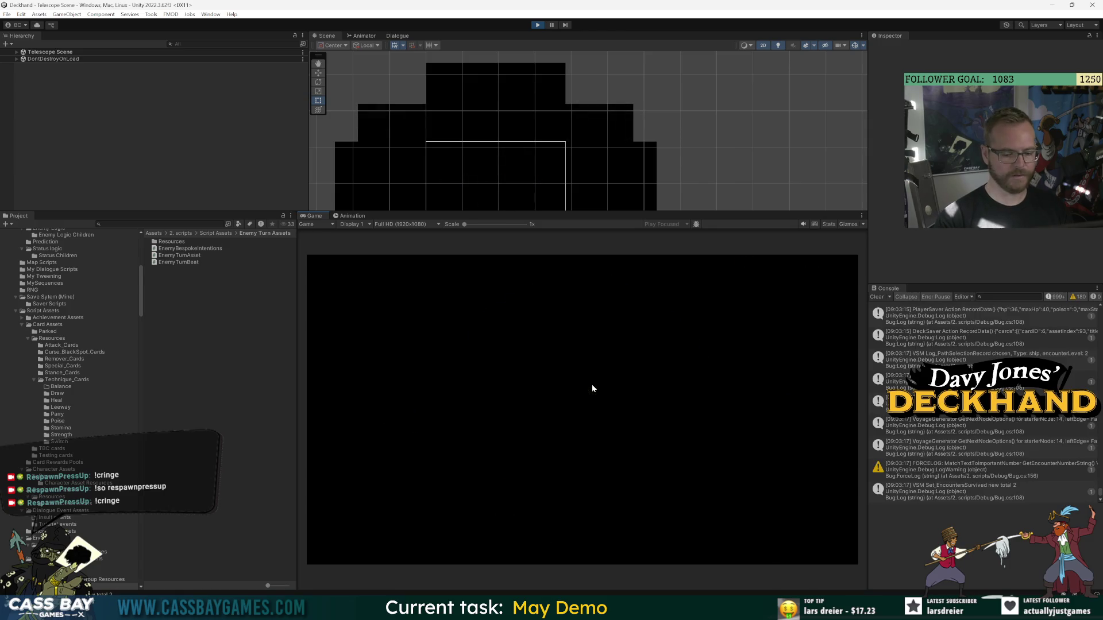
key(Escape)
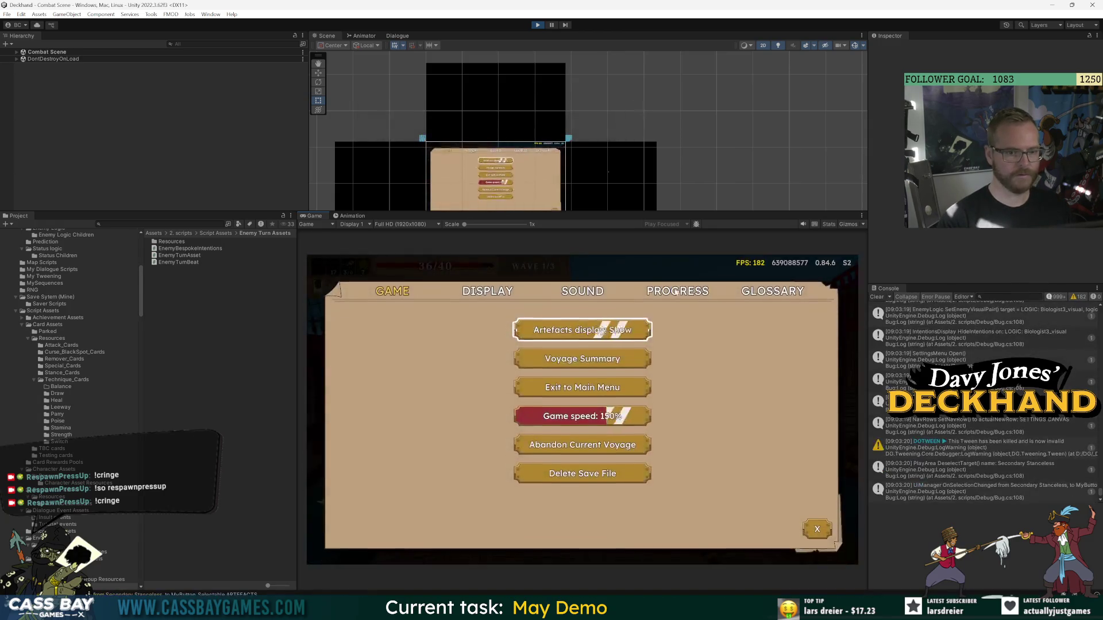
Review the Whale Oil upgrade on the Progress page, return to combat, then abandon the voyage.
click(684, 292)
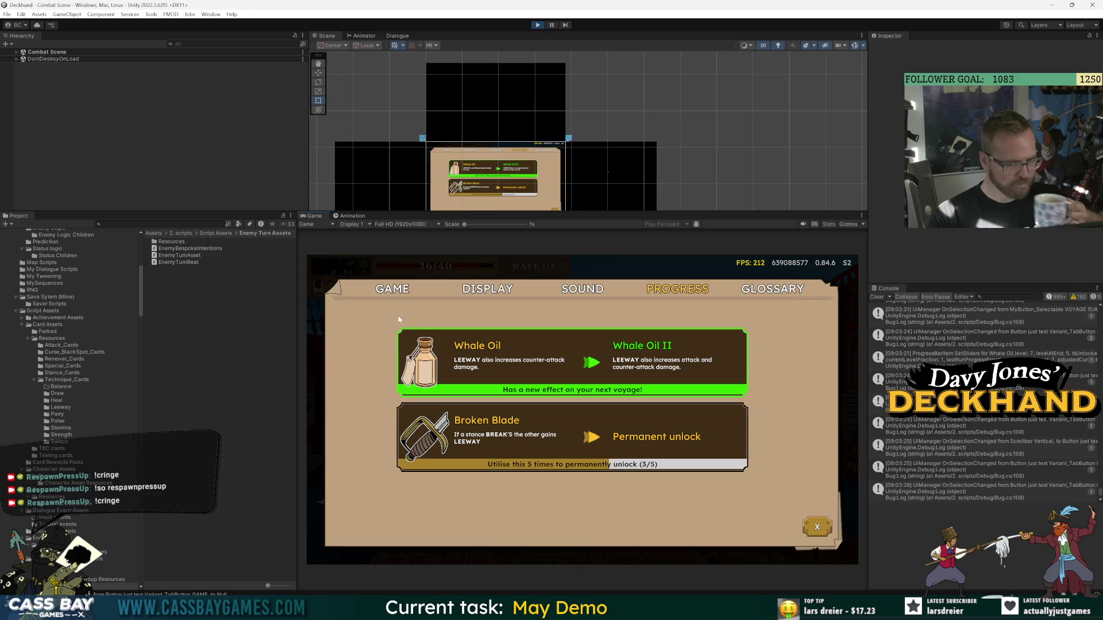
key(Escape)
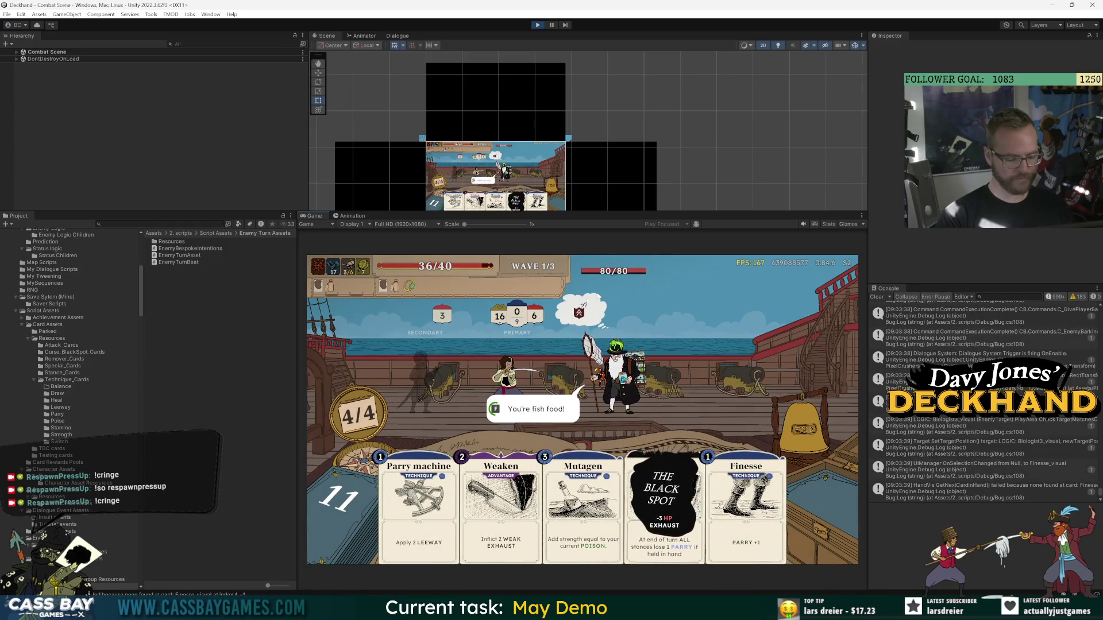
key(Escape)
click(599, 448)
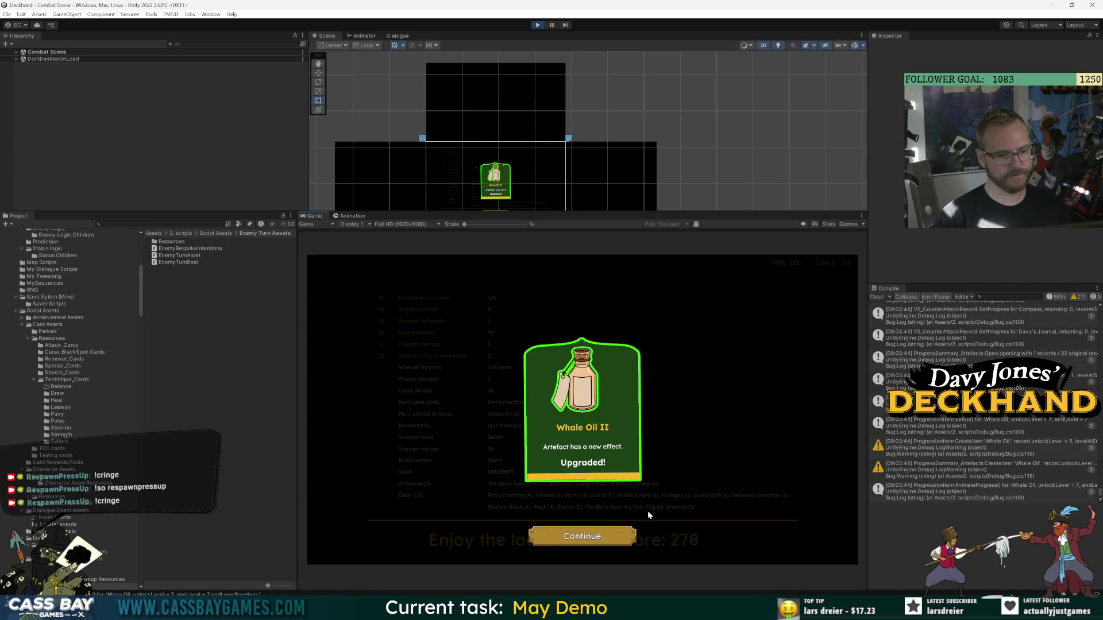
Continue past the Whale Oil II upgrade and coffers screens to the 278-score stats summary.
click(595, 539)
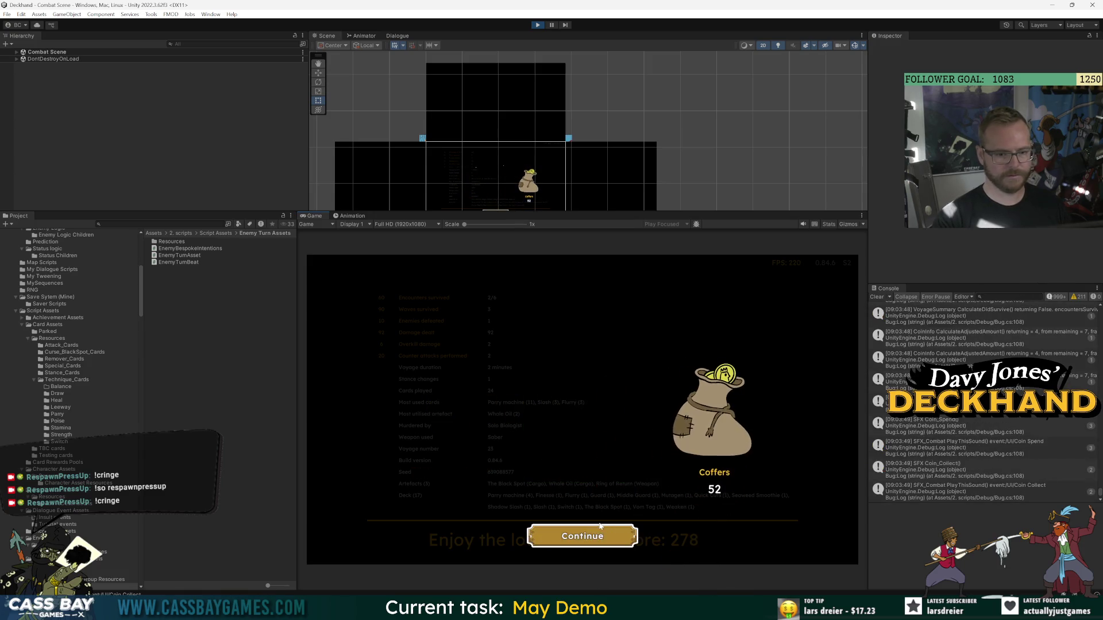
click(595, 532)
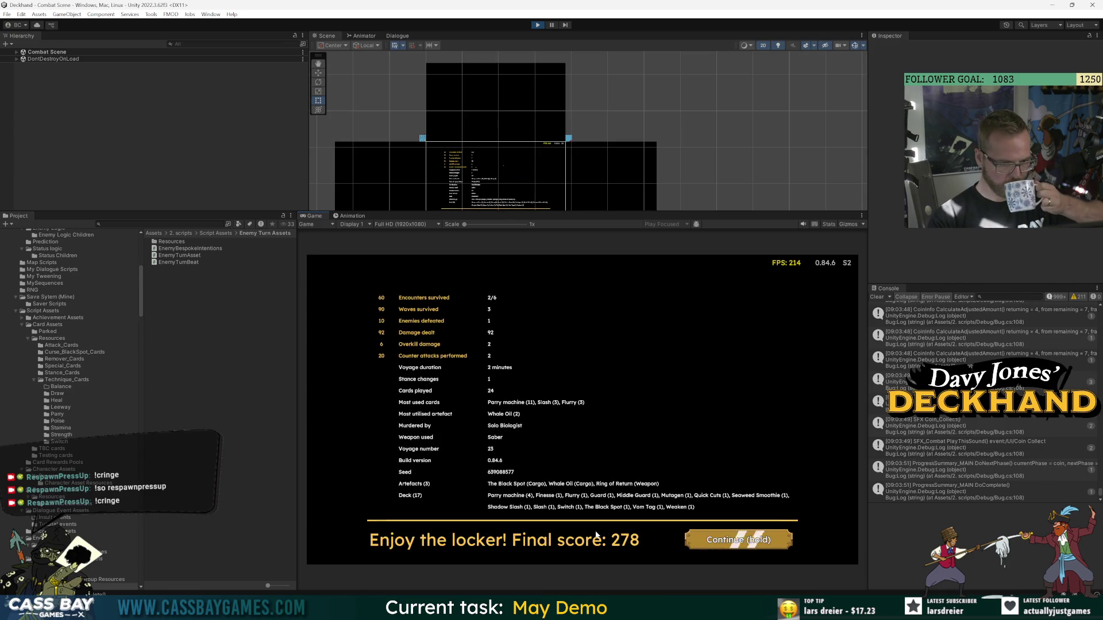
drag(741, 544, 741, 544)
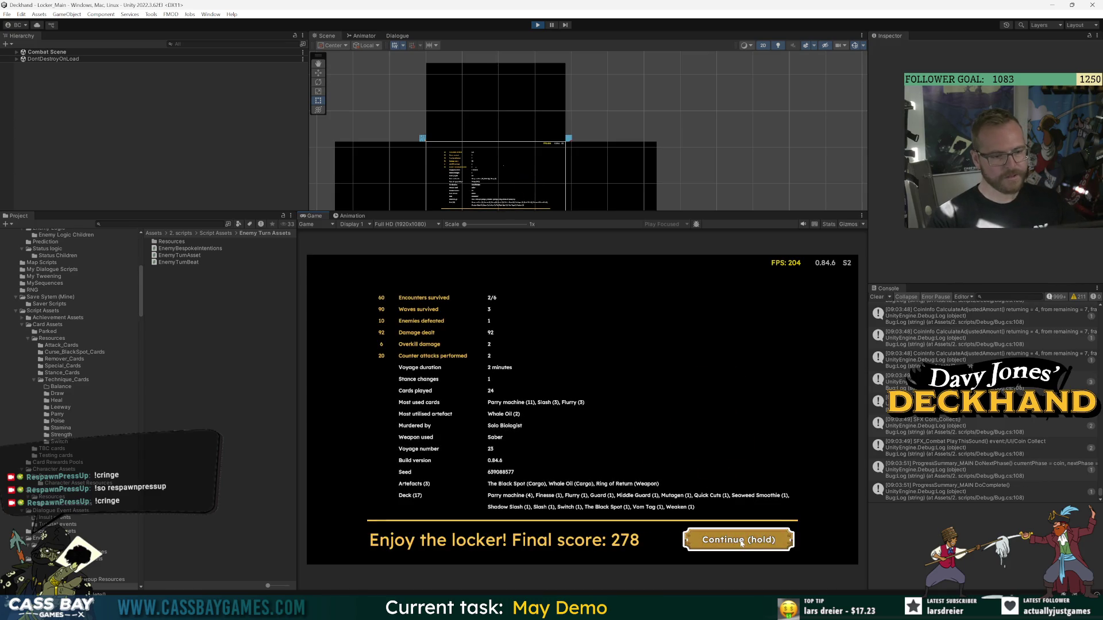
Resurrect, travel to Isle Sainte Marie, and load Whale Oil II into the cargo.
click(608, 499)
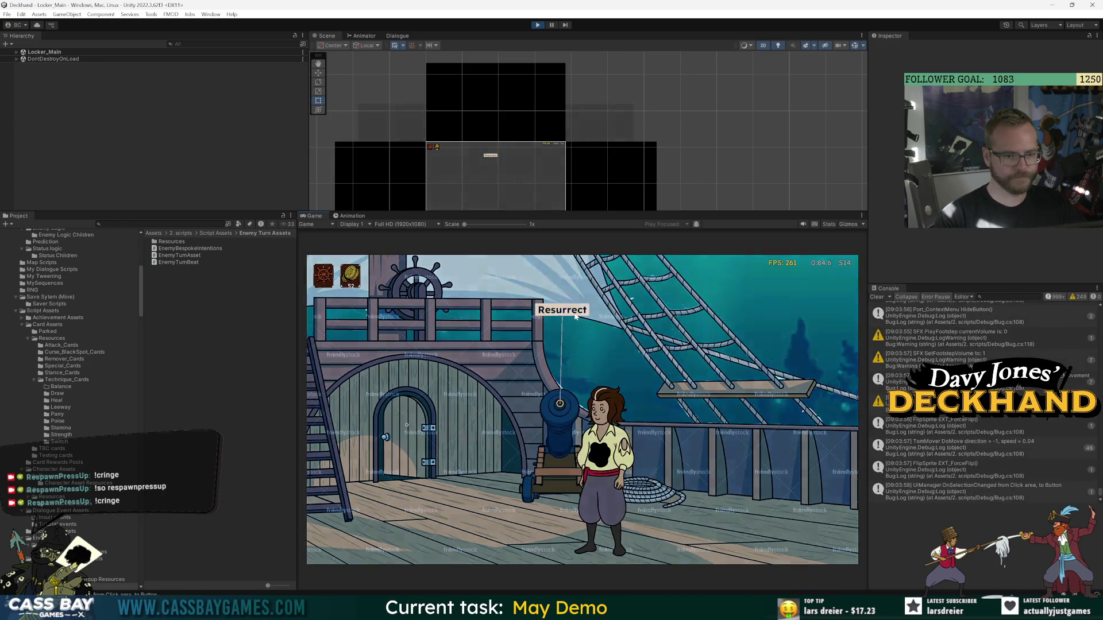
click(575, 314)
key(Left)
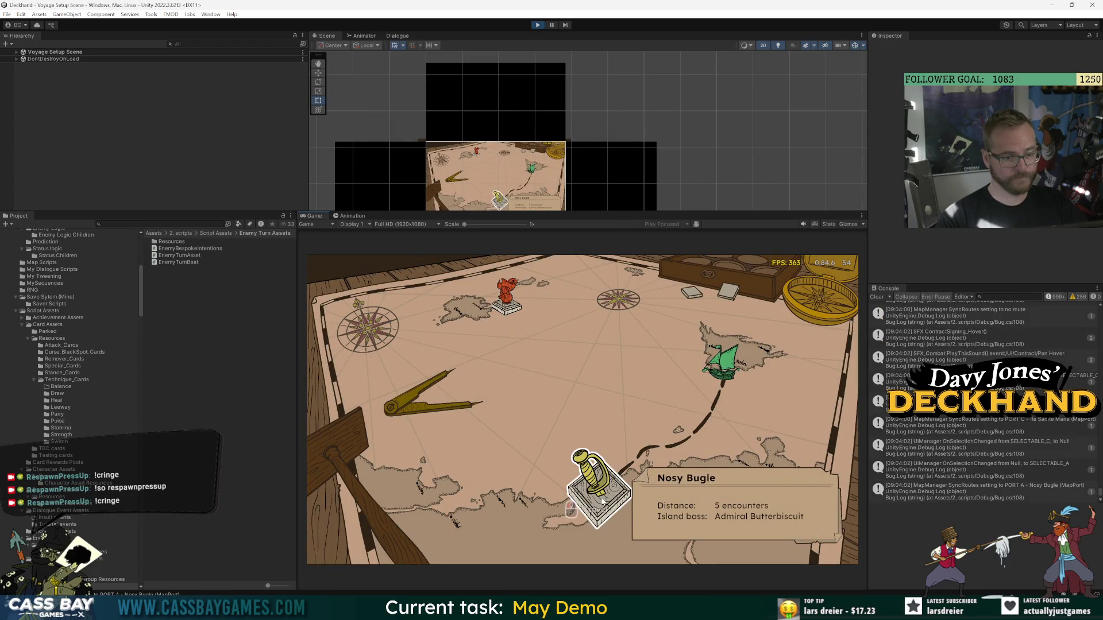
click(510, 313)
click(738, 519)
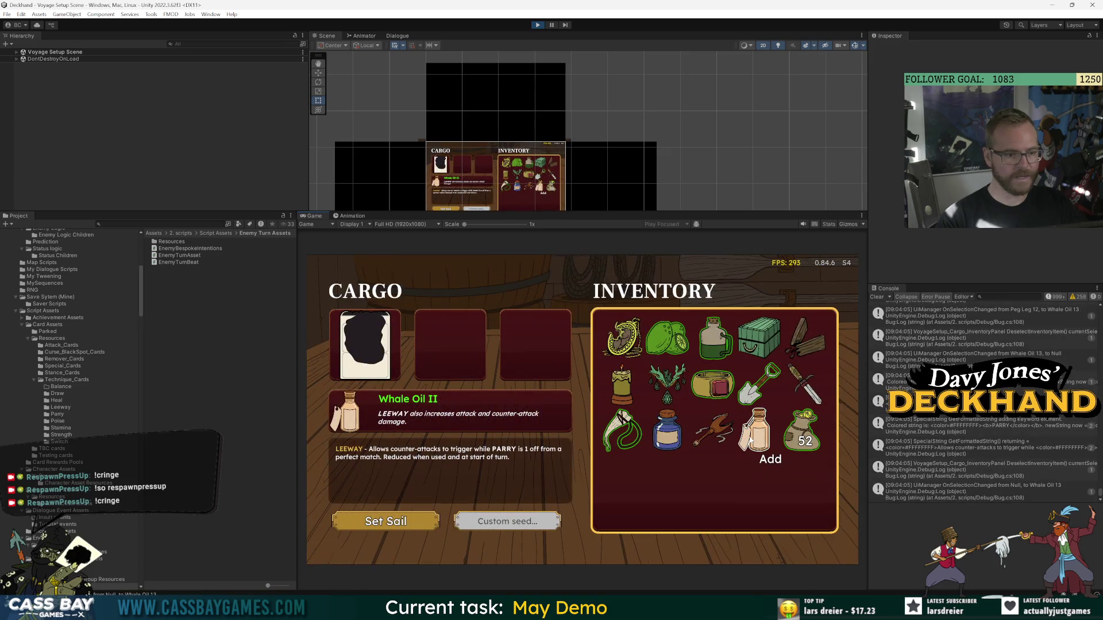
click(750, 436)
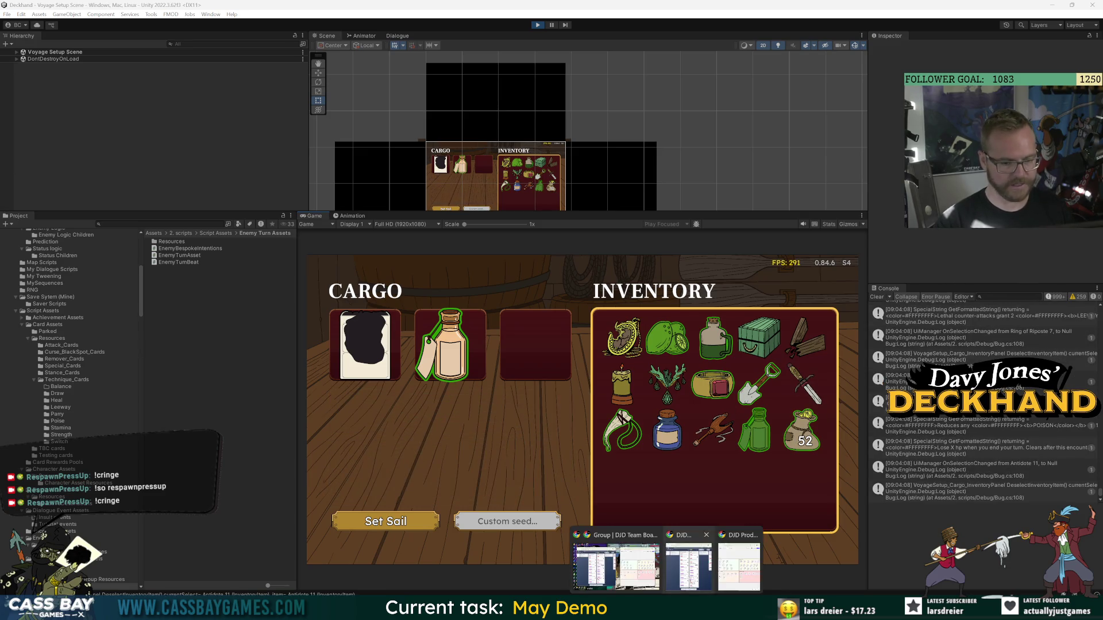
click(607, 563)
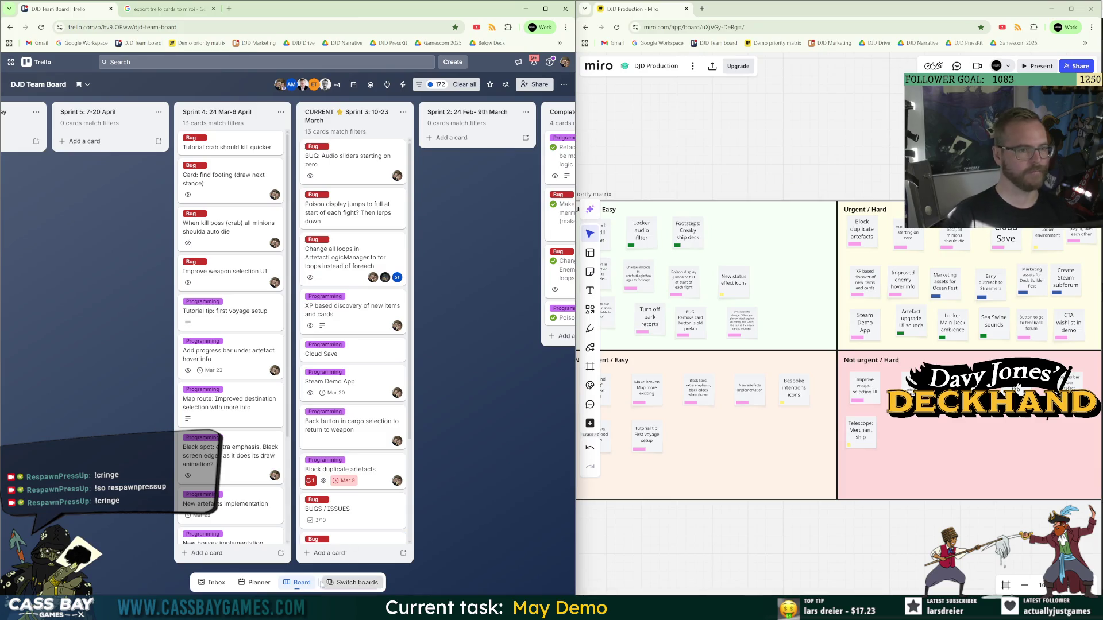
Add the card 'Turn off coin in inventory/cargo select' to CURRENT Sprint 3 and label it Bug.
click(328, 554)
text(Turn off coin in inventory/cargo selec)
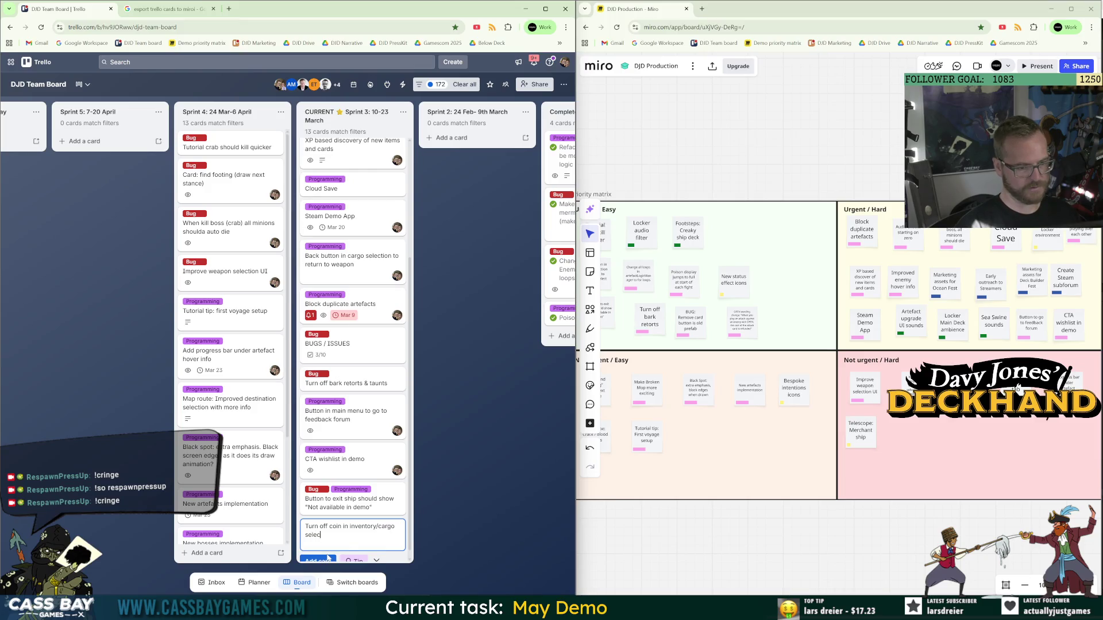
text(t)
key(Return)
click(351, 530)
click(129, 141)
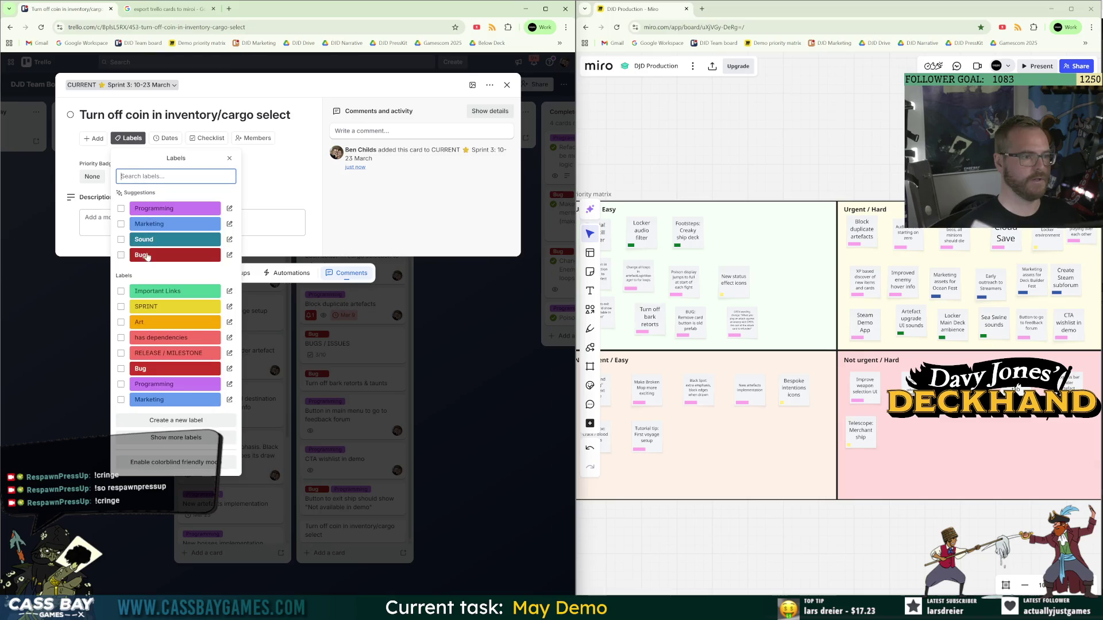
click(147, 259)
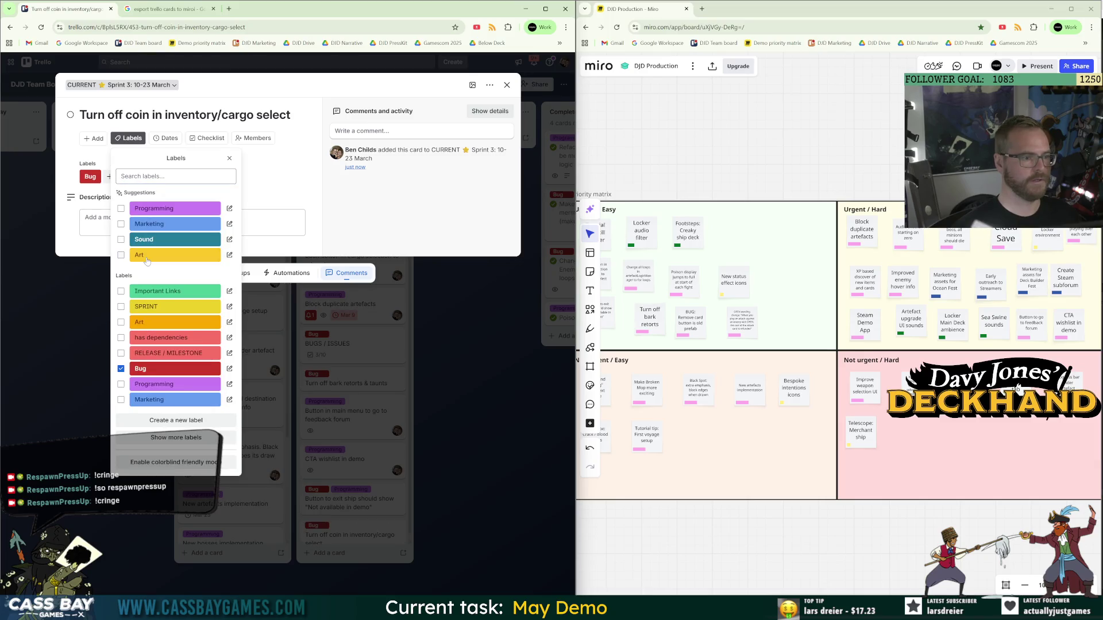
Duplicate a Miro sticky note into the Easy quadrant for the same task.
click(747, 153)
drag(693, 295, 752, 248)
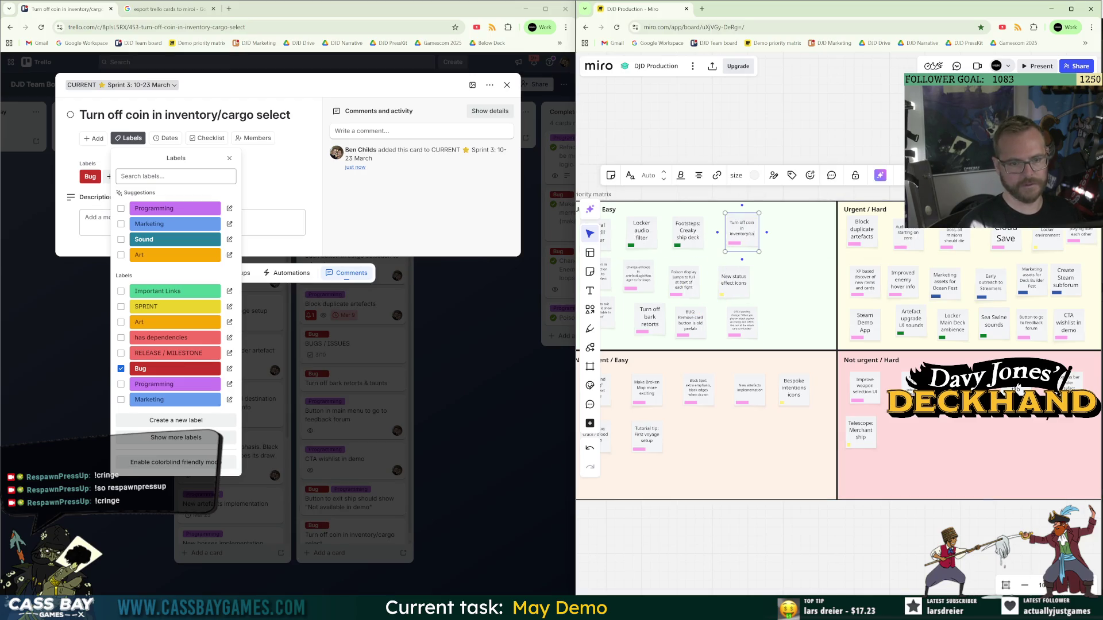
click(727, 167)
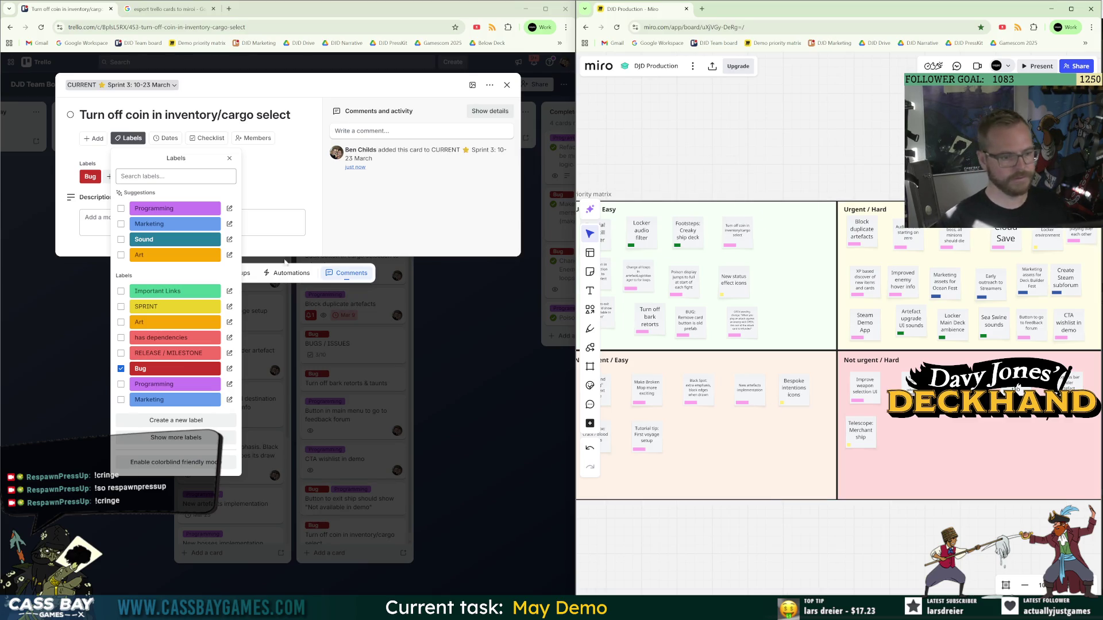
Add the Programming label and a member to the Trello card, then return to Unity.
click(144, 384)
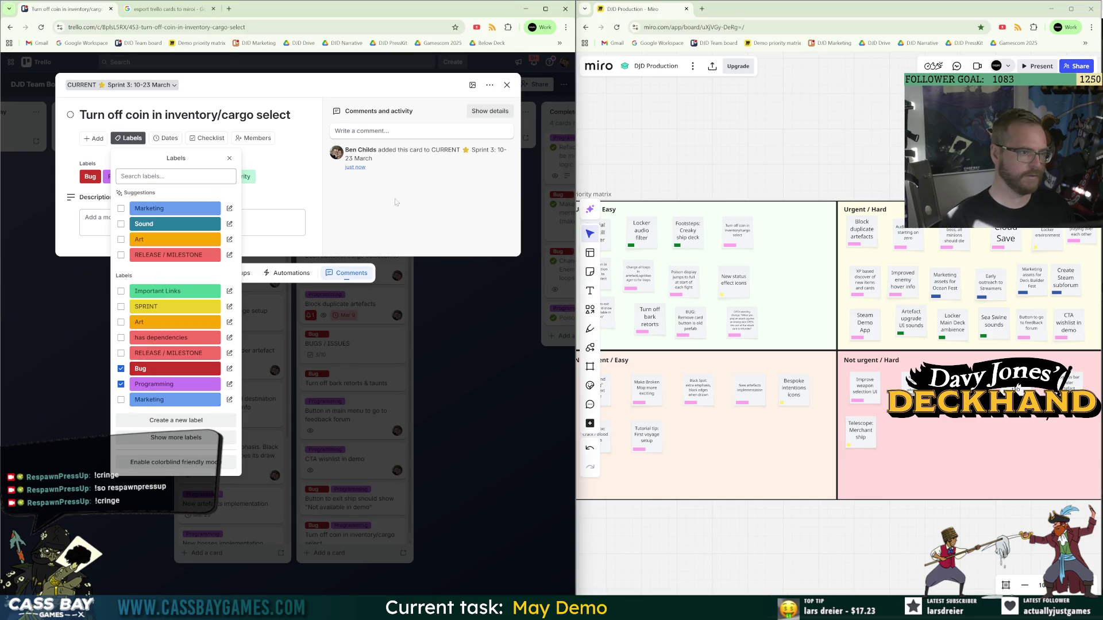
click(251, 141)
click(207, 196)
click(474, 376)
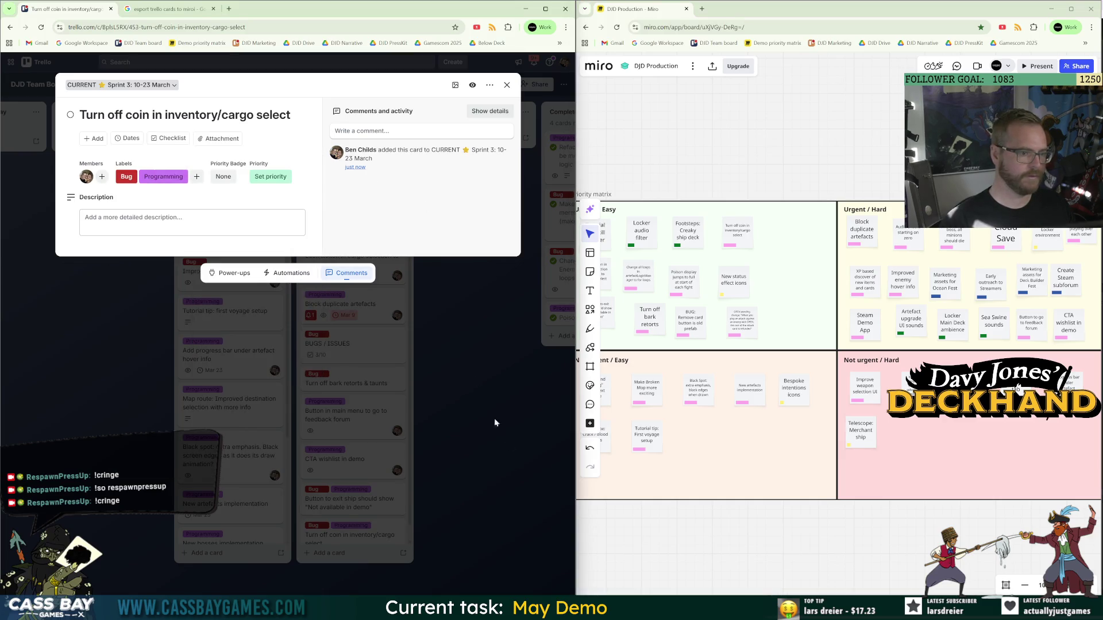
click(519, 450)
key(alt+Tab)
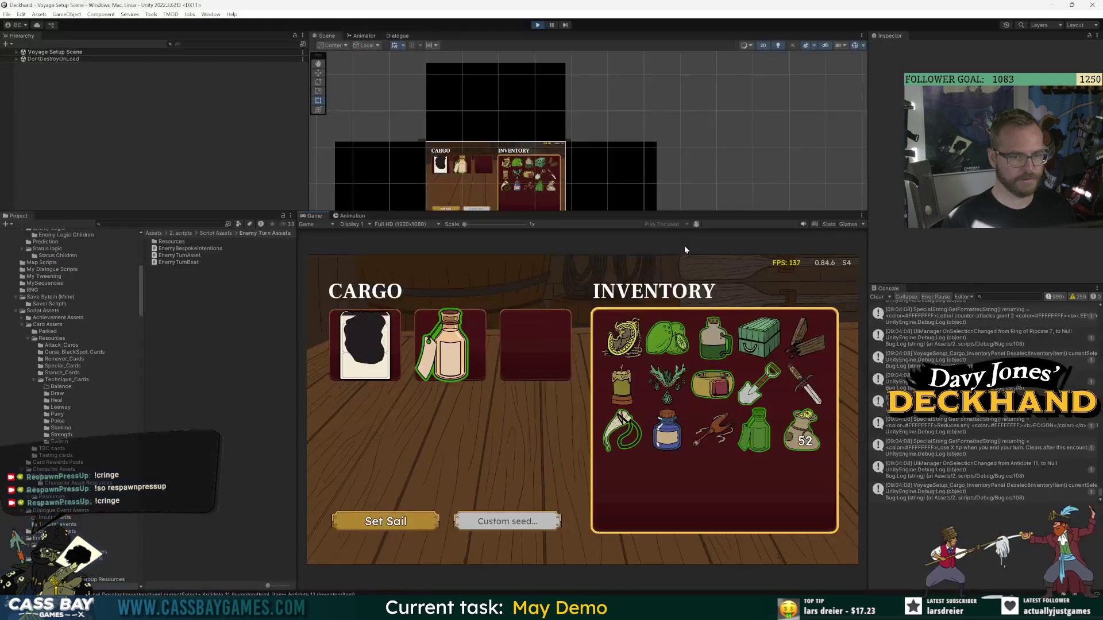
Load the Peg Leg into the last cargo slot and set sail on a new voyage.
mouse_move(458, 349)
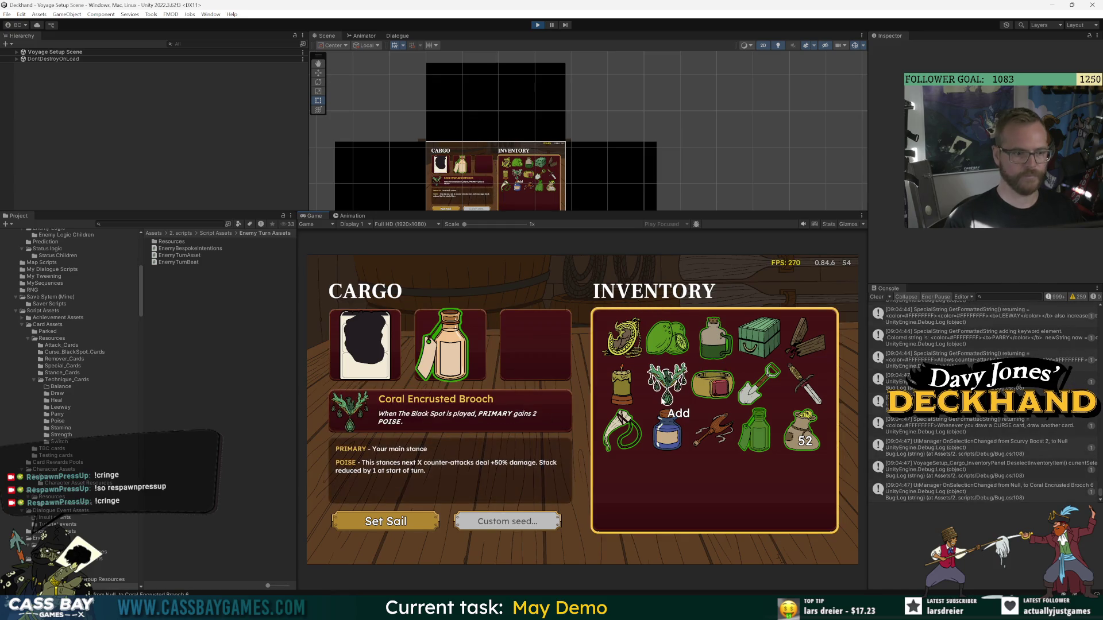
mouse_move(628, 341)
mouse_move(818, 360)
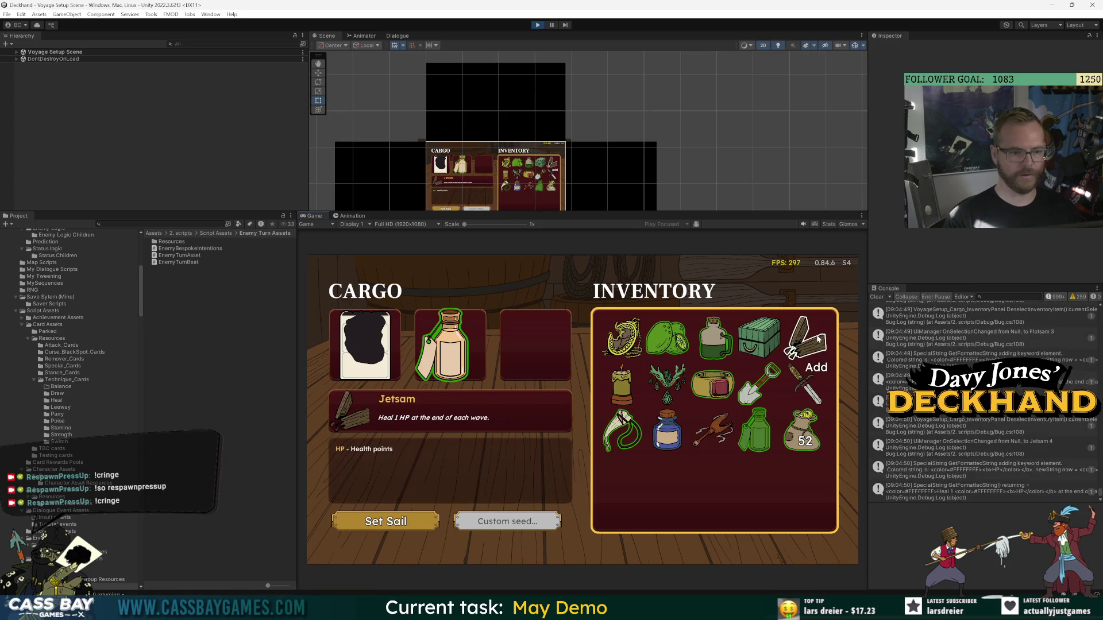
mouse_move(807, 405)
mouse_move(652, 437)
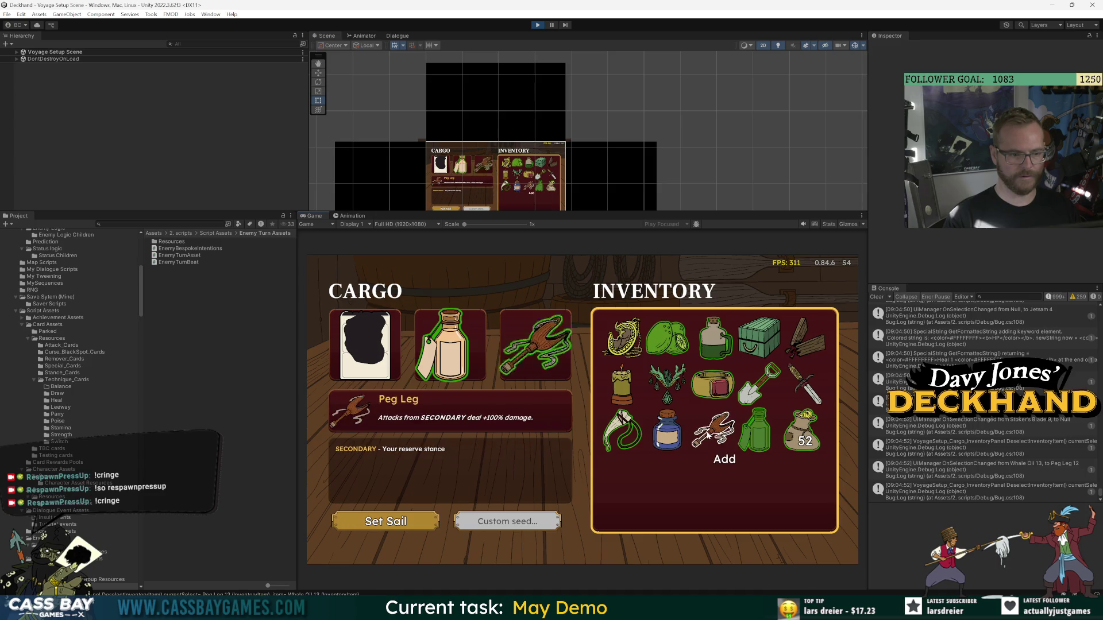
click(713, 431)
click(401, 522)
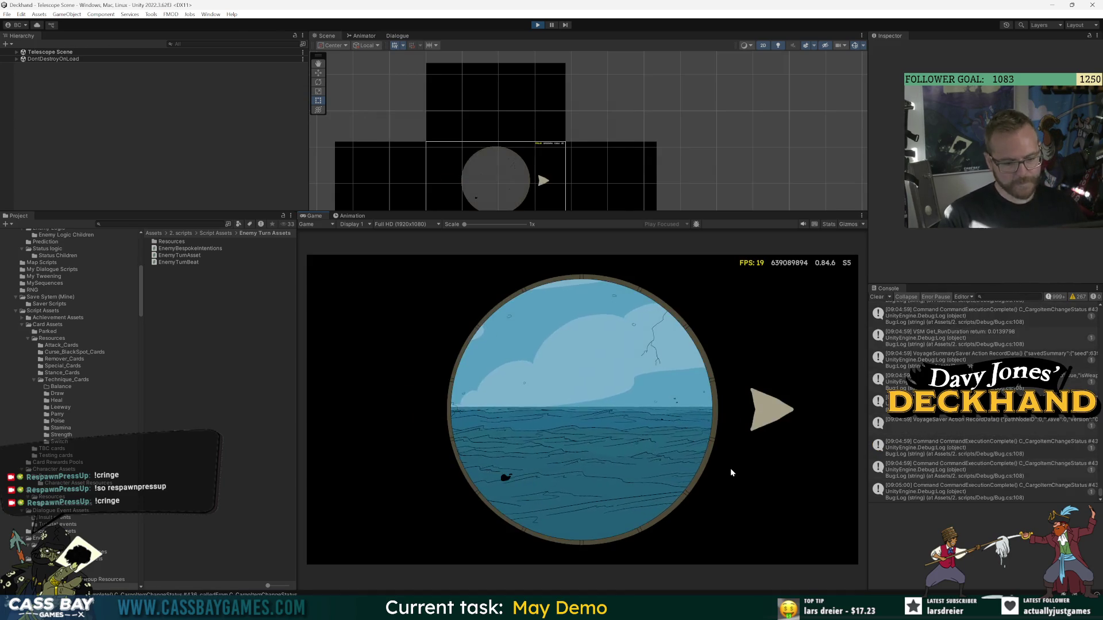
Pan the telescope twice and choose the pirate ship encounter.
click(767, 405)
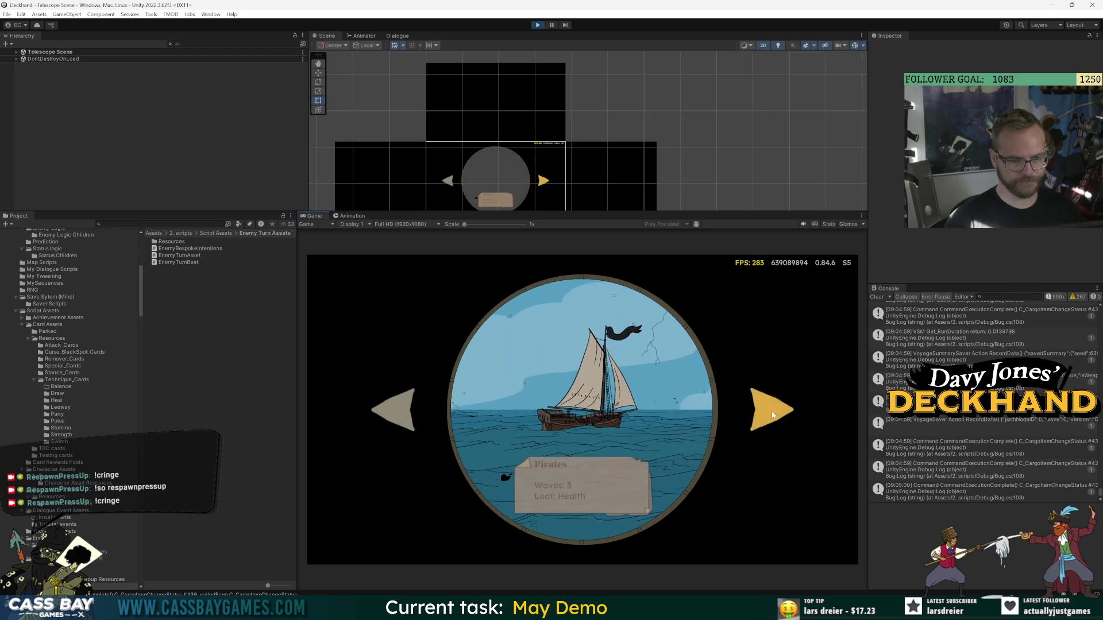
click(771, 411)
click(604, 415)
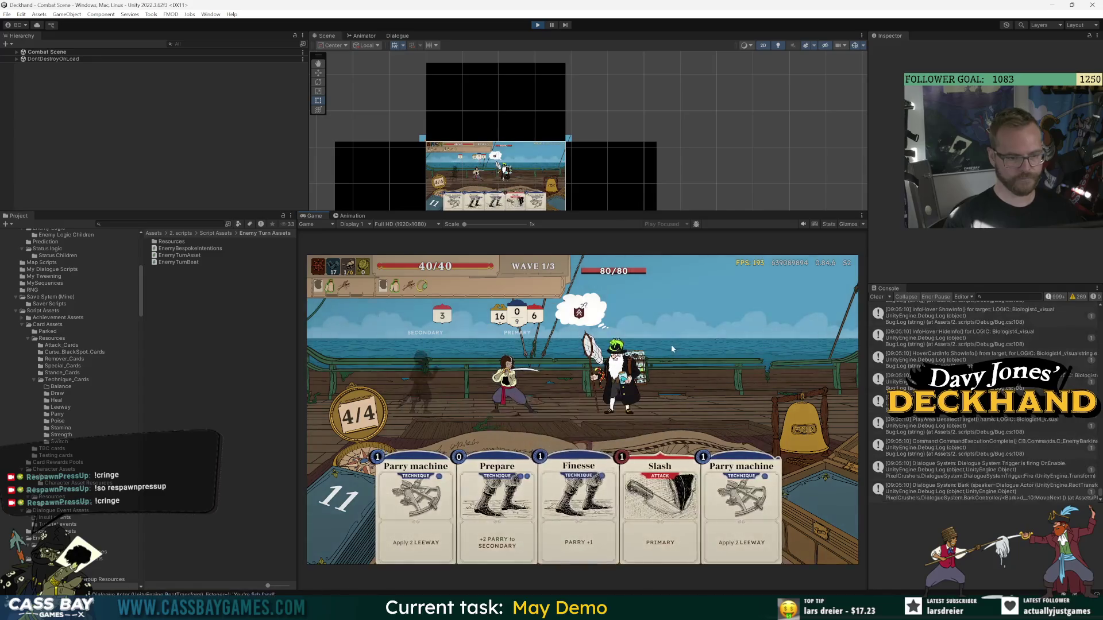
Play Parry machine, Slash, Finesse, Parry machine, Flurry and Weaken, then end the turn.
drag(420, 494, 515, 385)
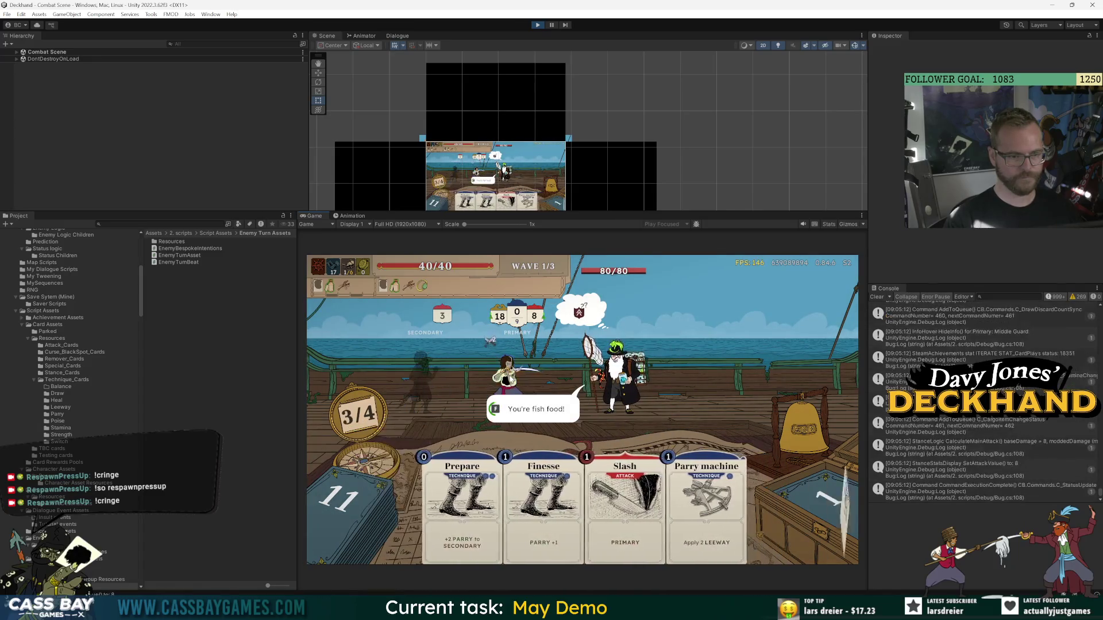
drag(705, 506, 511, 385)
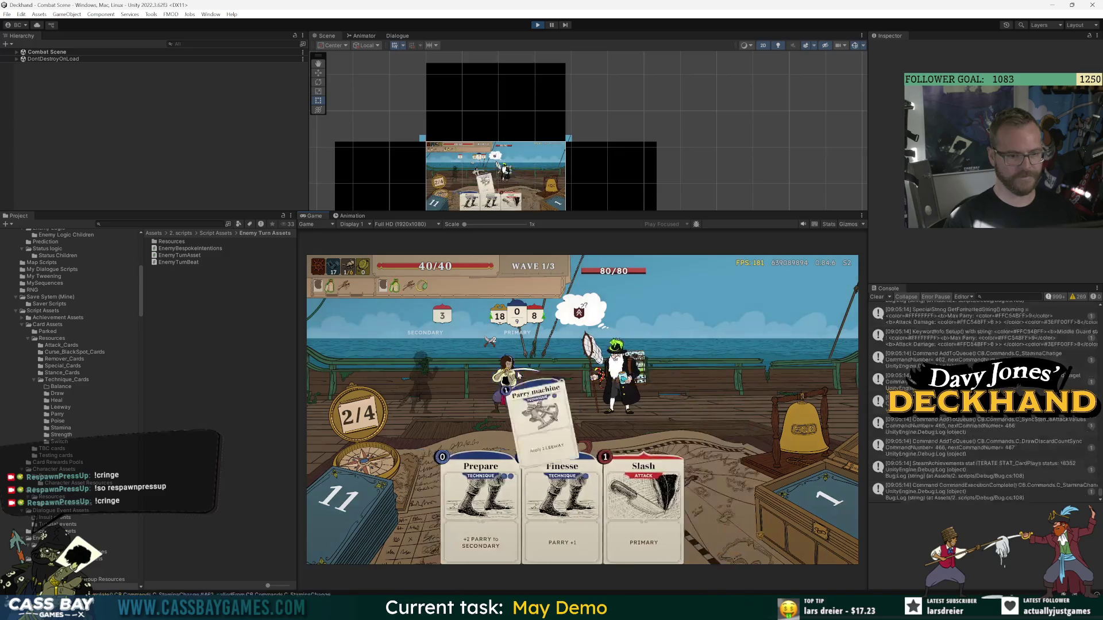
drag(623, 506, 612, 356)
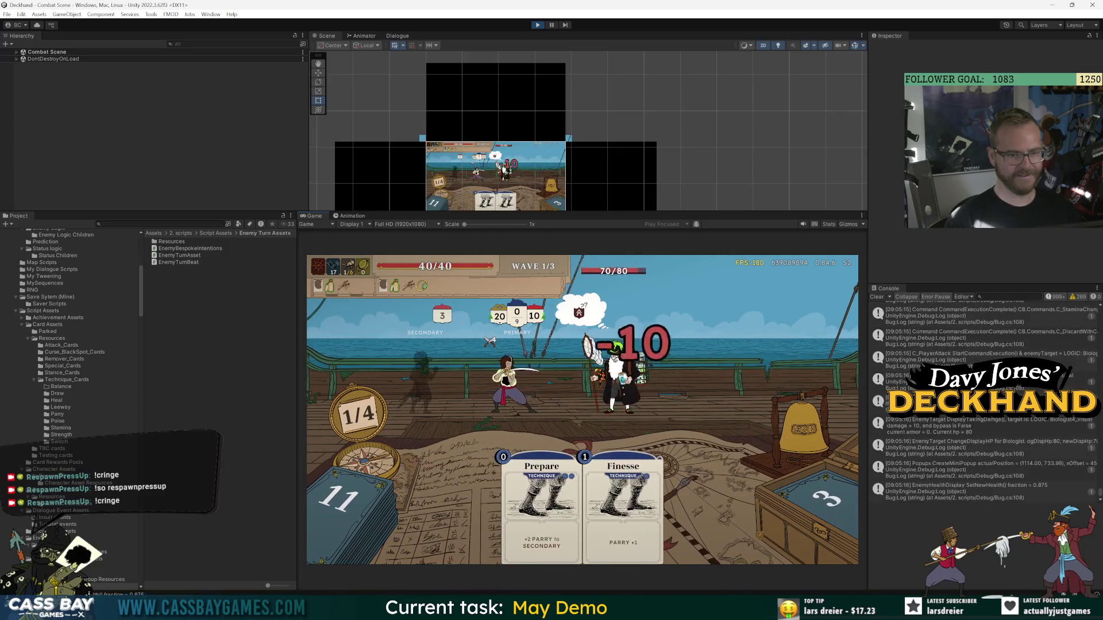
mouse_move(623, 505)
mouse_down()
mouse_move(632, 448)
mouse_move(701, 314)
mouse_up()
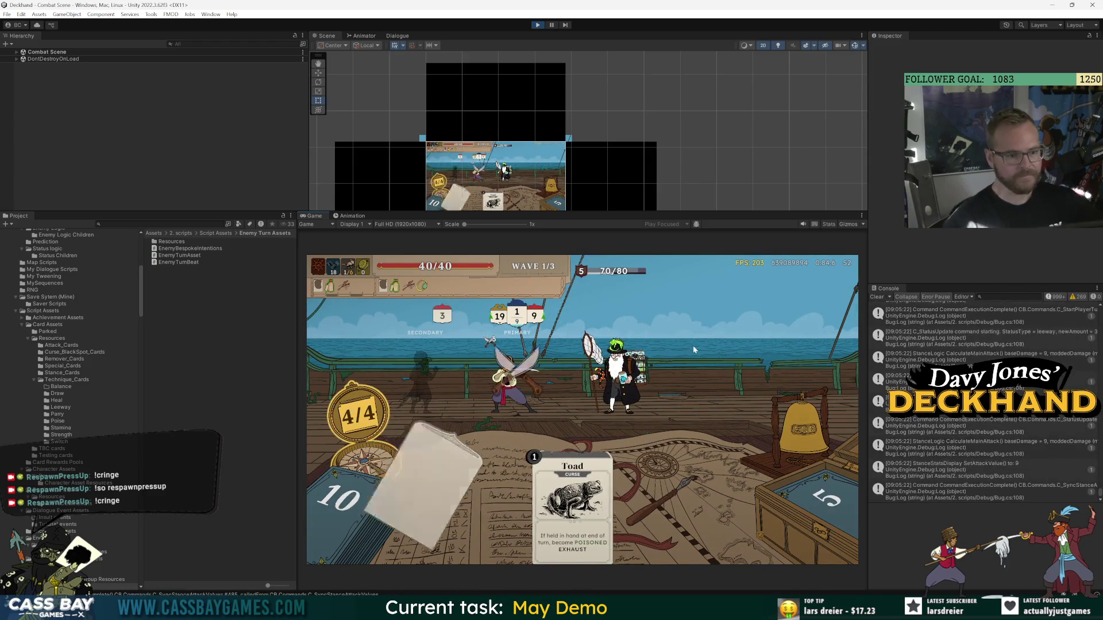
mouse_move(764, 505)
mouse_down()
mouse_move(741, 431)
mouse_move(712, 402)
mouse_up()
mouse_move(744, 494)
mouse_down()
mouse_move(620, 436)
mouse_move(615, 379)
mouse_up()
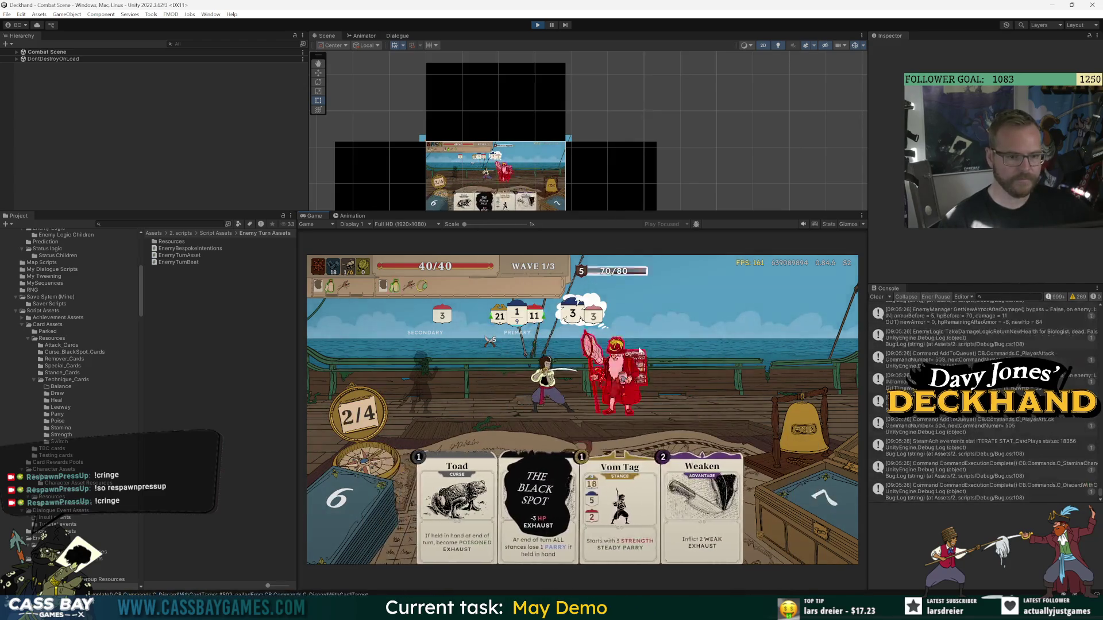
drag(713, 499, 615, 373)
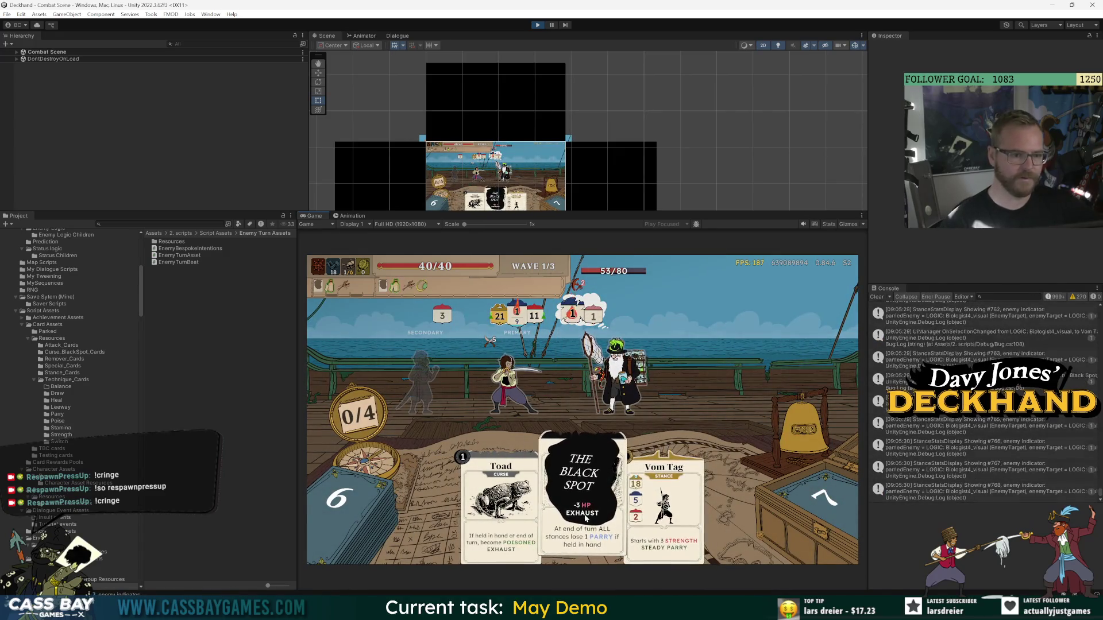
click(814, 446)
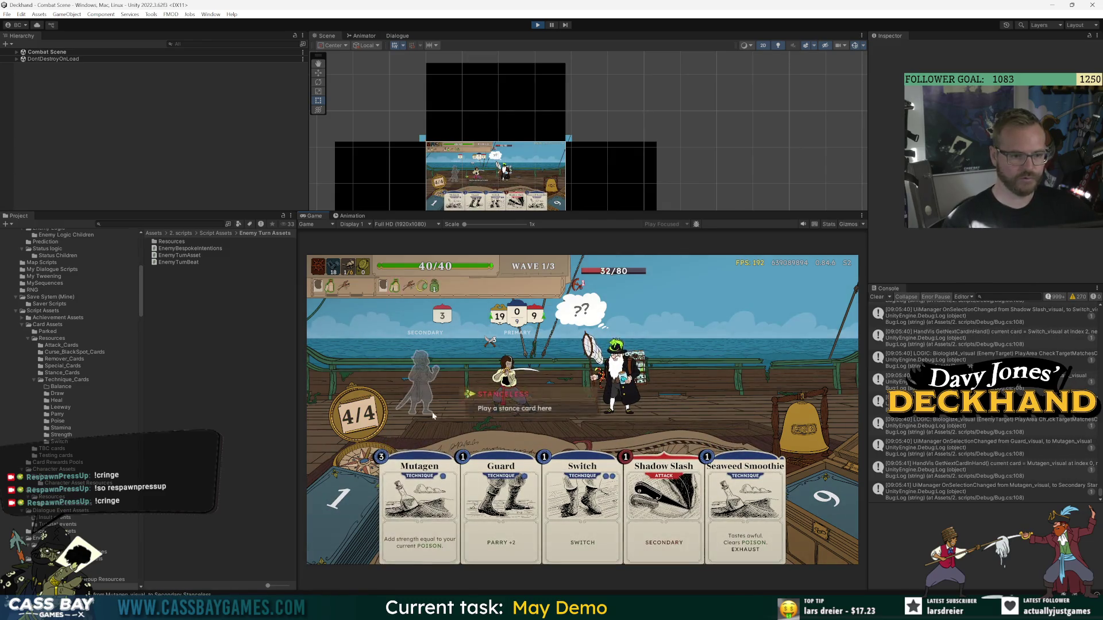
Next turn, play Mutagen, Shadow Slash, Guard, then Parry machine and Flurry.
click(435, 380)
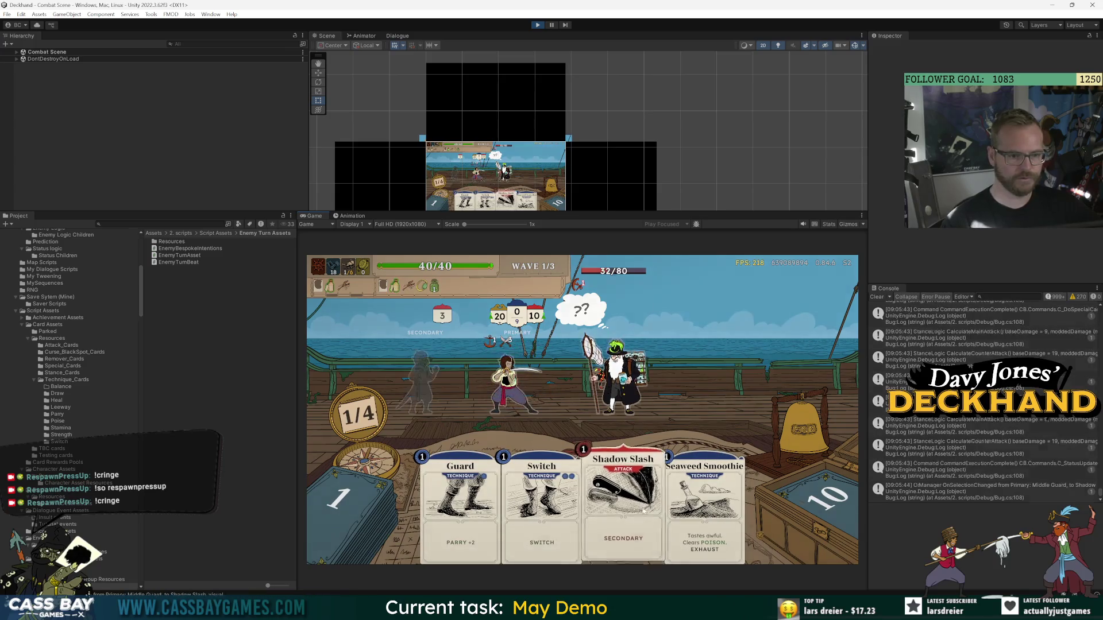
click(627, 488)
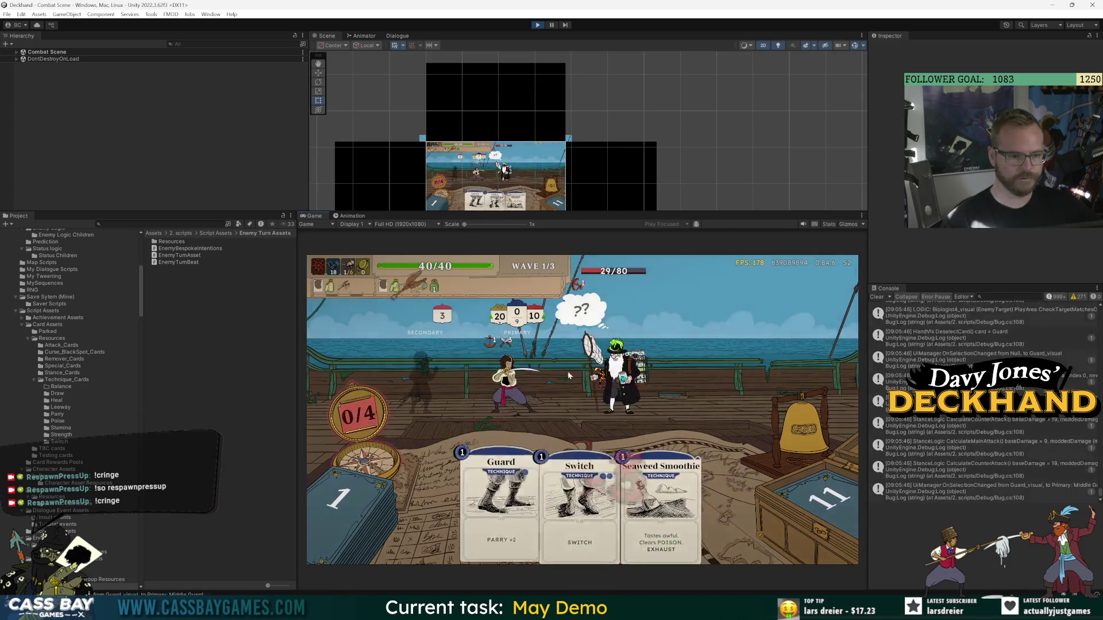
click(535, 501)
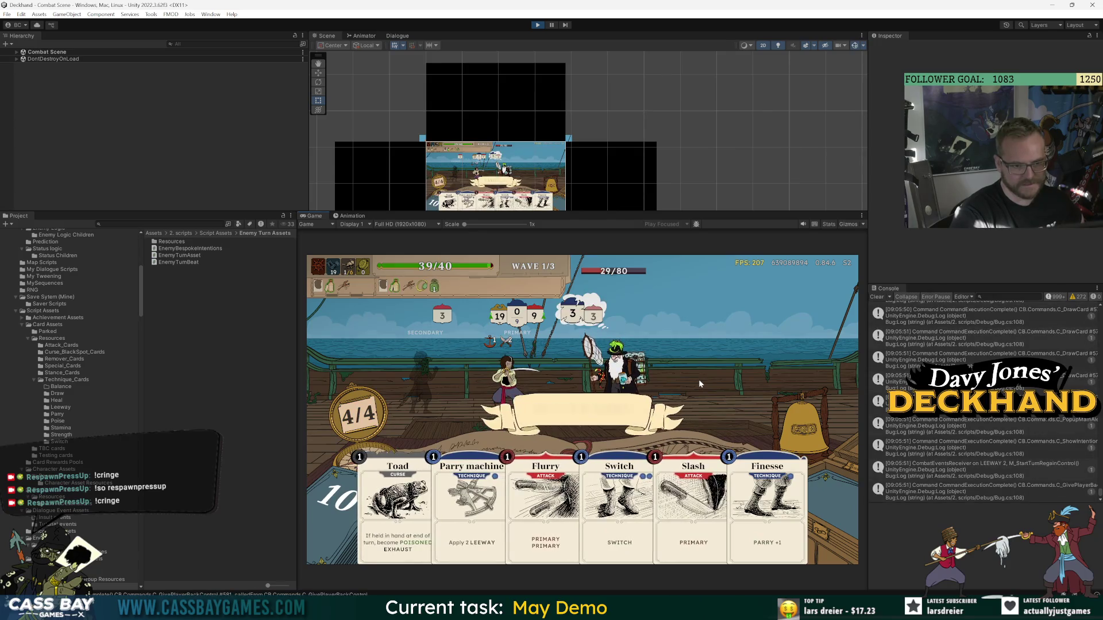
mouse_move(472, 494)
mouse_down()
mouse_move(527, 383)
mouse_move(567, 394)
mouse_move(650, 381)
mouse_up()
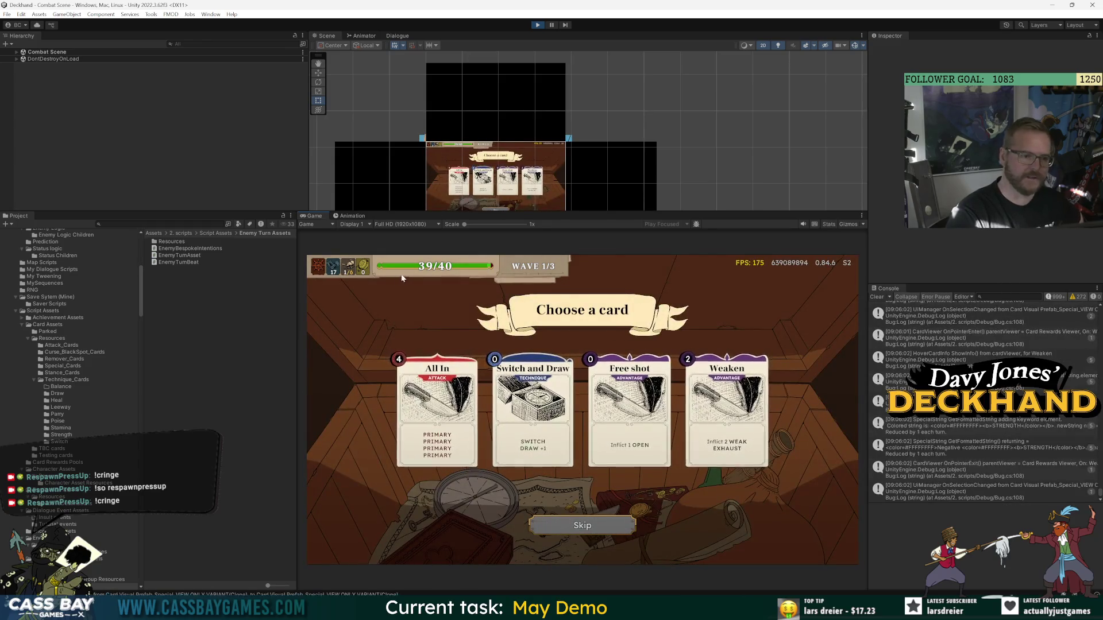
Take All In as the reward, then play Seaweed Smoothie, Flurry and Weaken with Enter.
mouse_move(395, 285)
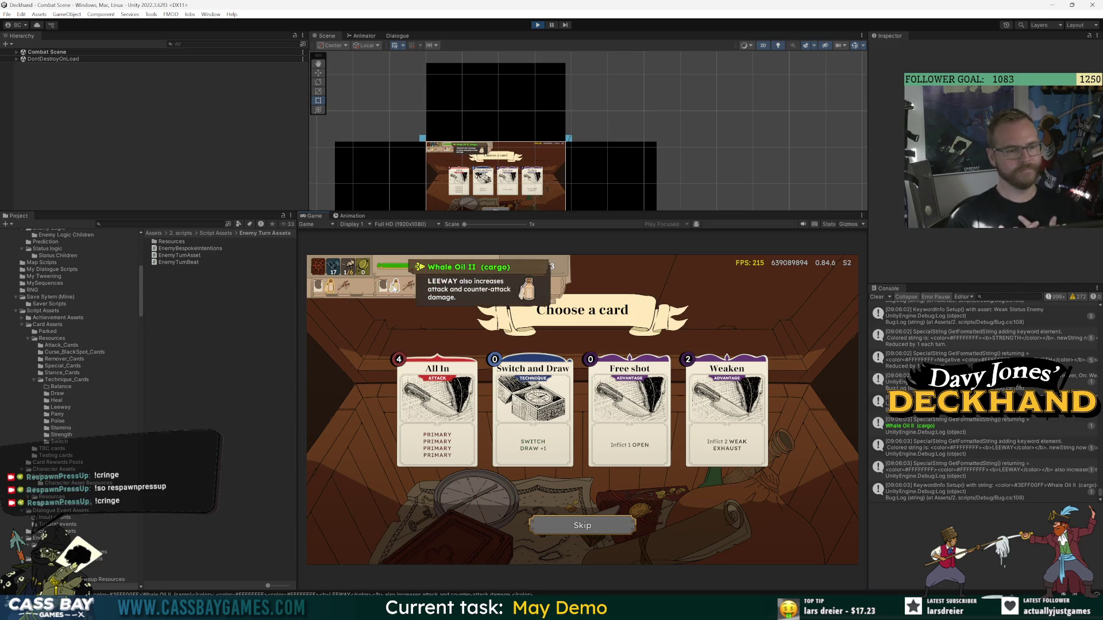
click(437, 414)
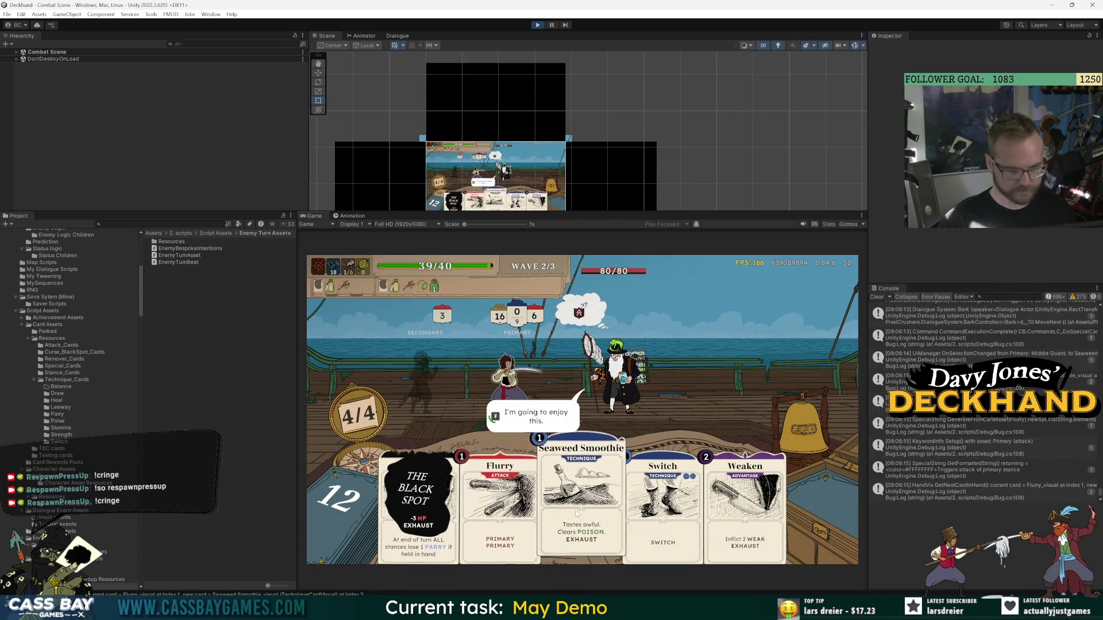
key(Return)
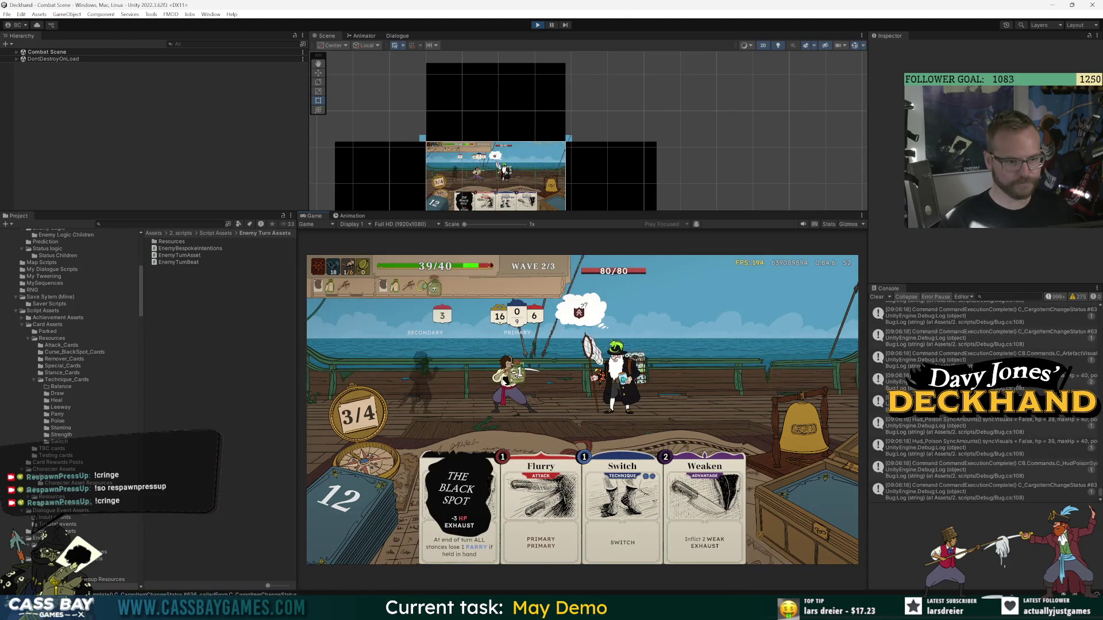
key(Return)
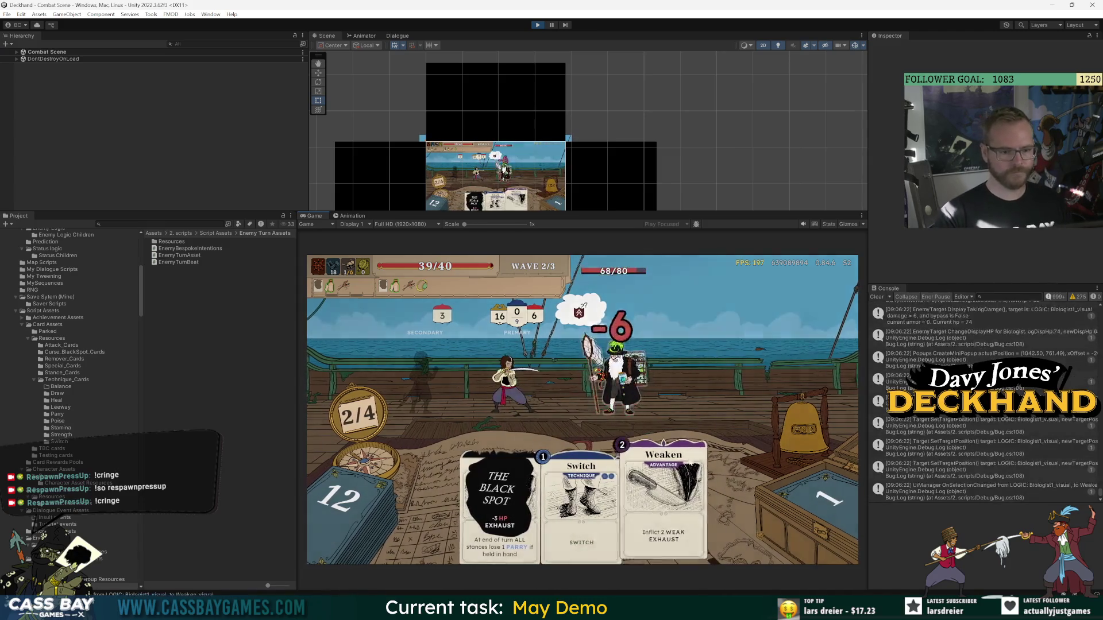
key(Return)
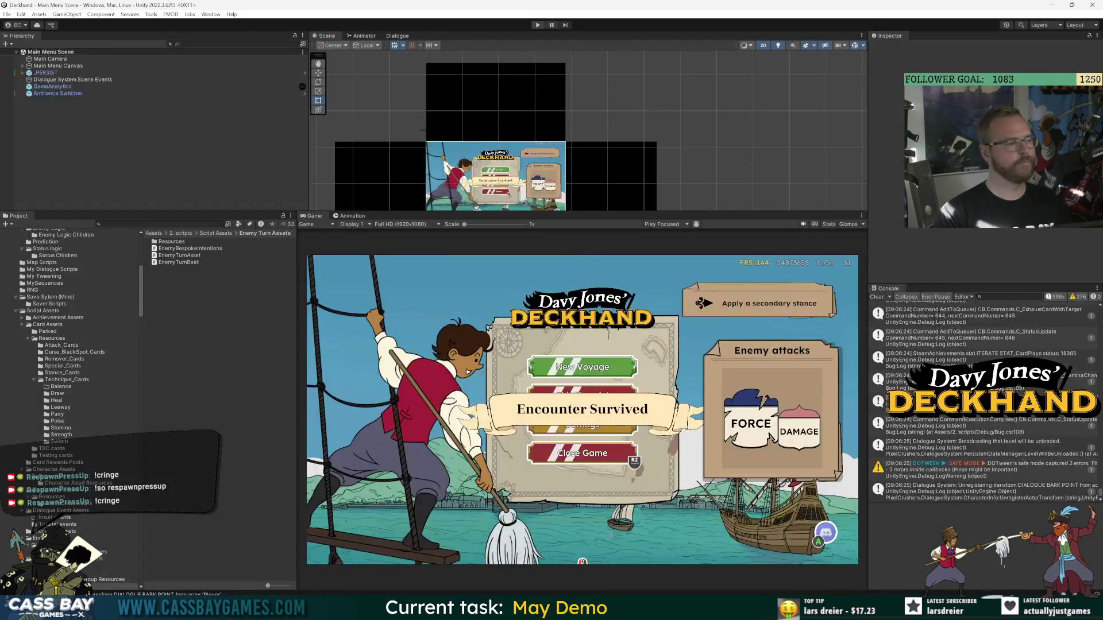
Commit the 70 changed files and check out DEV2-card-logic-refactor.
key(alt+Tab)
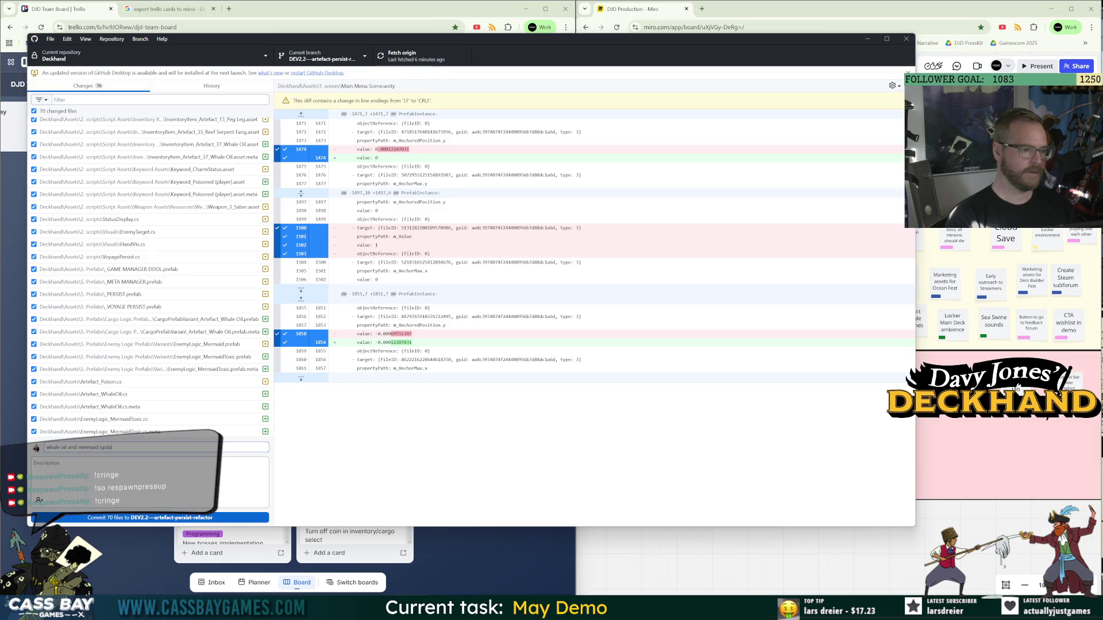
click(129, 517)
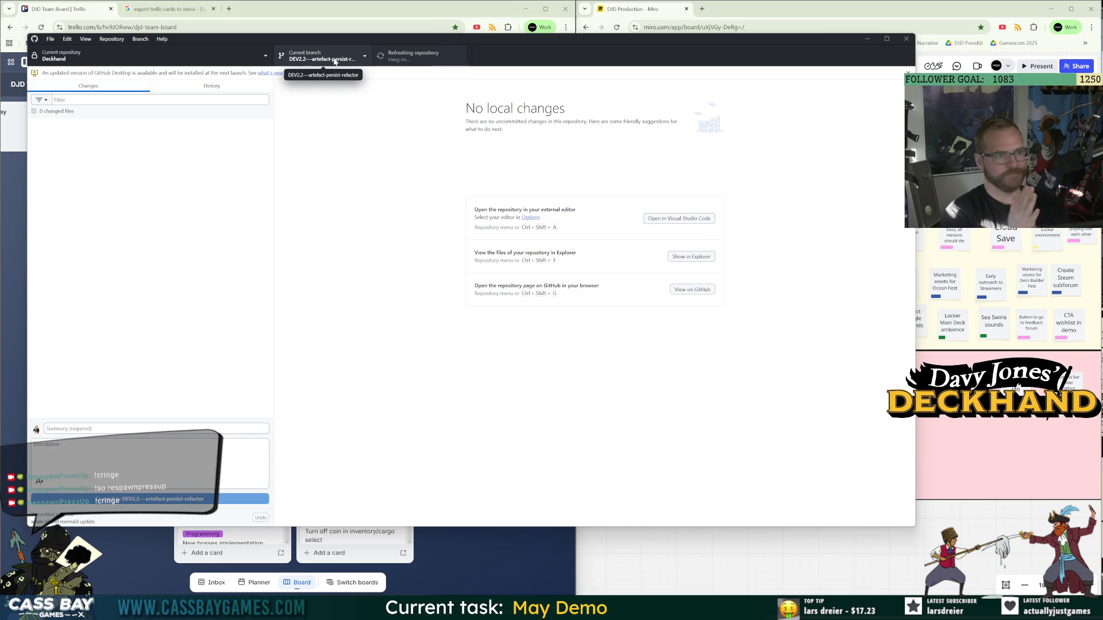
click(335, 60)
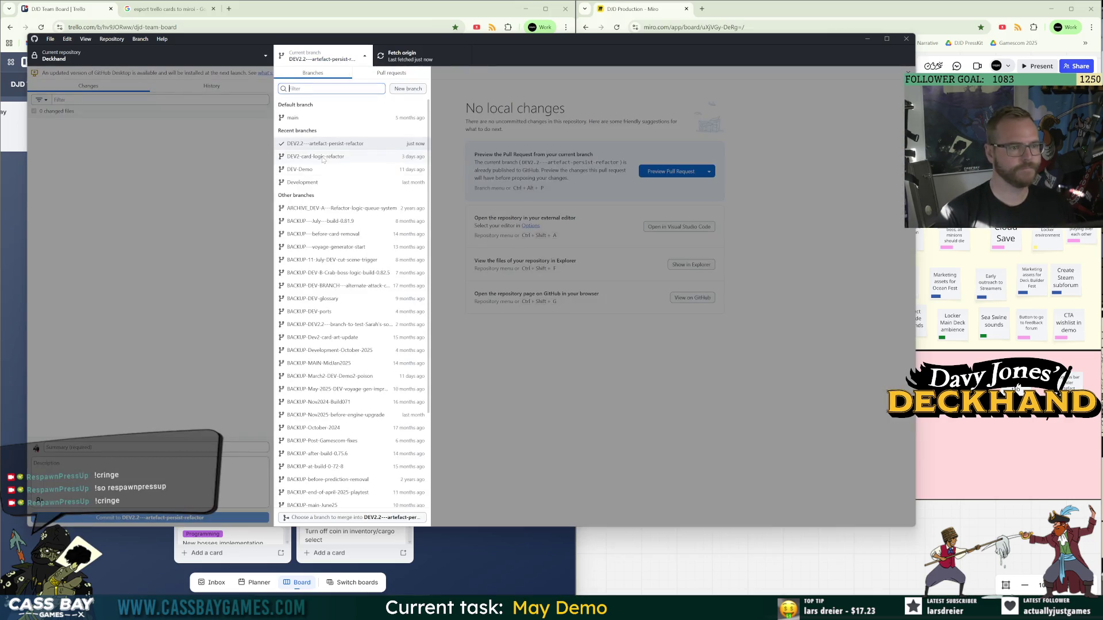
click(323, 157)
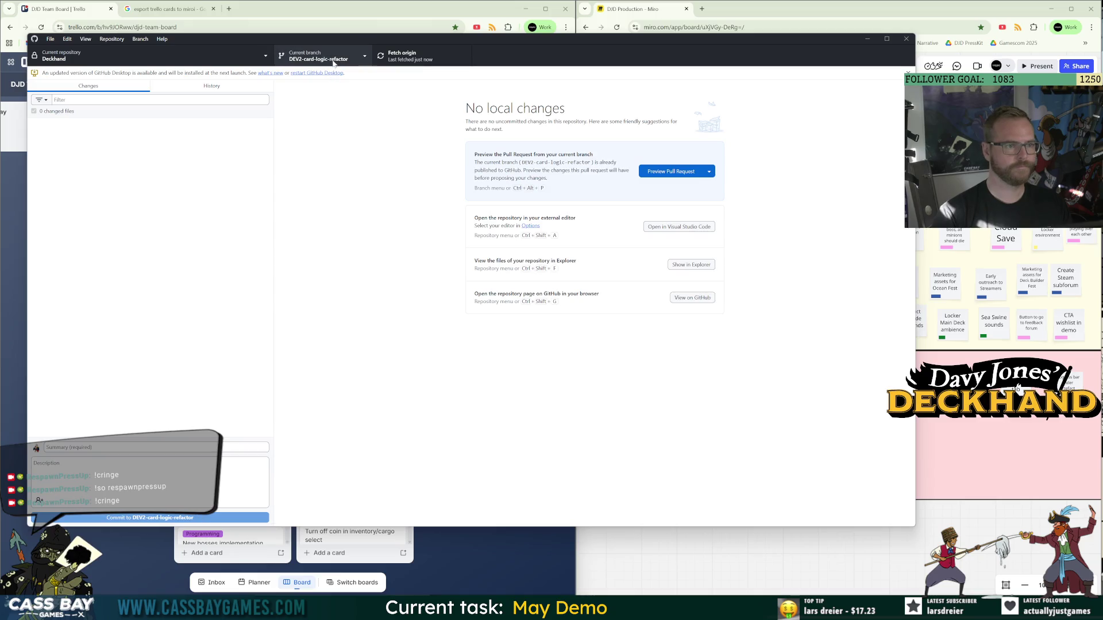
Merge DEV2.2---artefact-persist-refactor into DEV2-card-logic-refactor with a merge commit.
click(333, 60)
click(341, 518)
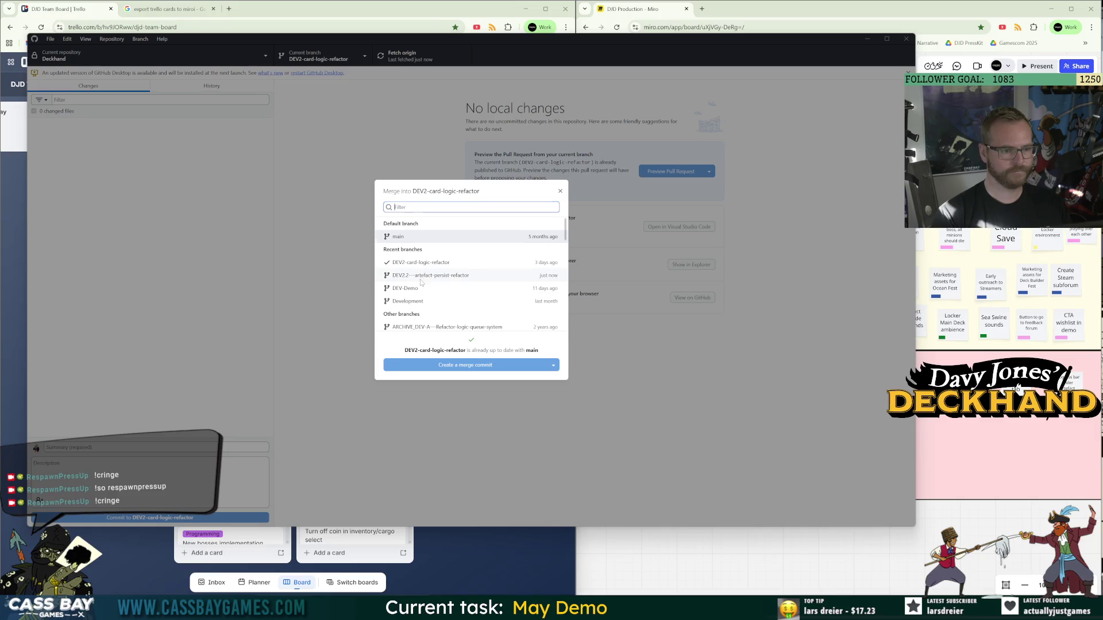
click(421, 279)
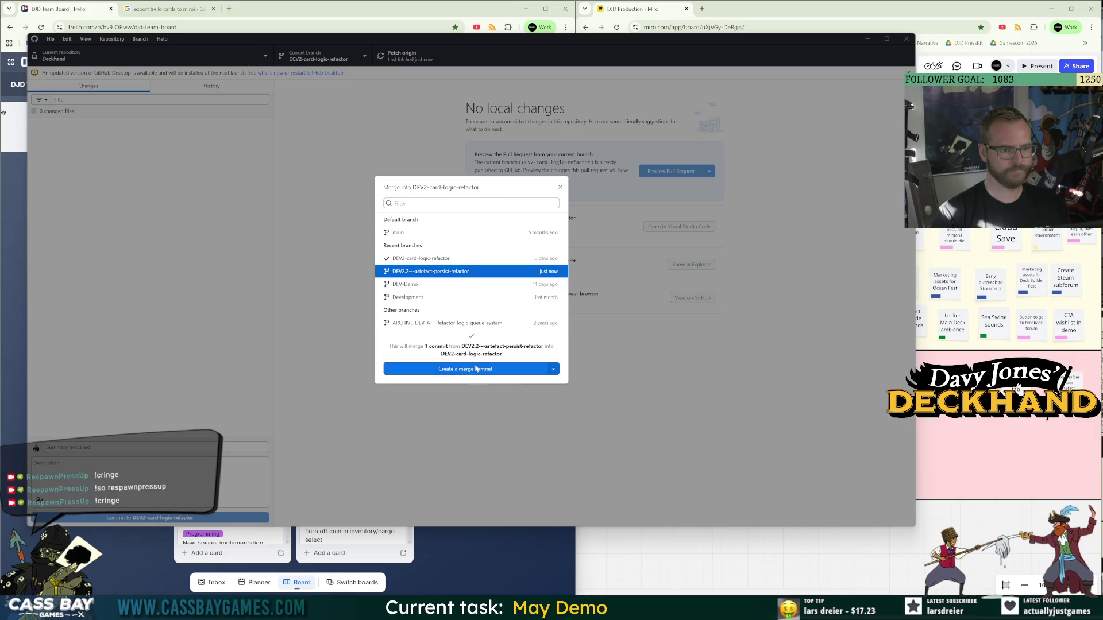
click(476, 369)
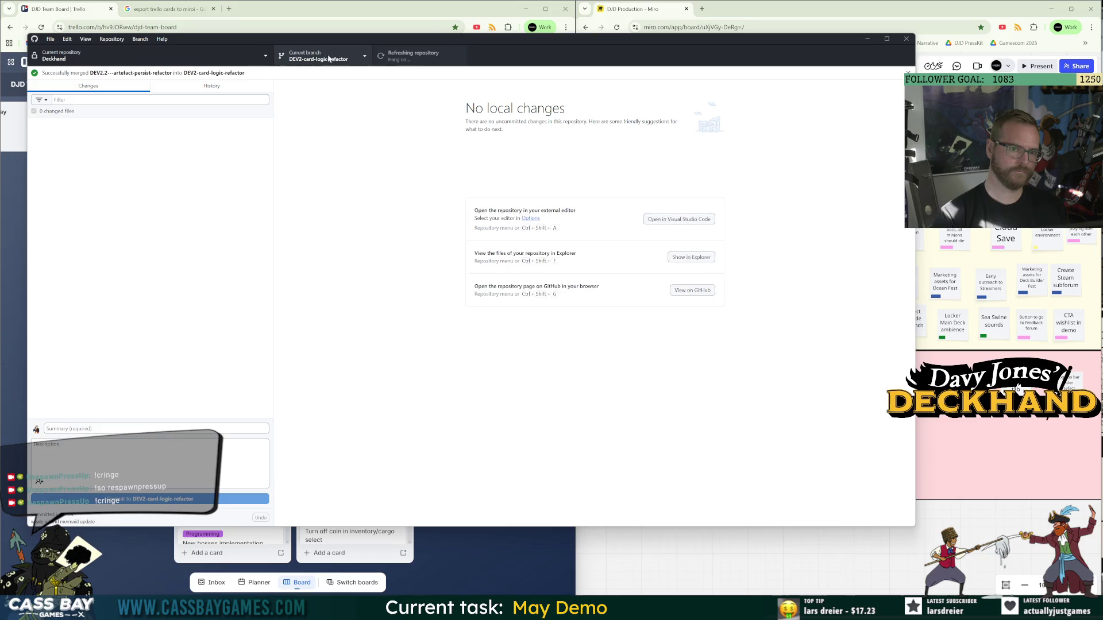
Delete the old DEV2.2---artefact-persist-refactor branch.
click(327, 60)
right_click(331, 162)
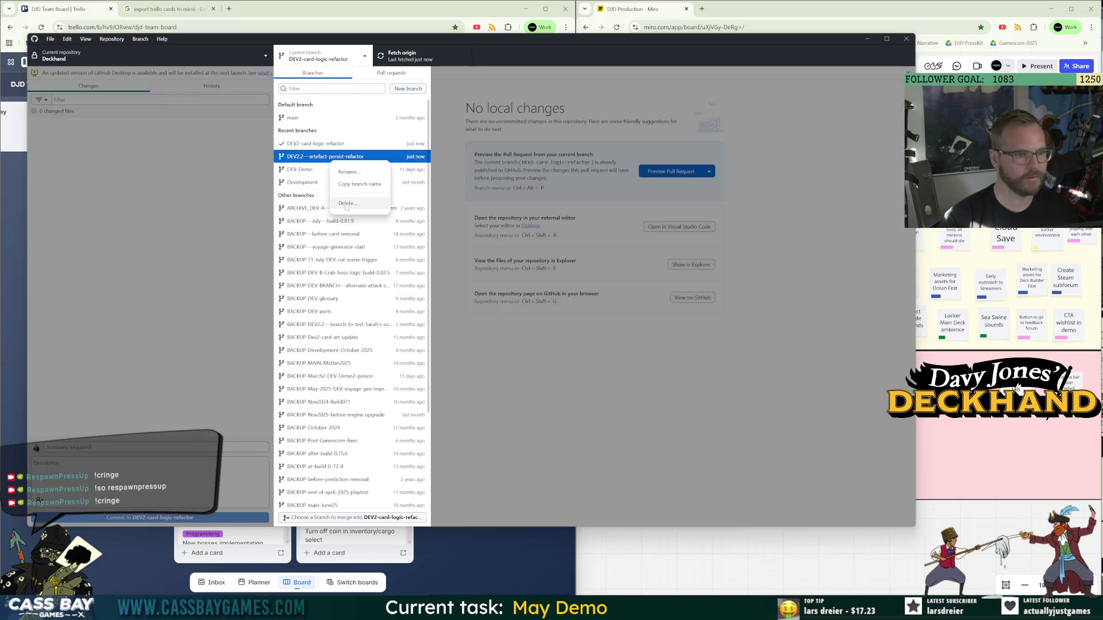
click(347, 204)
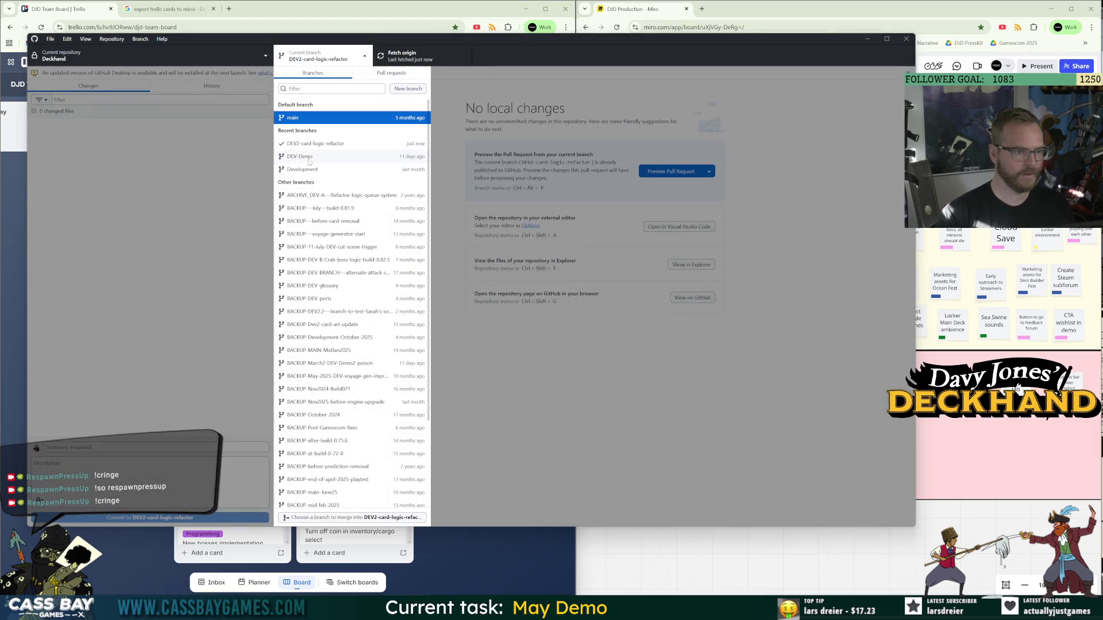
click(309, 161)
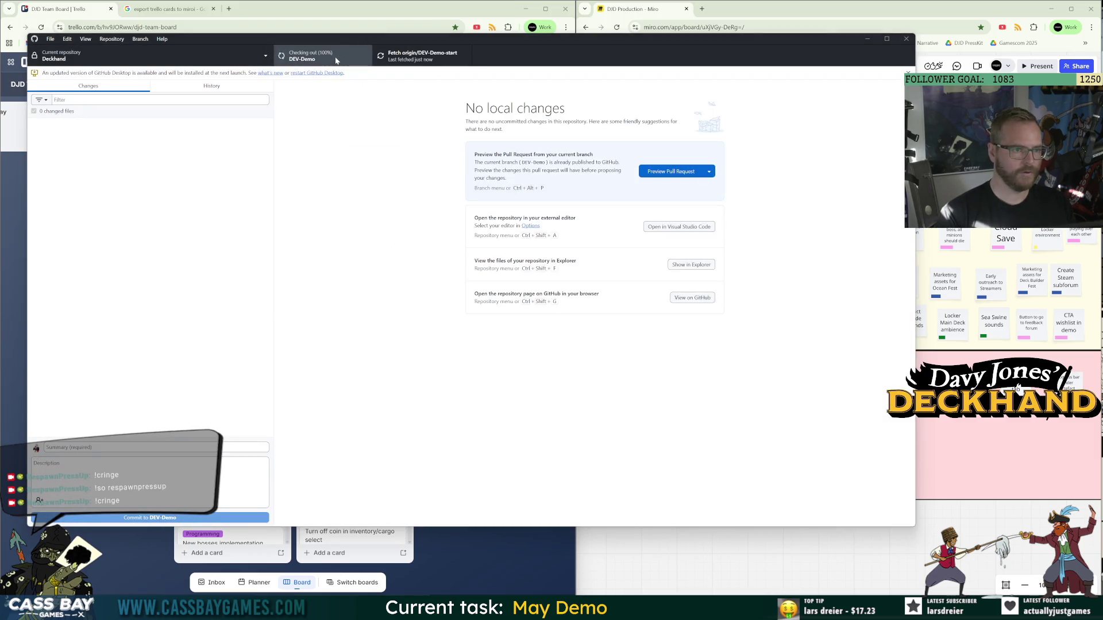
Merge DEV2-card-logic-refactor into DEV-Demo and push DEV-Demo to origin.
click(337, 59)
key(ctrl+shift+m)
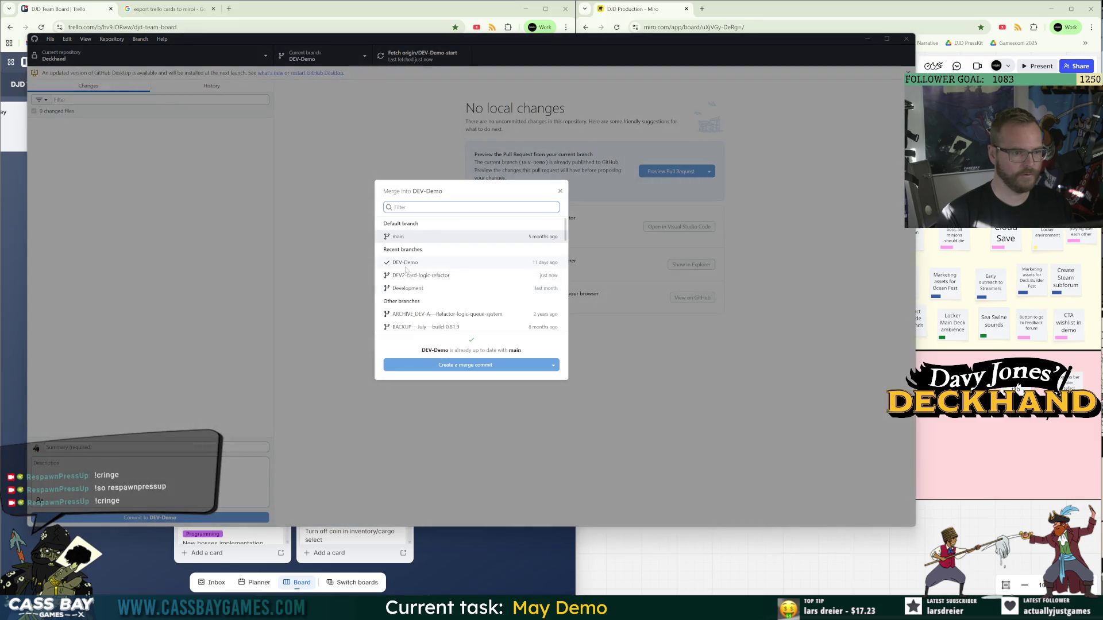
click(417, 276)
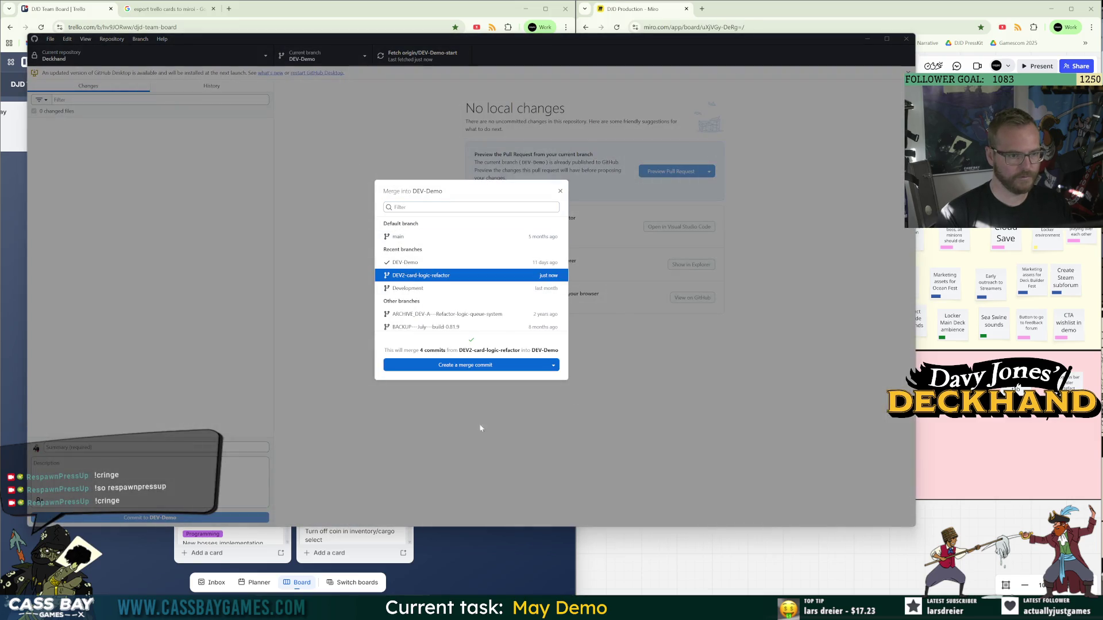
click(464, 368)
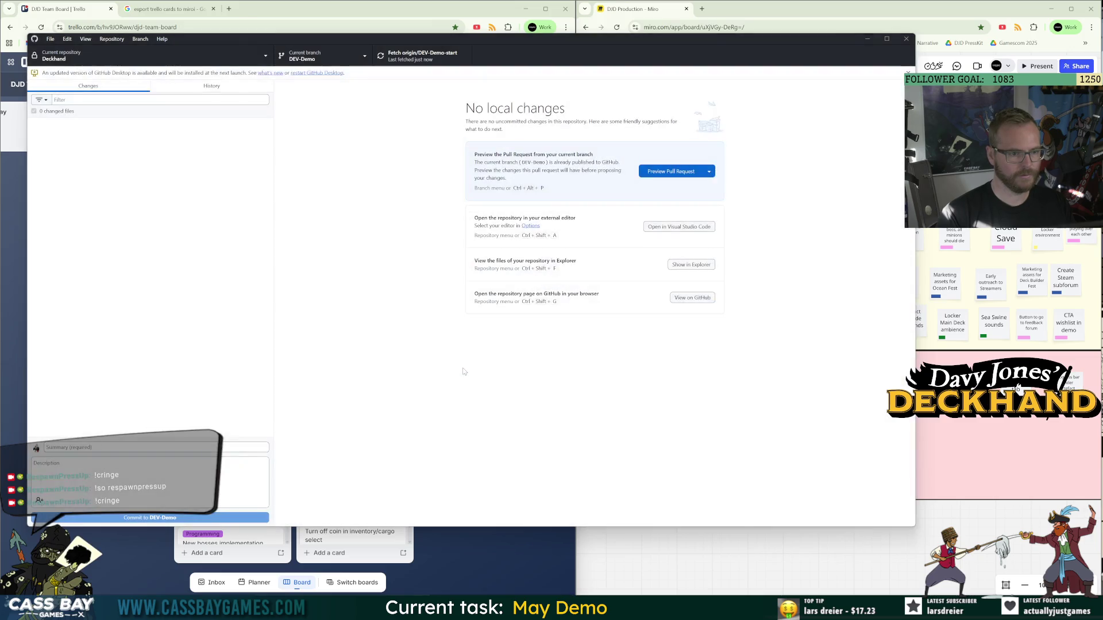
key(ctrl+p)
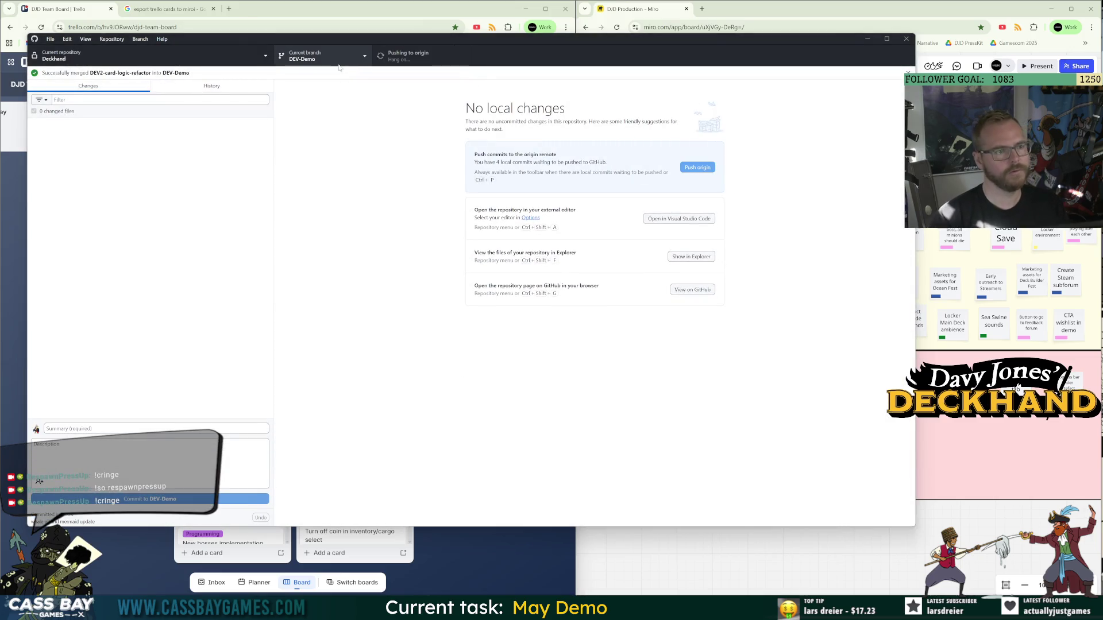
click(338, 65)
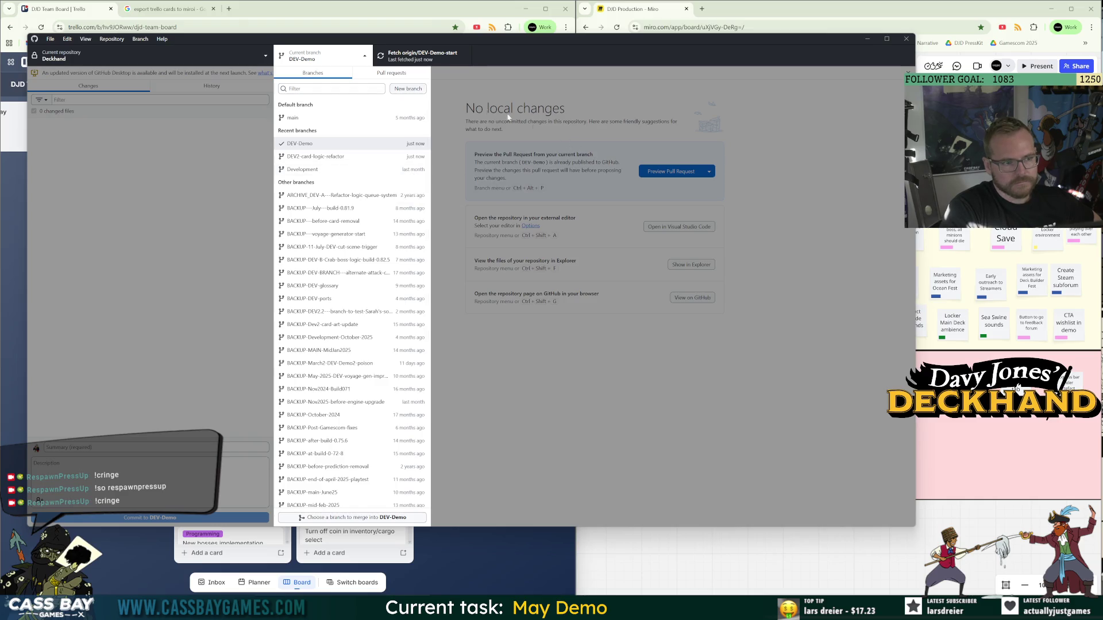
Rename DEV2-card-logic-refactor to BACKUP-13MAR26-DEV2-card-logic-refactor.
right_click(315, 161)
click(333, 172)
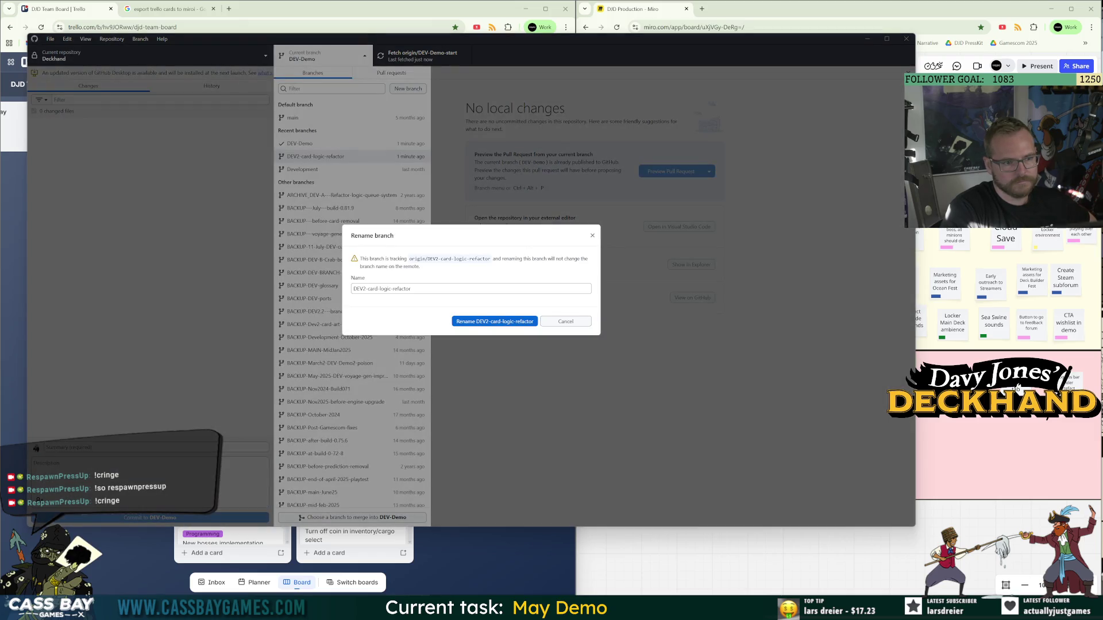
text(BACKUP-)
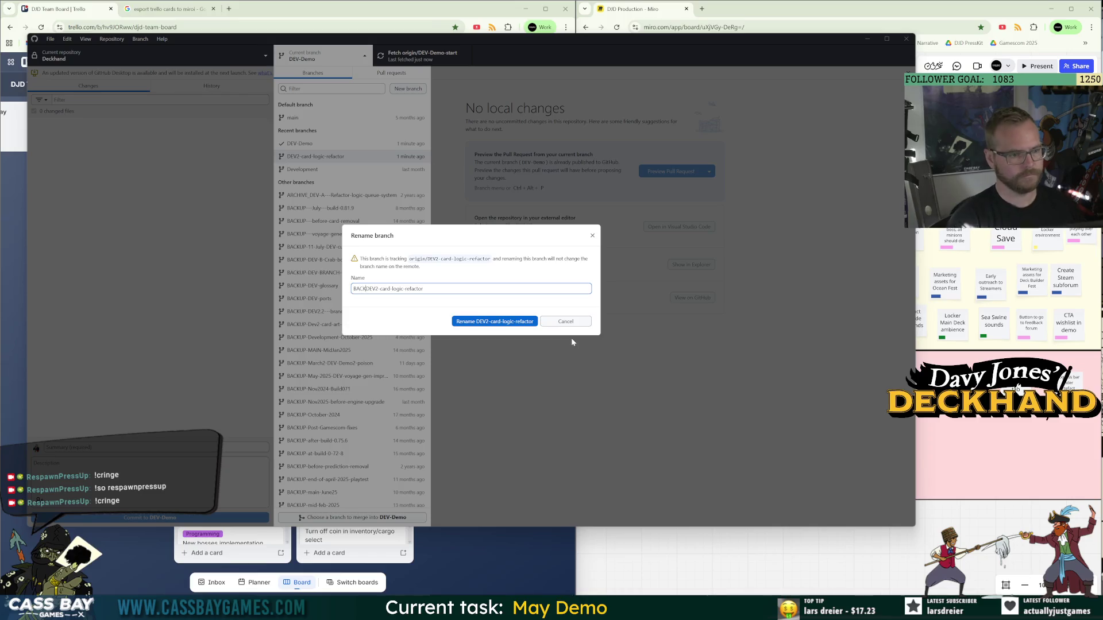
text(13MAR)
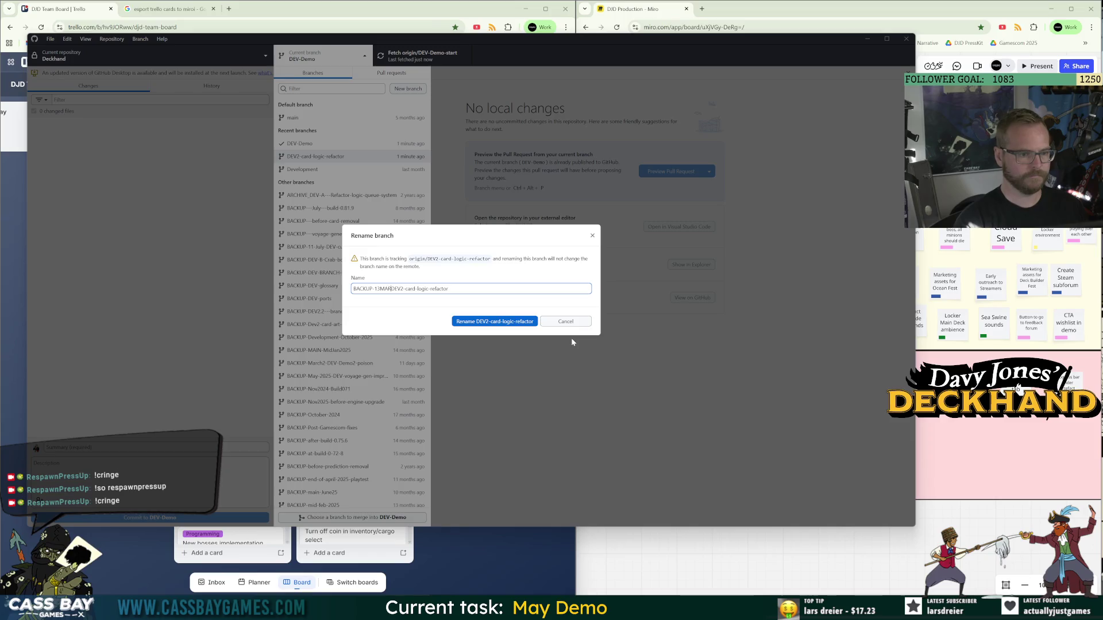
text(26-)
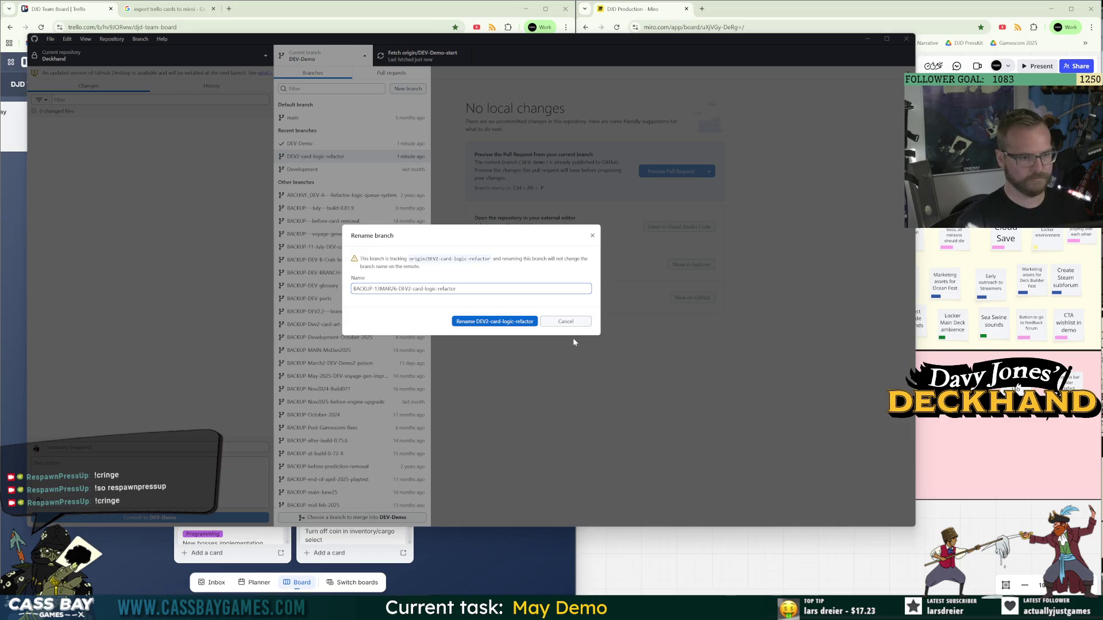
click(499, 322)
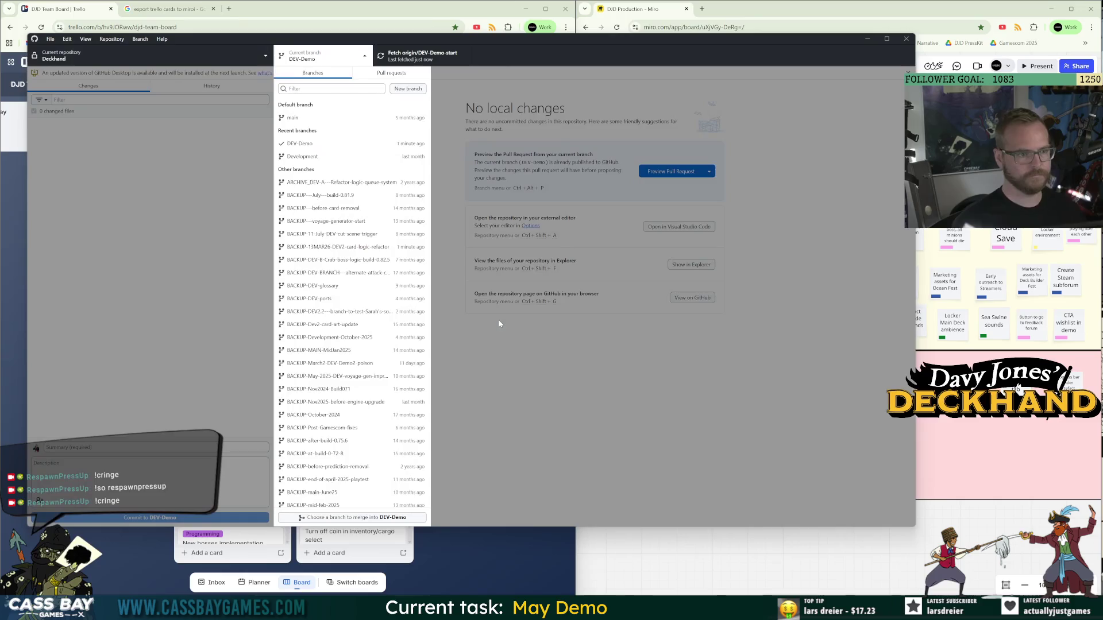
click(309, 156)
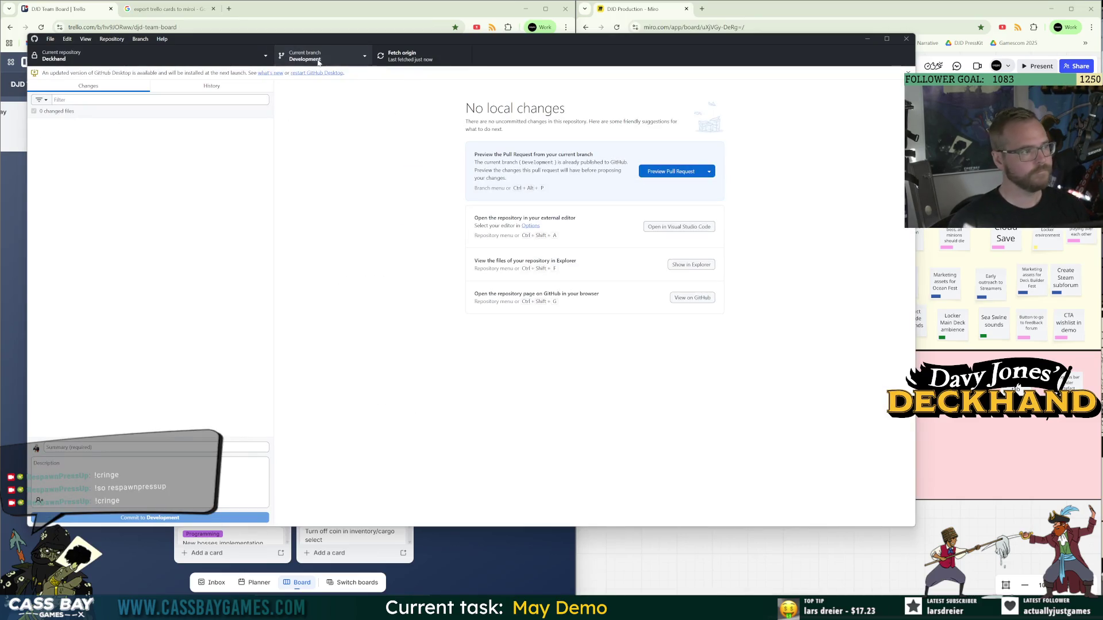
Merge DEV-Demo's 10 commits into Development and push Development to origin.
click(339, 60)
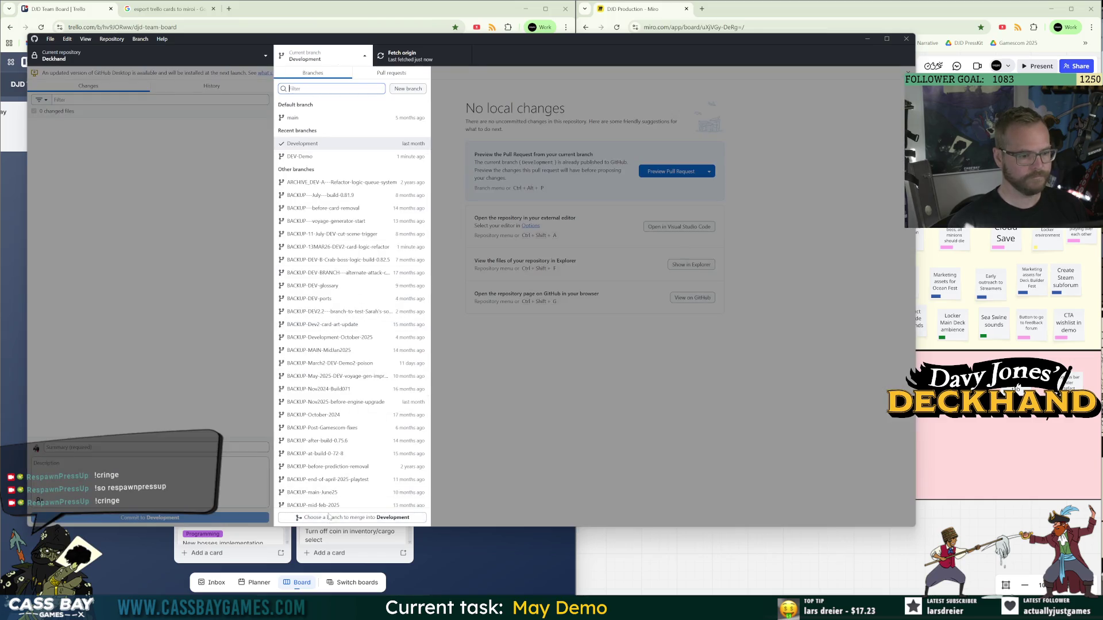
key(ctrl+shift+m)
click(411, 279)
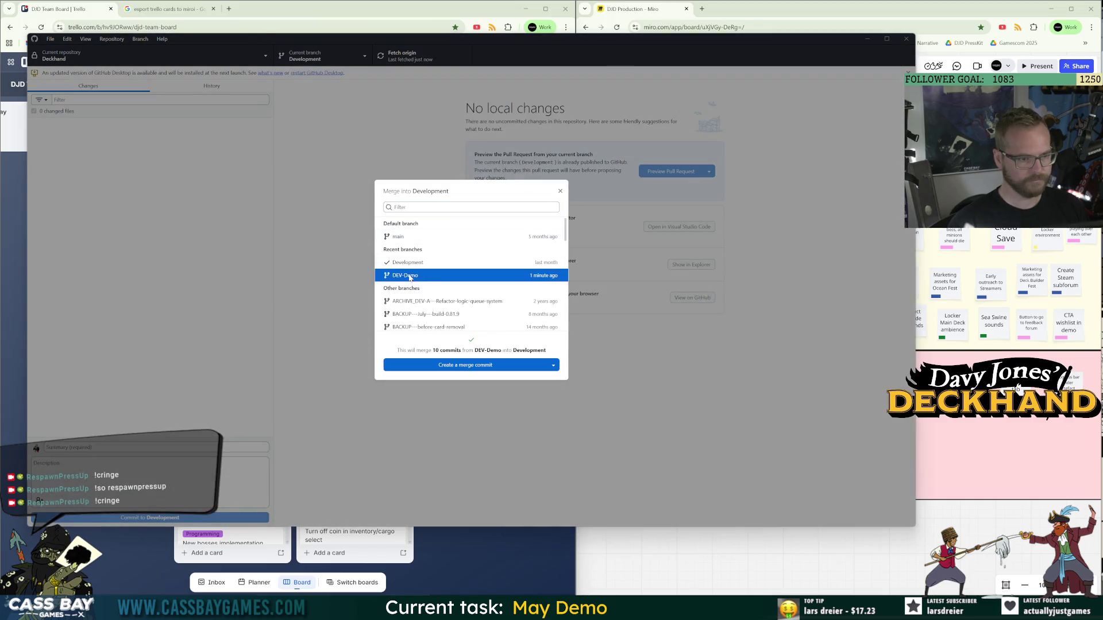
click(460, 366)
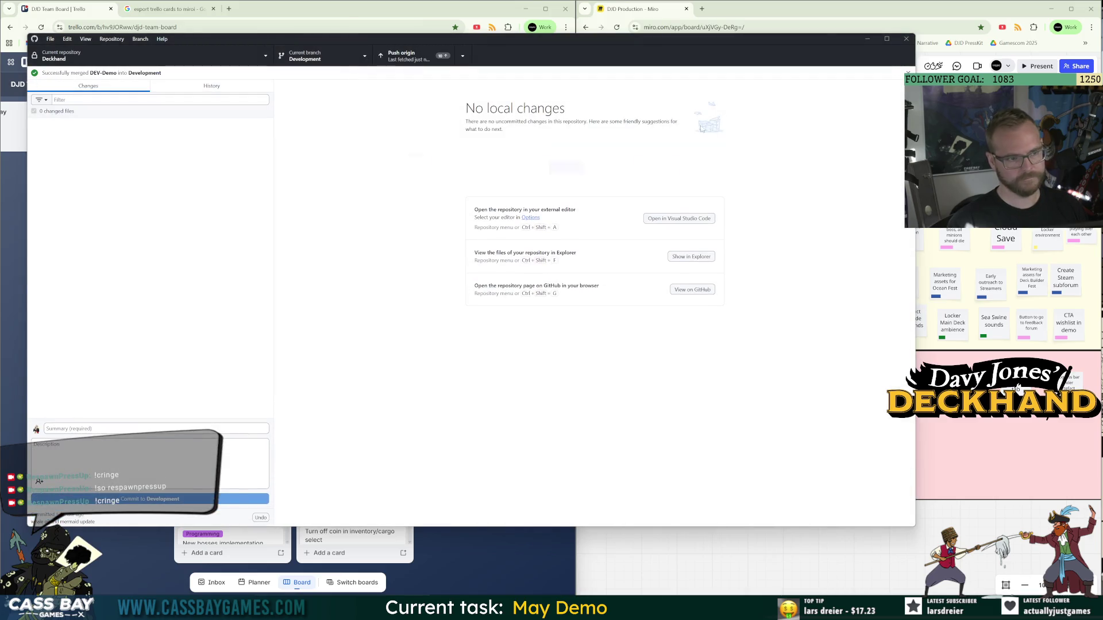
click(693, 165)
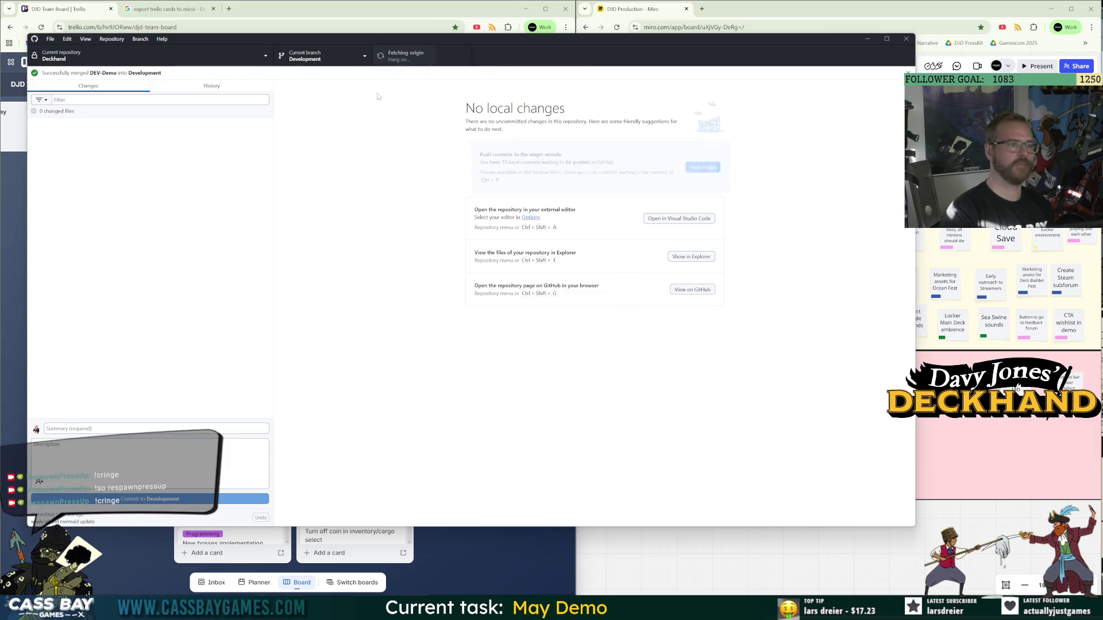
Switch back to DEV-Demo and check the Trello board for the next task.
click(332, 64)
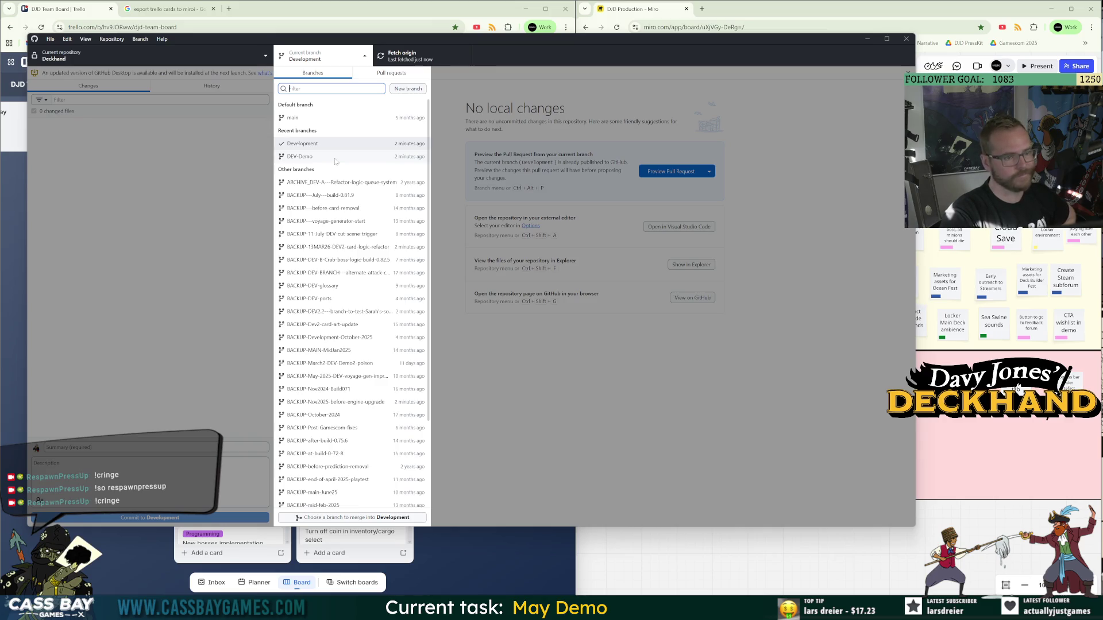
click(335, 158)
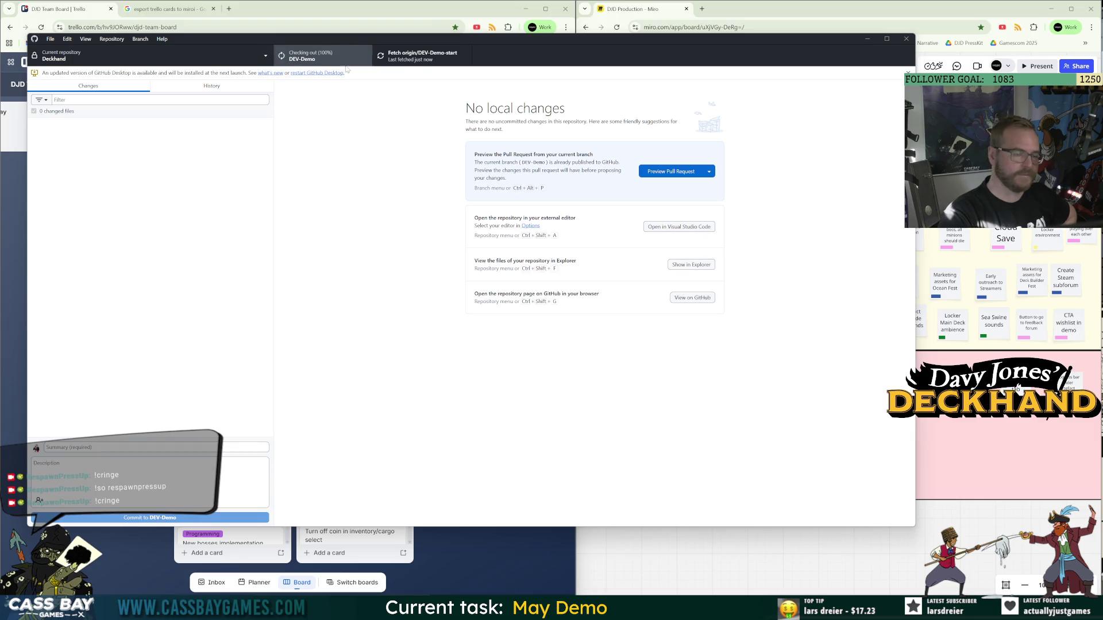
click(330, 17)
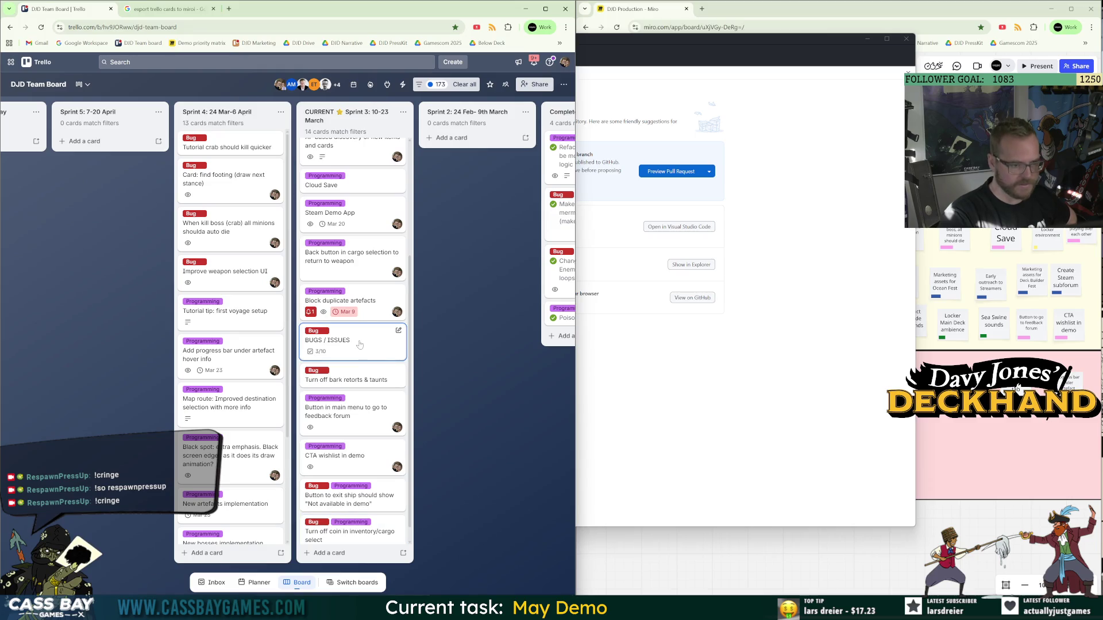
scroll(370, 356, up, 3)
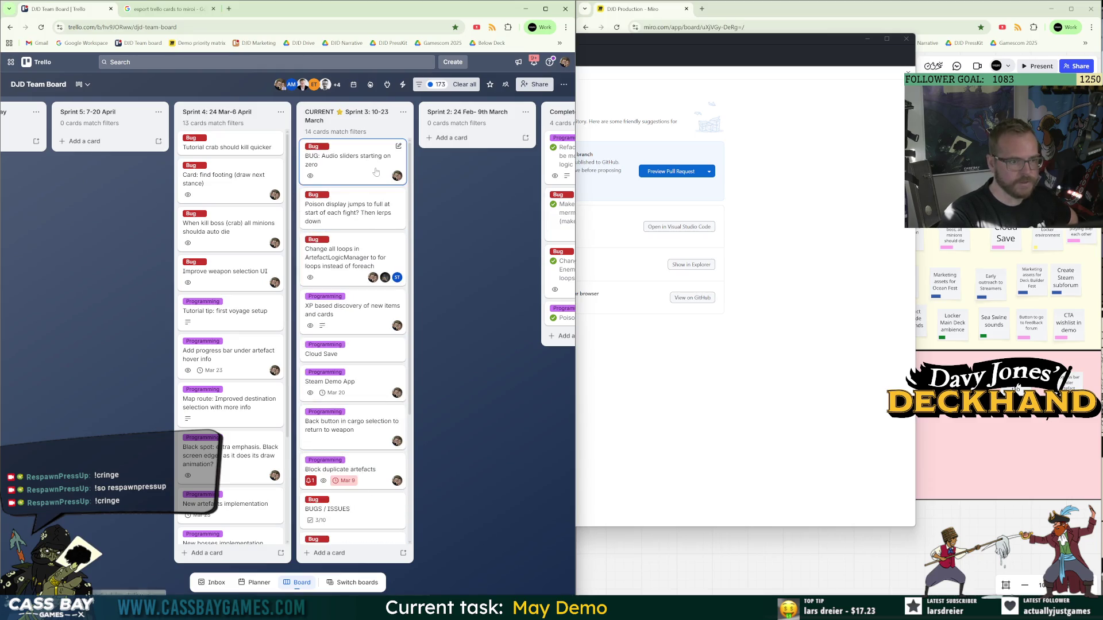
click(692, 36)
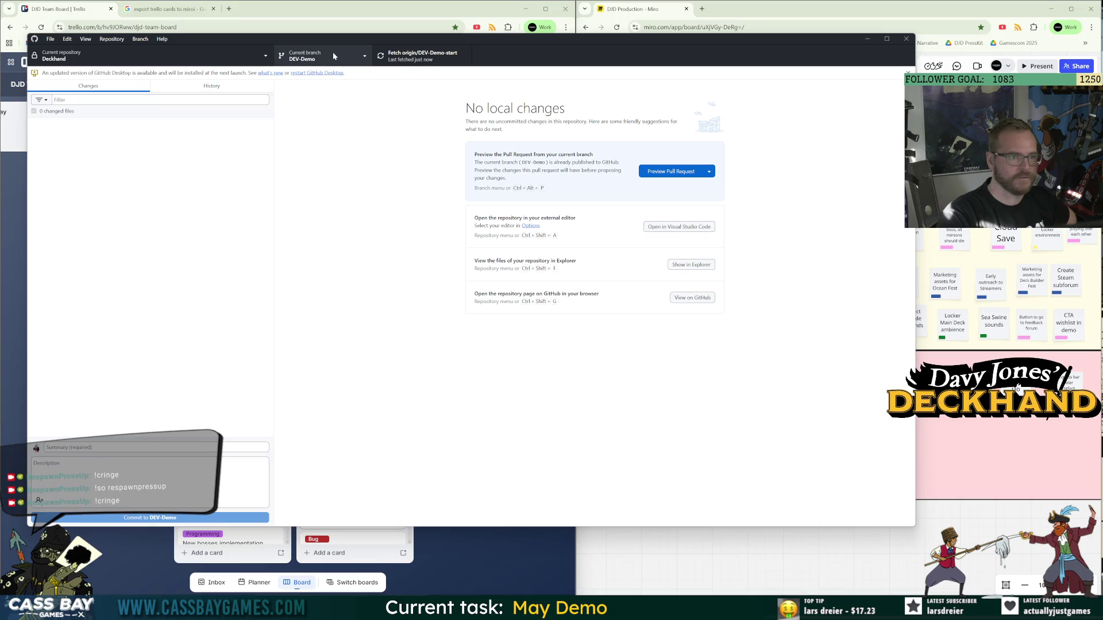
click(334, 56)
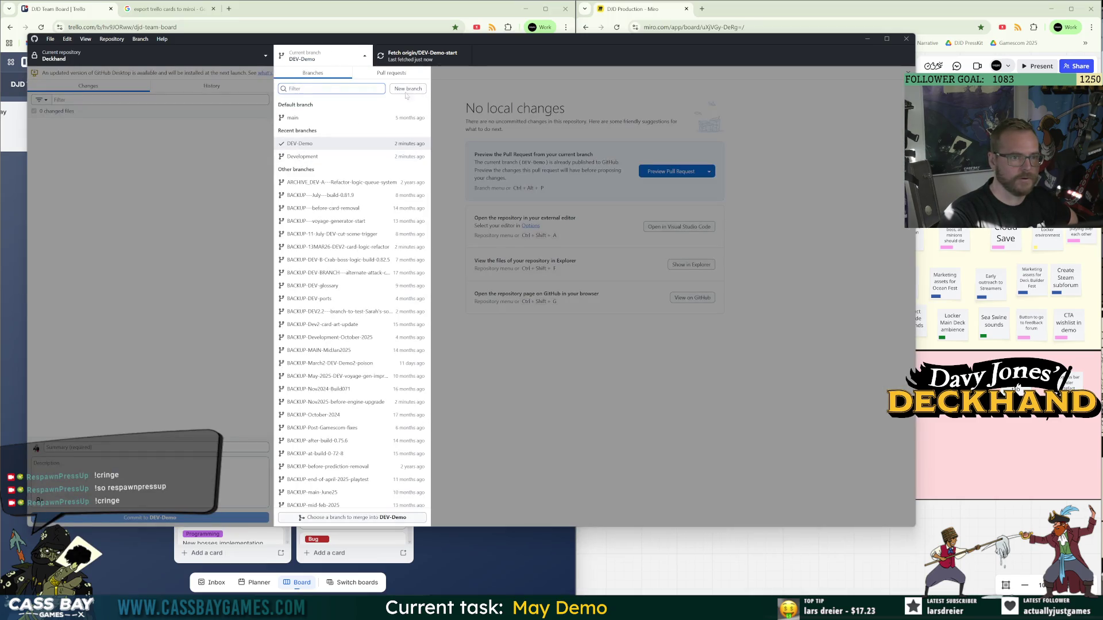
Create a DEV2-Audio-sliders-fix branch based on DEV-Demo and publish it to origin.
click(408, 89)
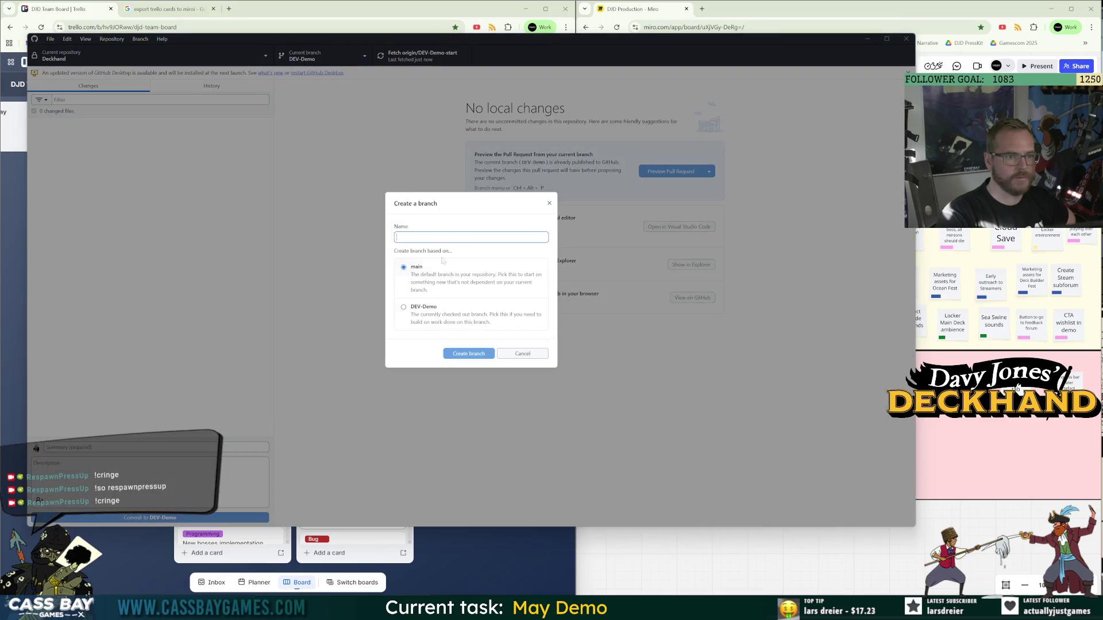
click(403, 306)
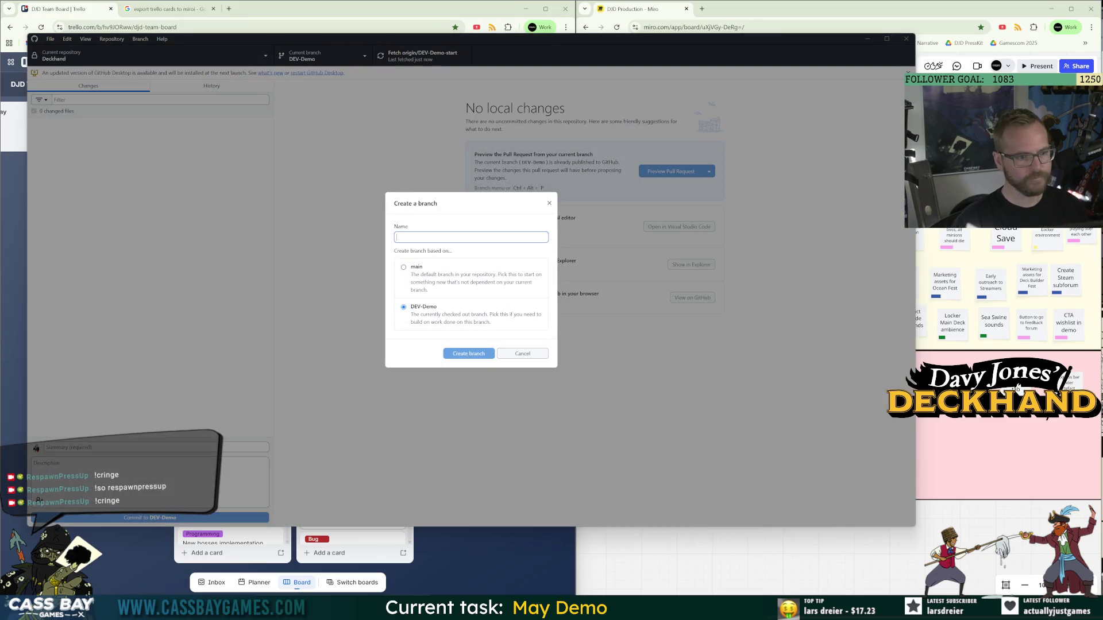
text(DEV2-Audio slid)
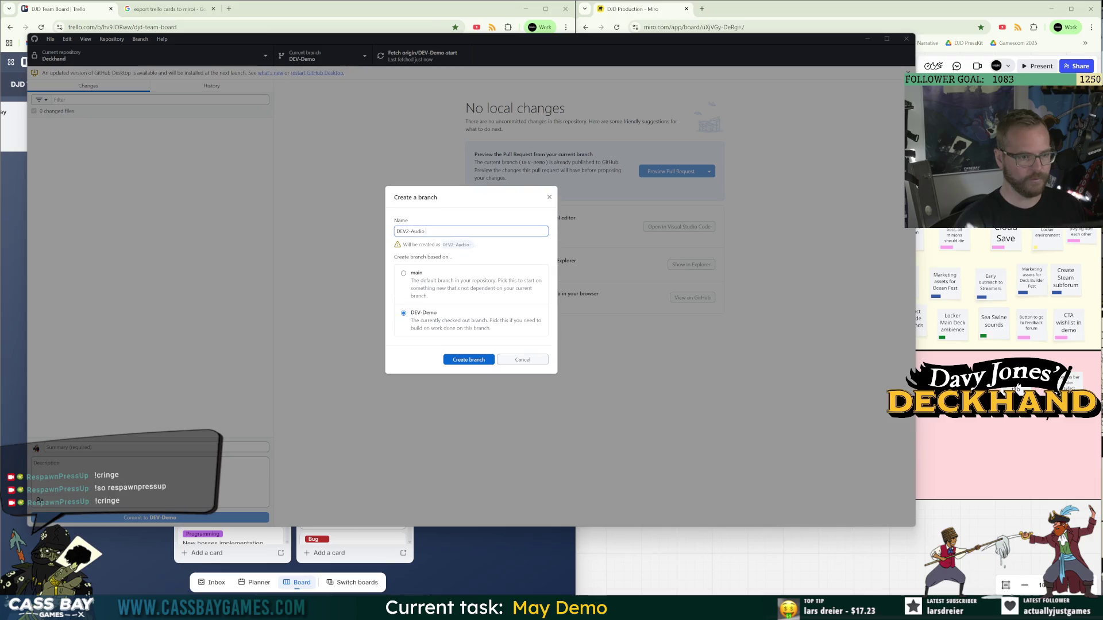
text(ers fix)
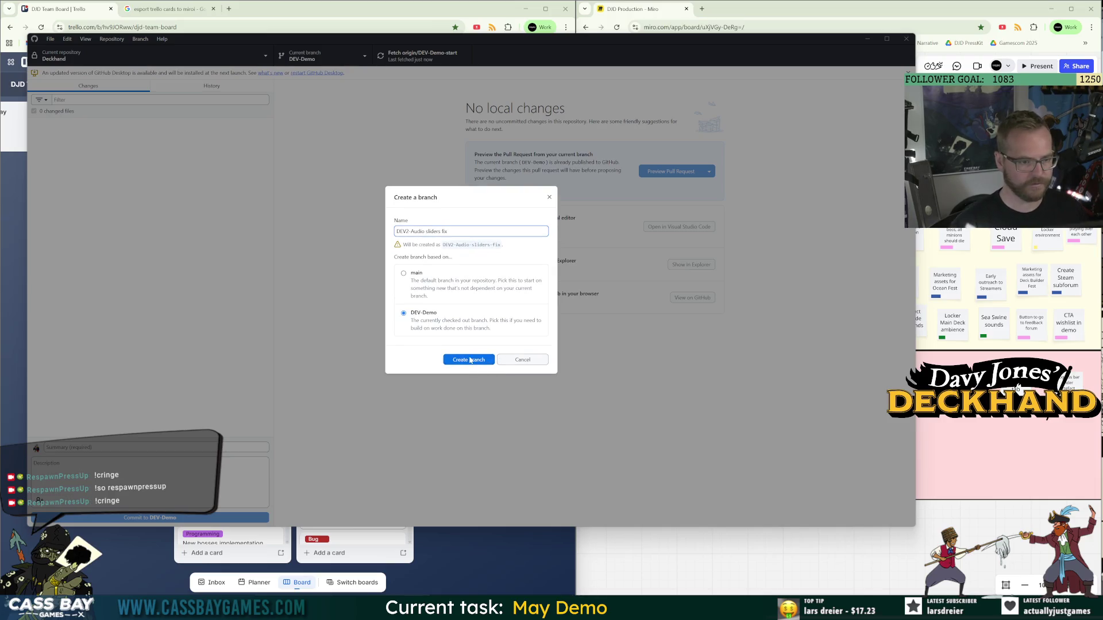
click(467, 357)
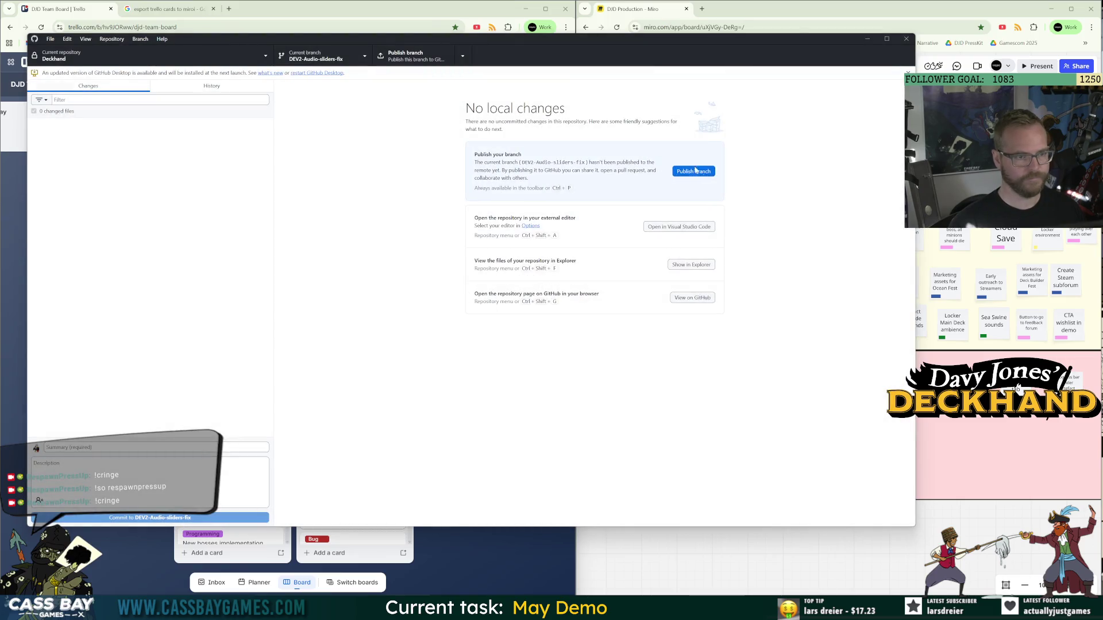
click(705, 172)
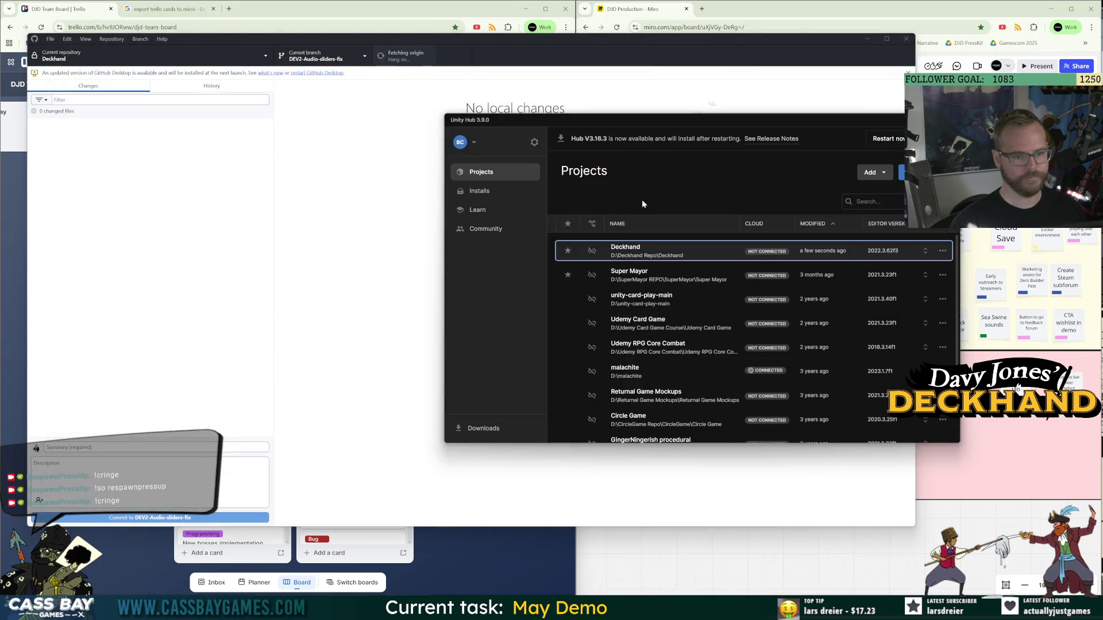
Open the Deckhand project from Unity Hub's Projects list.
click(630, 253)
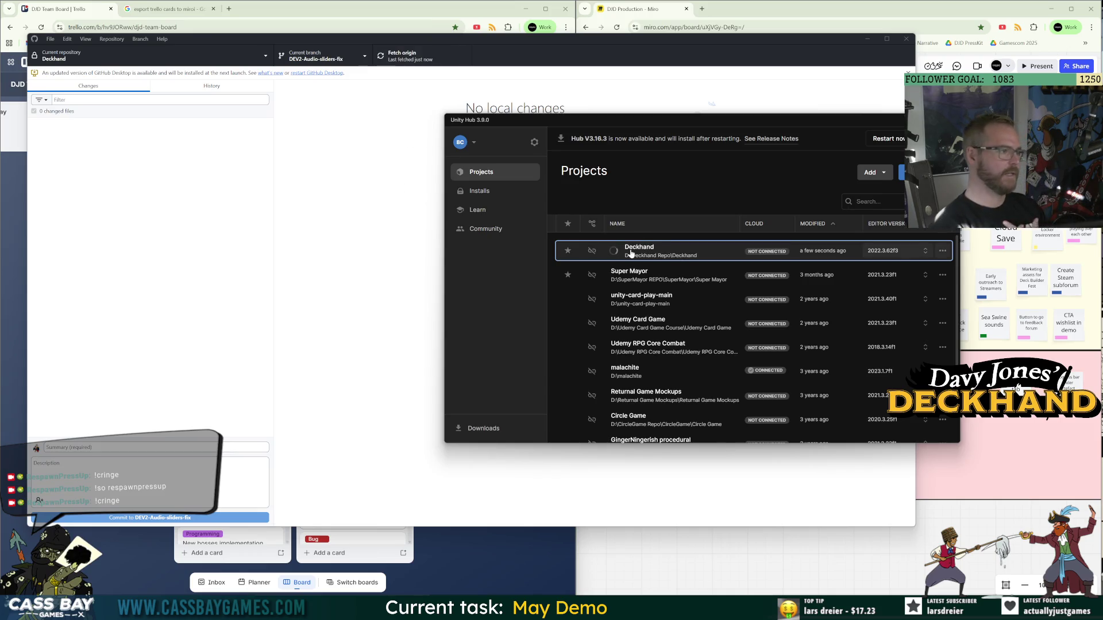
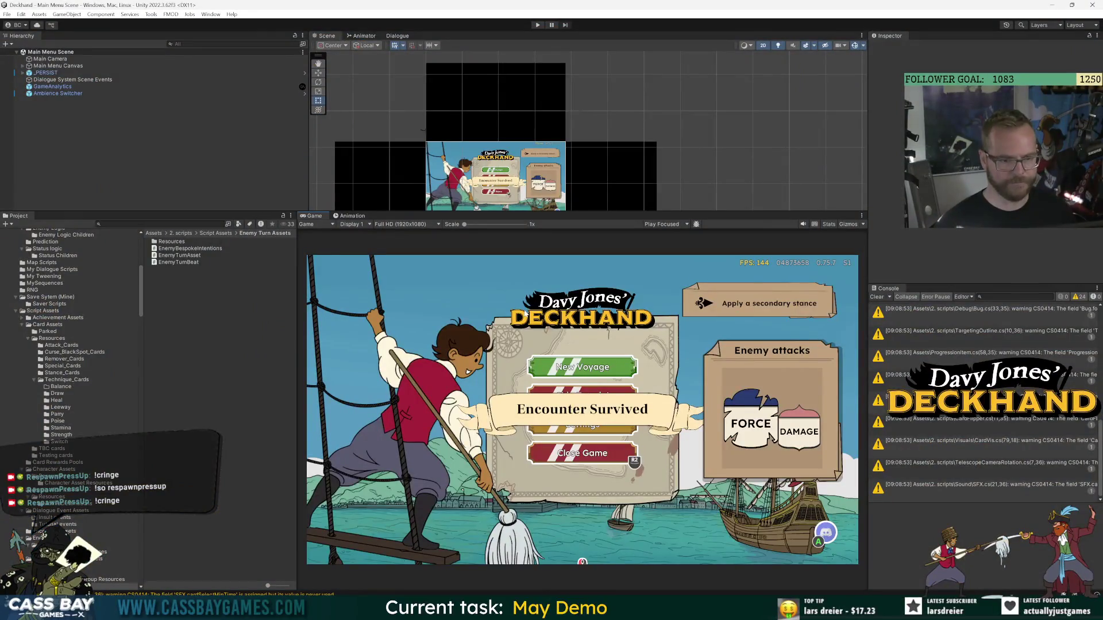
Widen the game preview by moving the Project/Game splitter left, then open Edit > Preferences.
drag(297, 279, 270, 280)
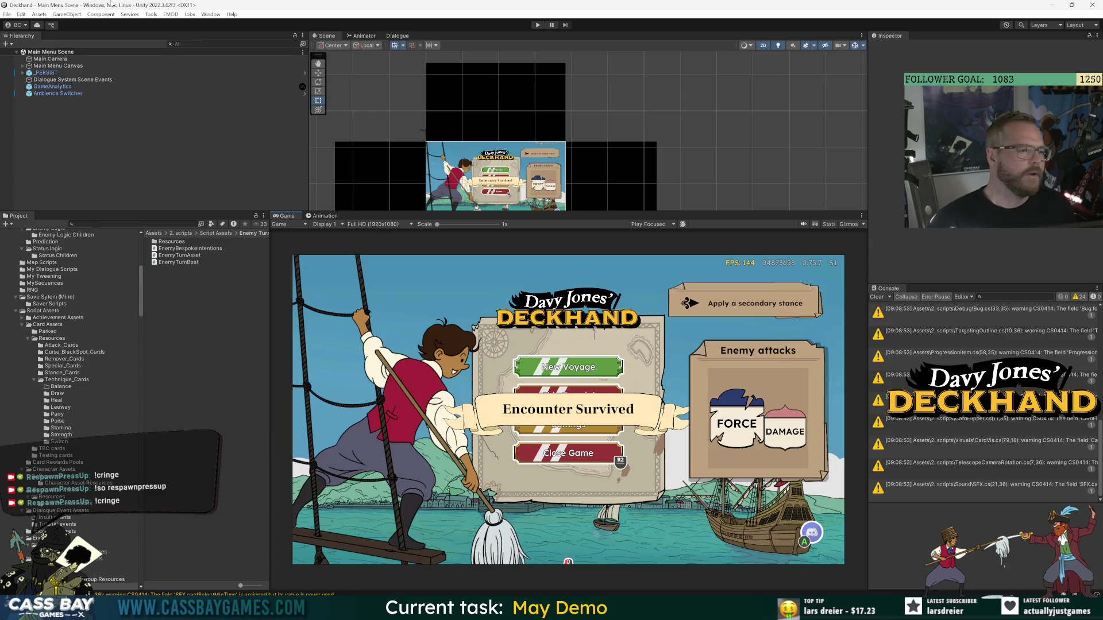
click(153, 15)
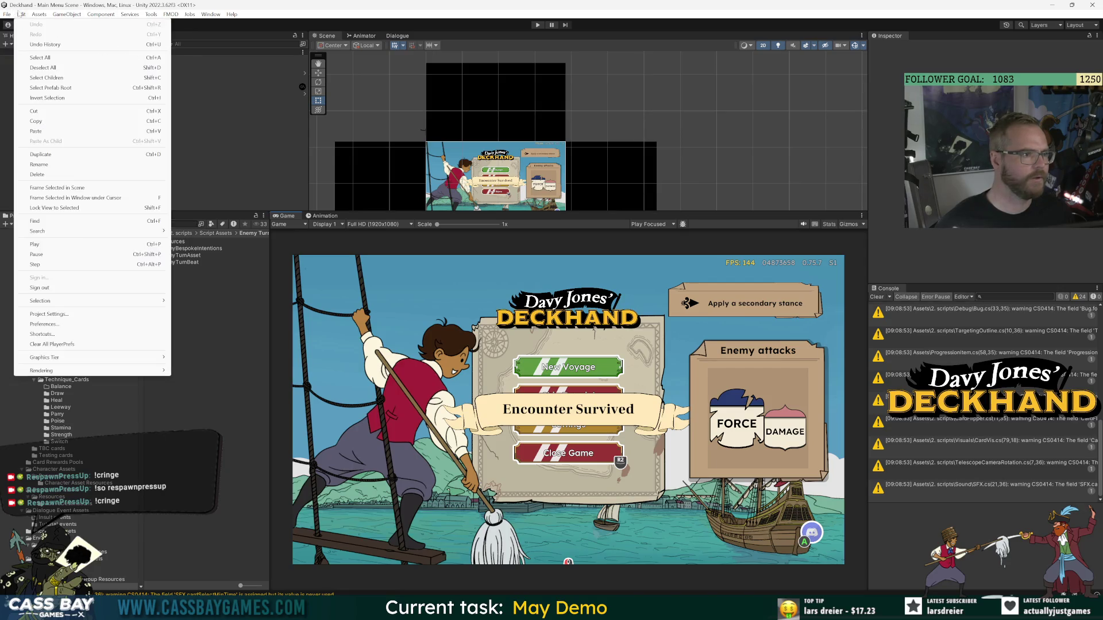
click(62, 326)
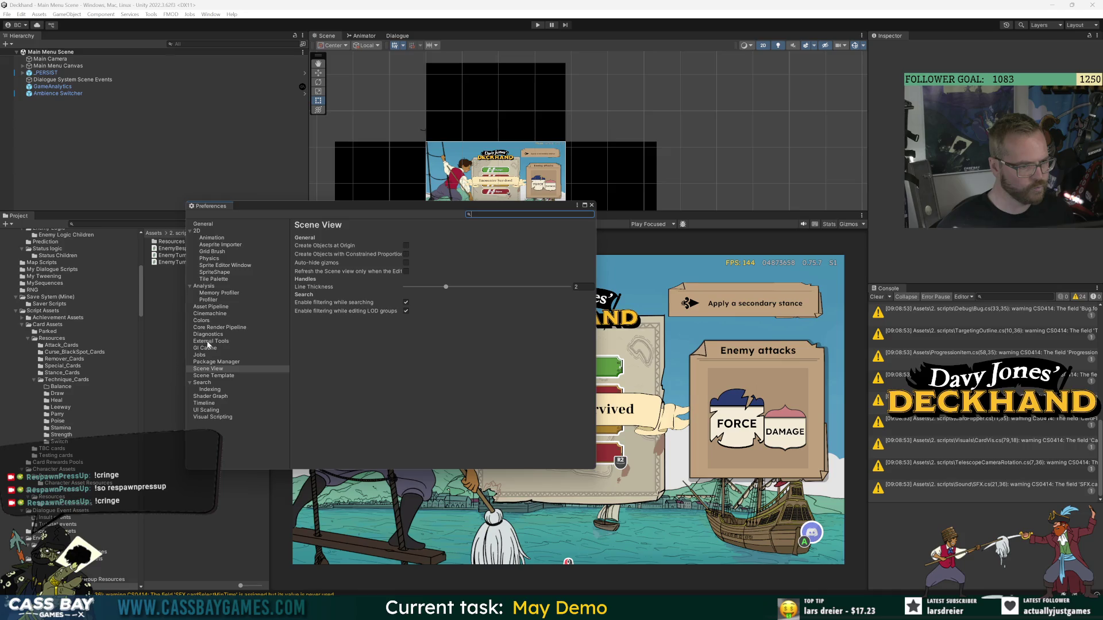
Close Preferences and bring Chrome with the Trello and Miro boards to the front.
click(591, 206)
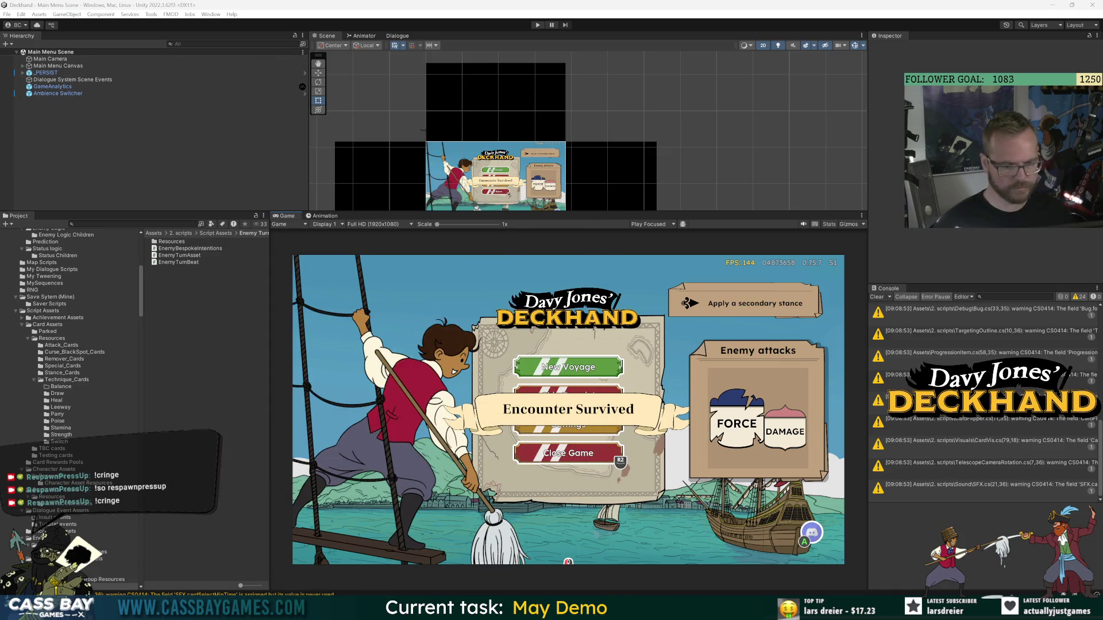
mouse_move(666, 609)
click(632, 560)
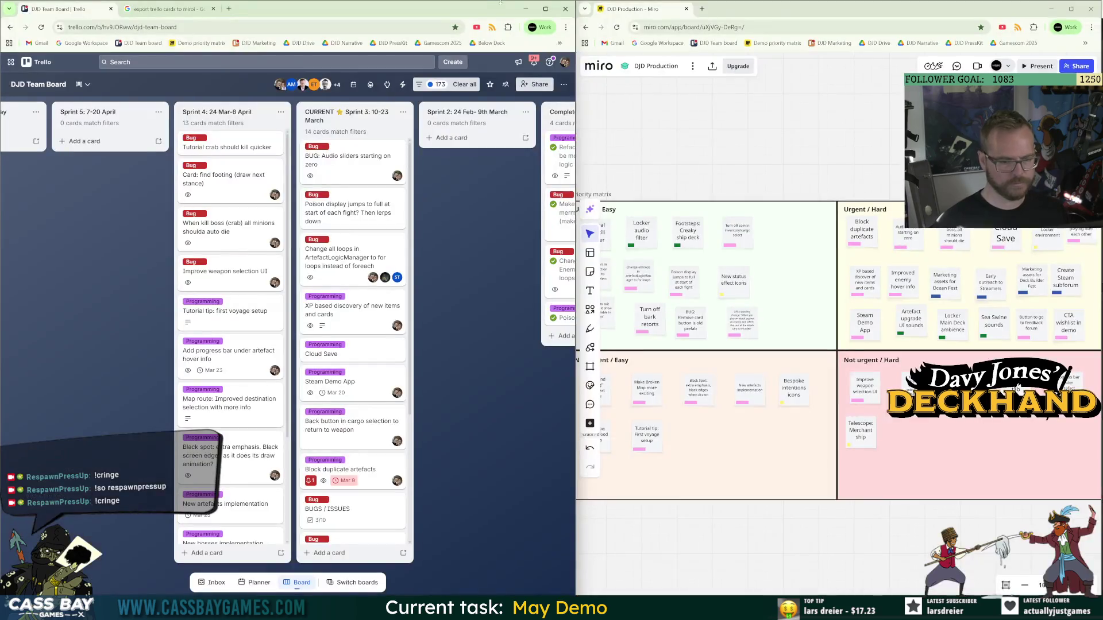
Close the Miro board and search Google for 'unity player prefs reset'.
click(1093, 11)
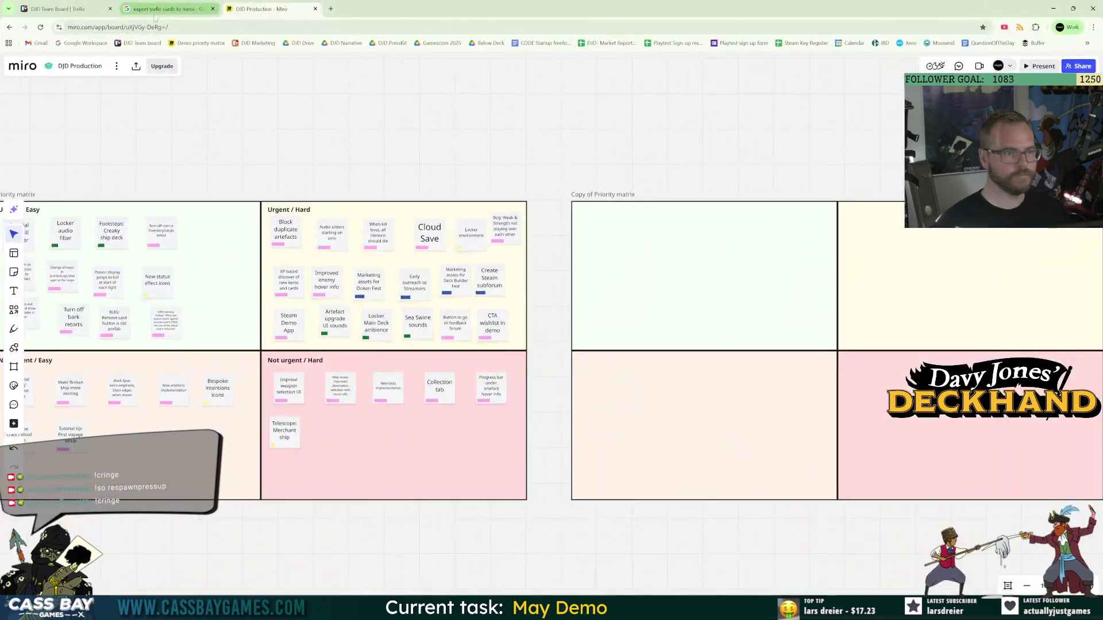
click(167, 9)
click(174, 27)
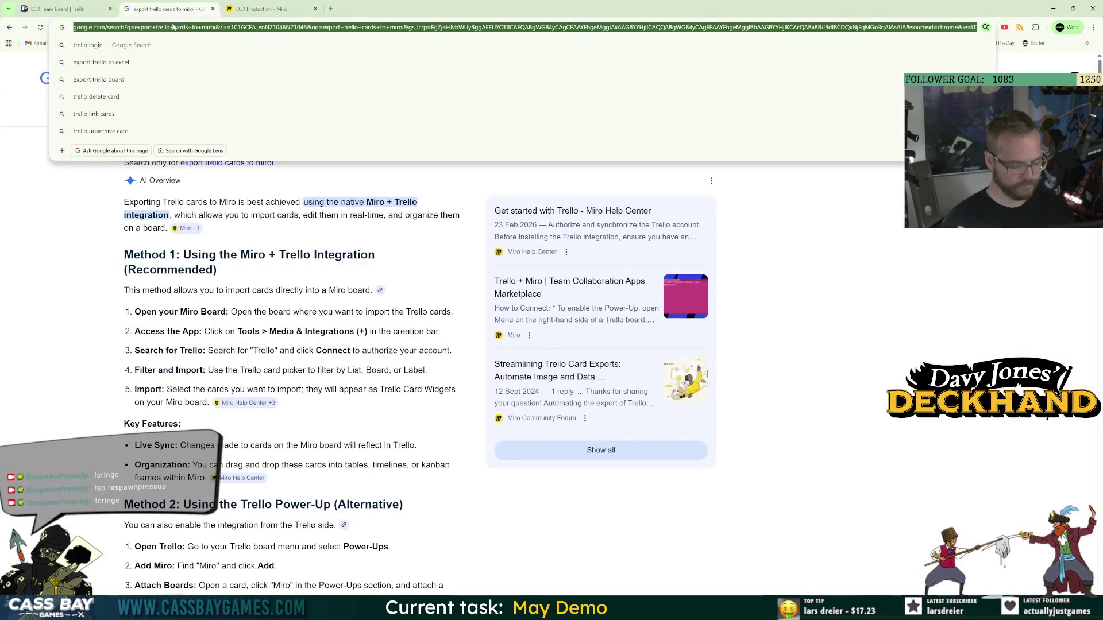
text(pl)
key(Escape)
text(unity play)
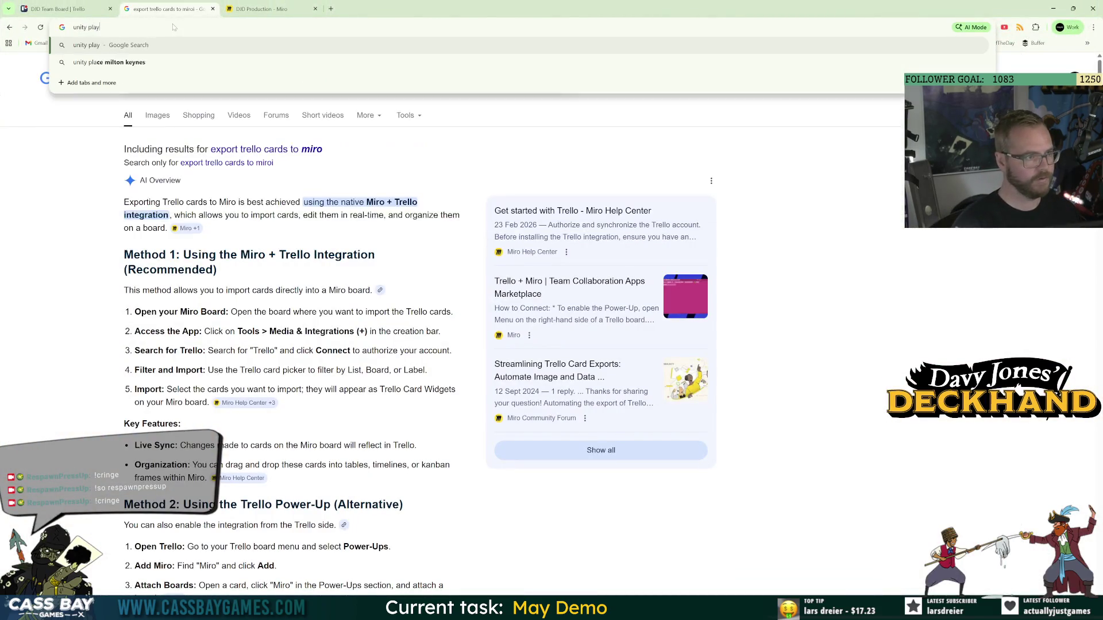
text(er prefs reset)
key(Return)
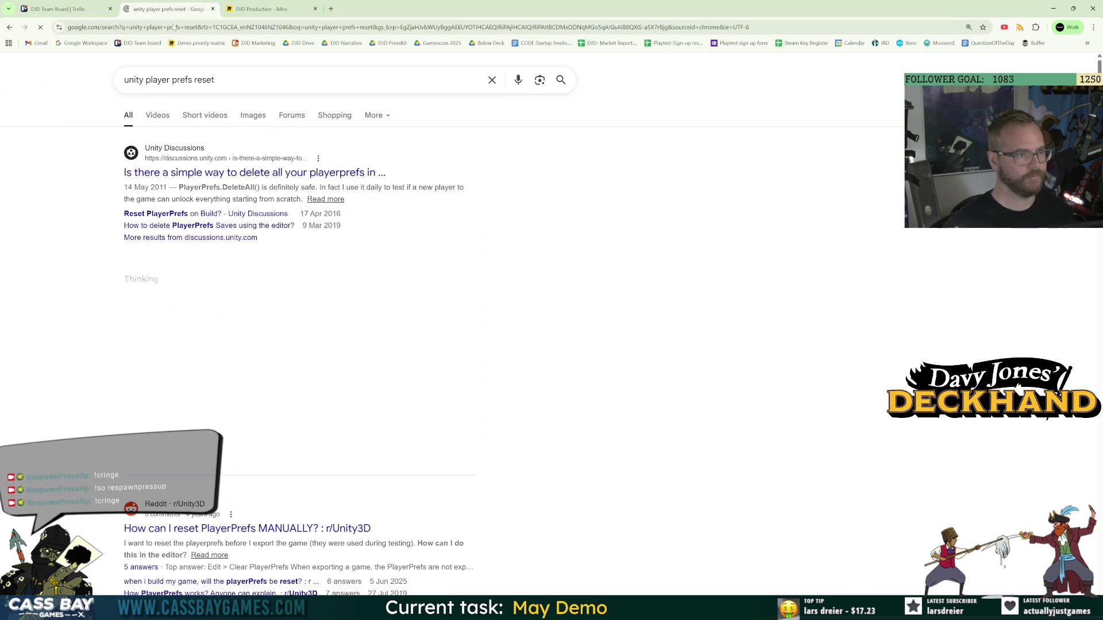
Check the Unity Discussions result, expand the AI overview's C# section, and return to Unity.
click(271, 173)
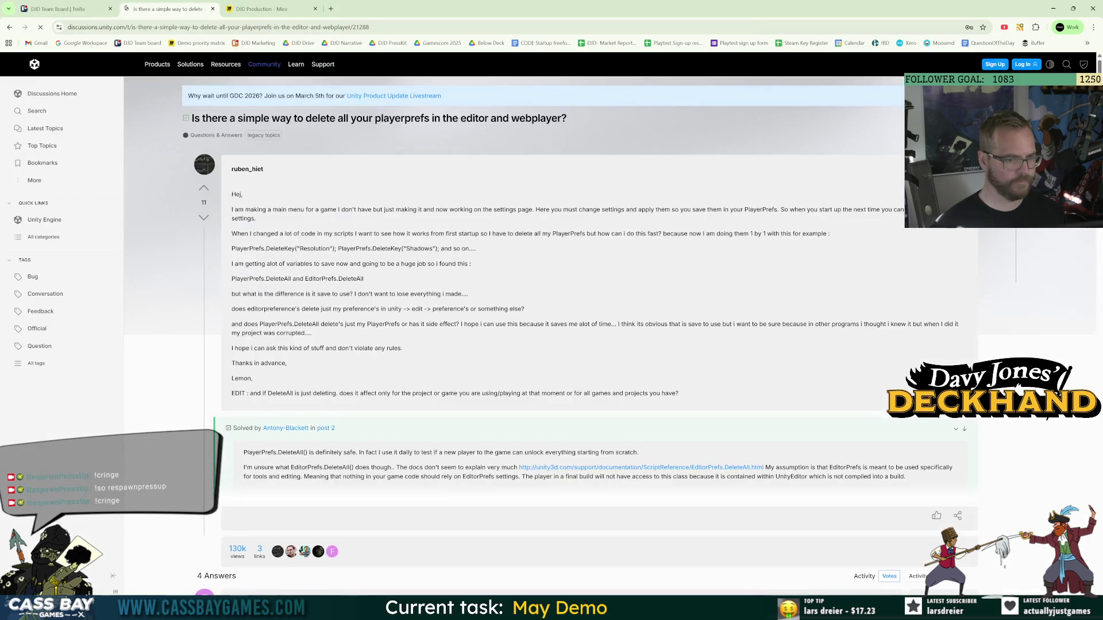
click(9, 27)
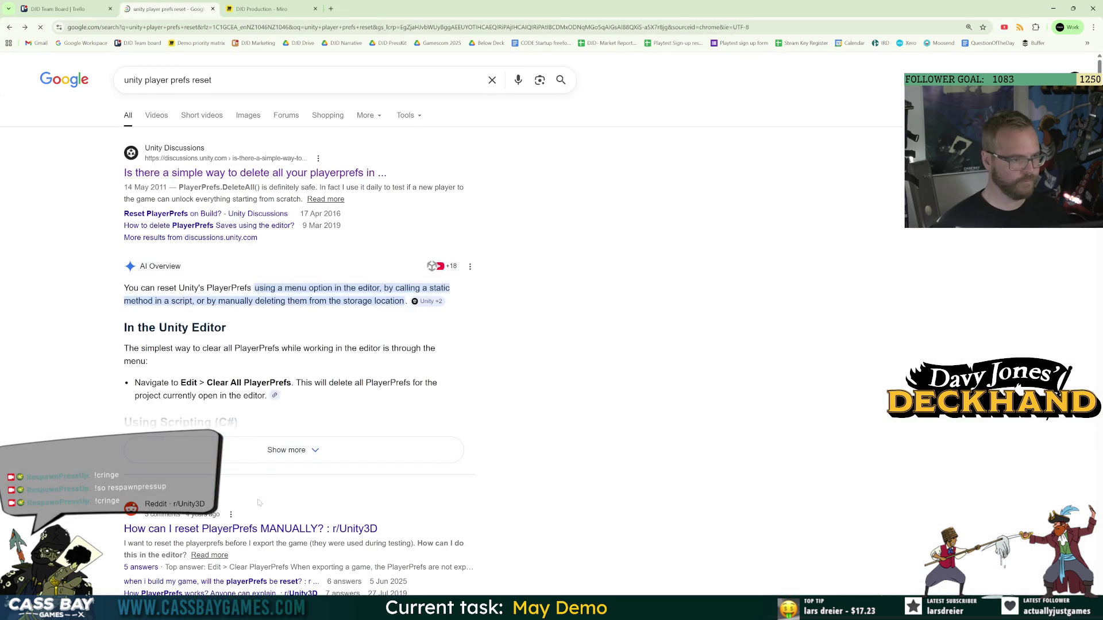
click(289, 460)
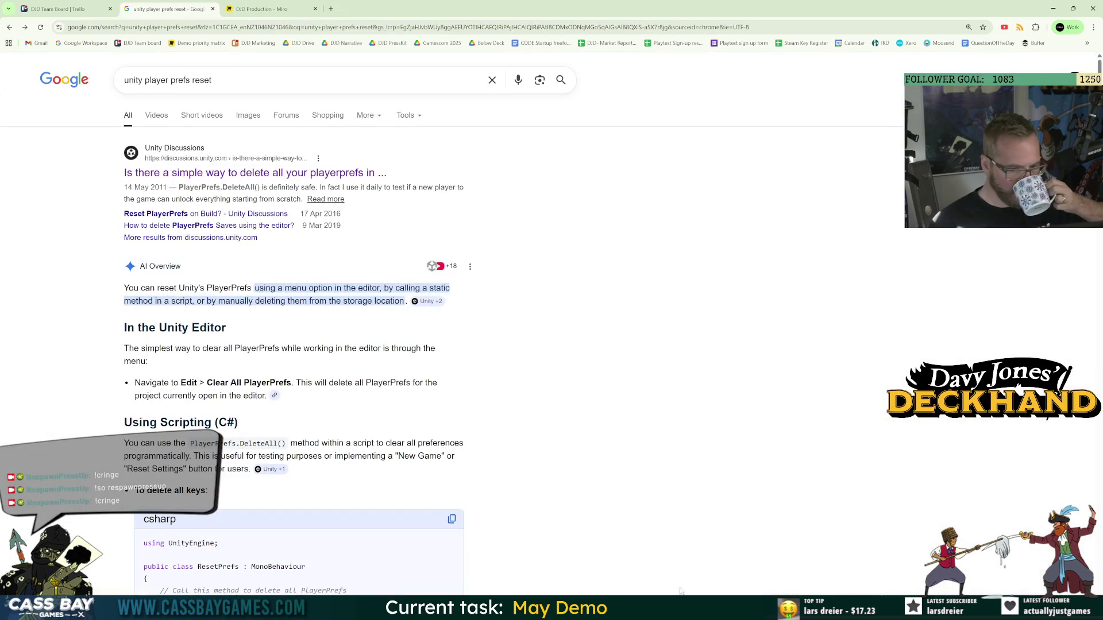
mouse_move(723, 610)
click(723, 561)
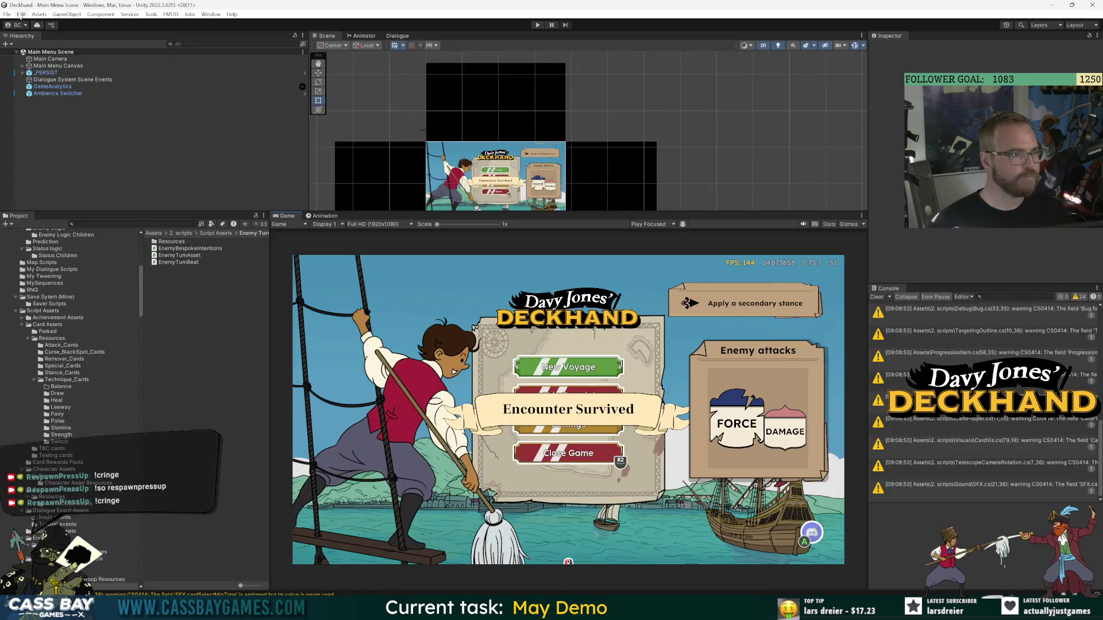
Glance at the Edit menu and the browser's search results before returning to Unity.
click(21, 14)
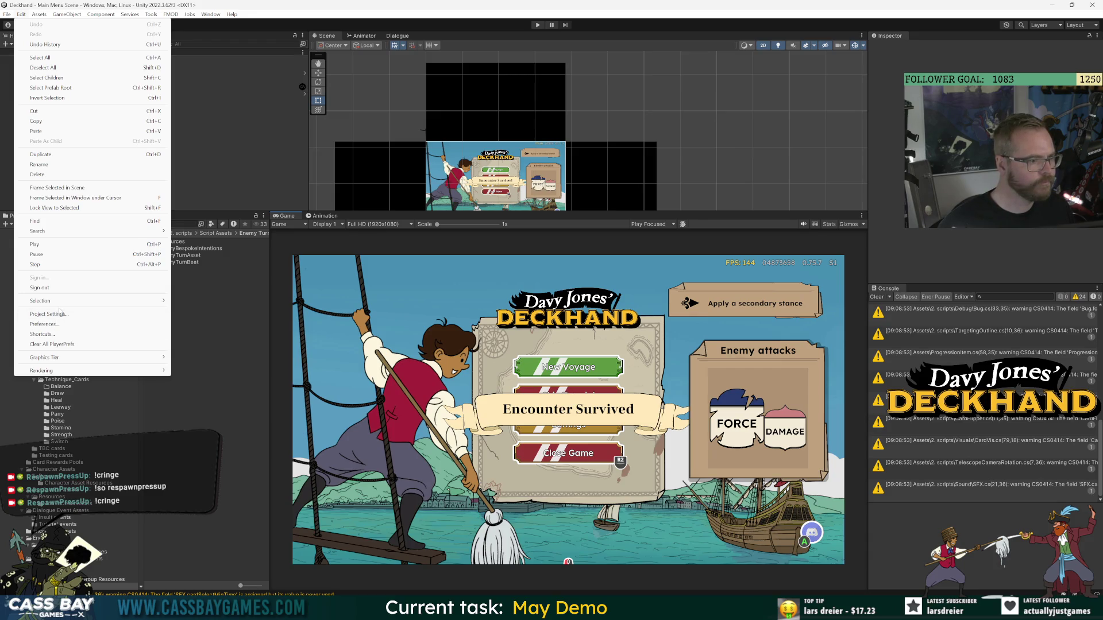
key(alt+Tab)
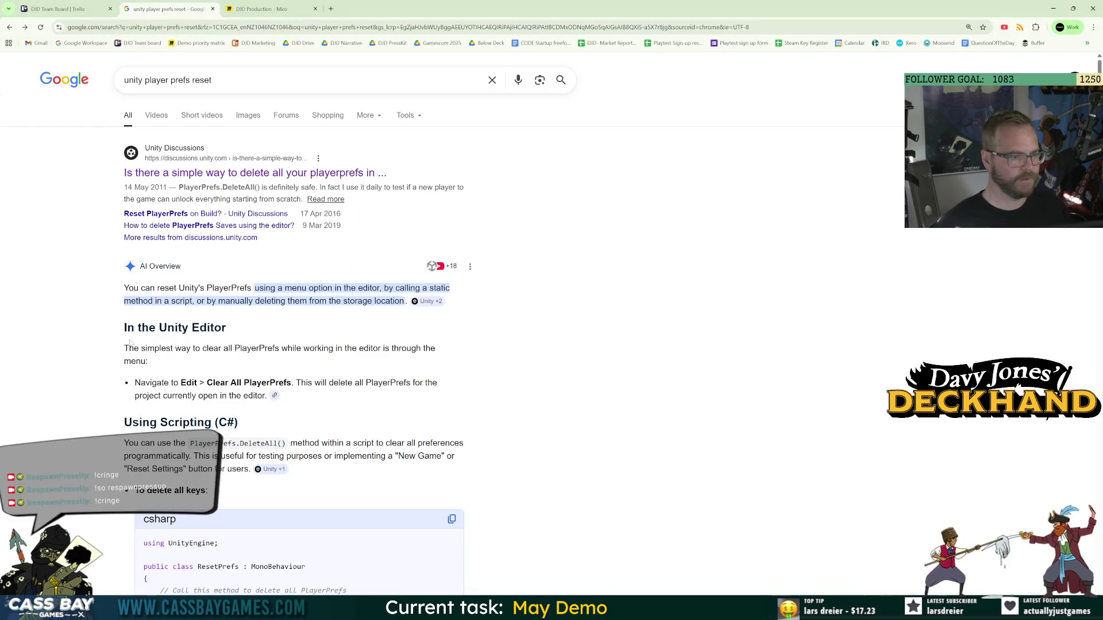
key(alt+Tab)
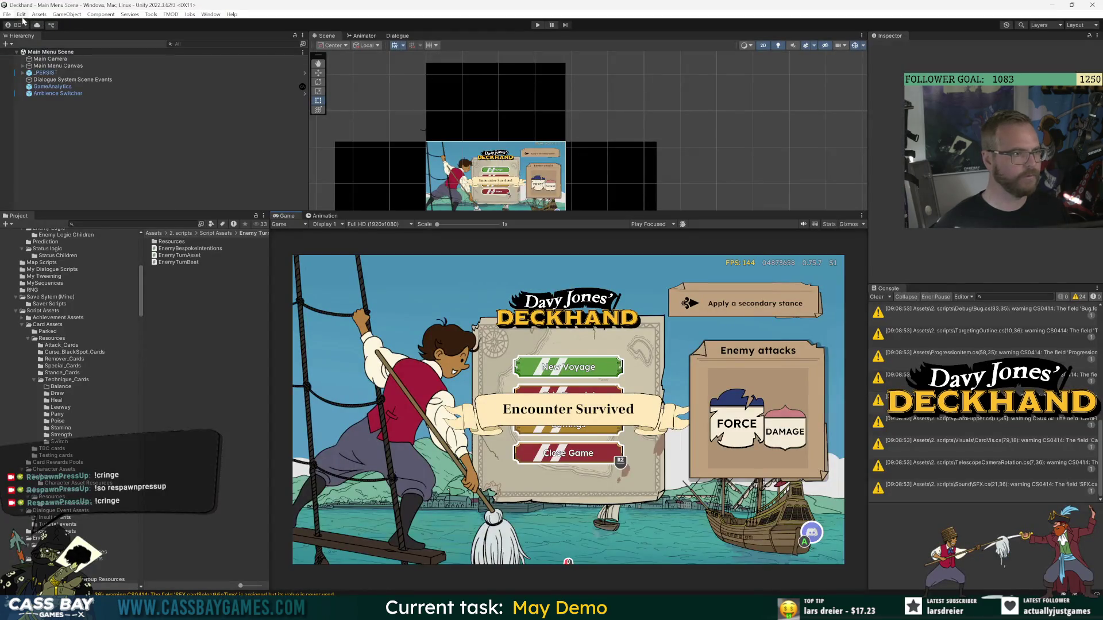
Run Edit > Clear All PlayerPrefs, confirm with Yes, and start Play mode.
click(22, 15)
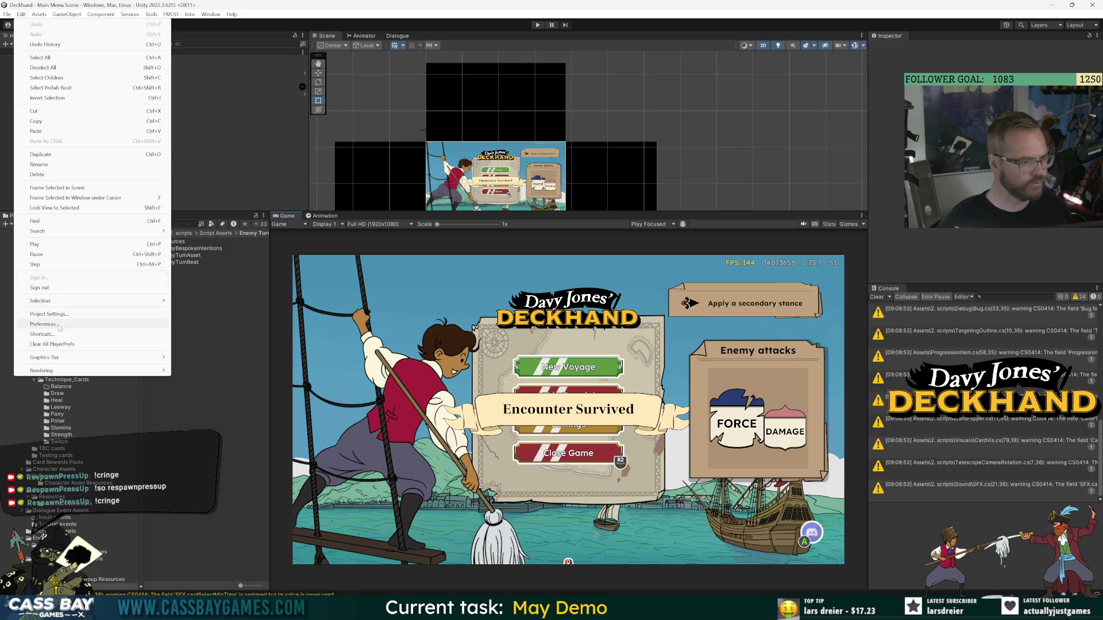
click(64, 345)
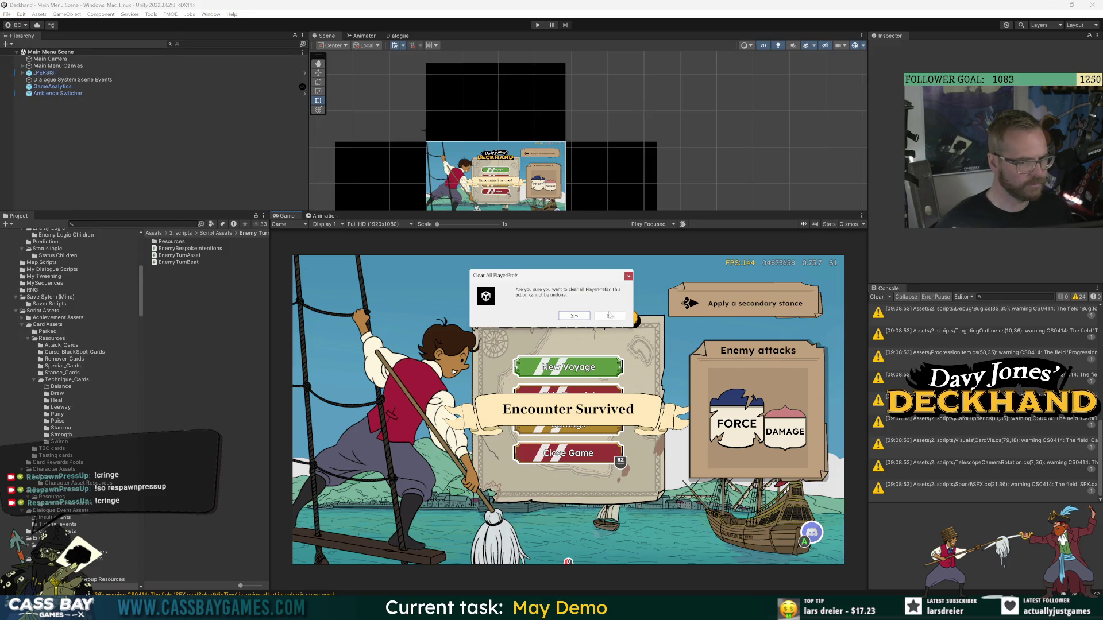
click(572, 316)
click(539, 26)
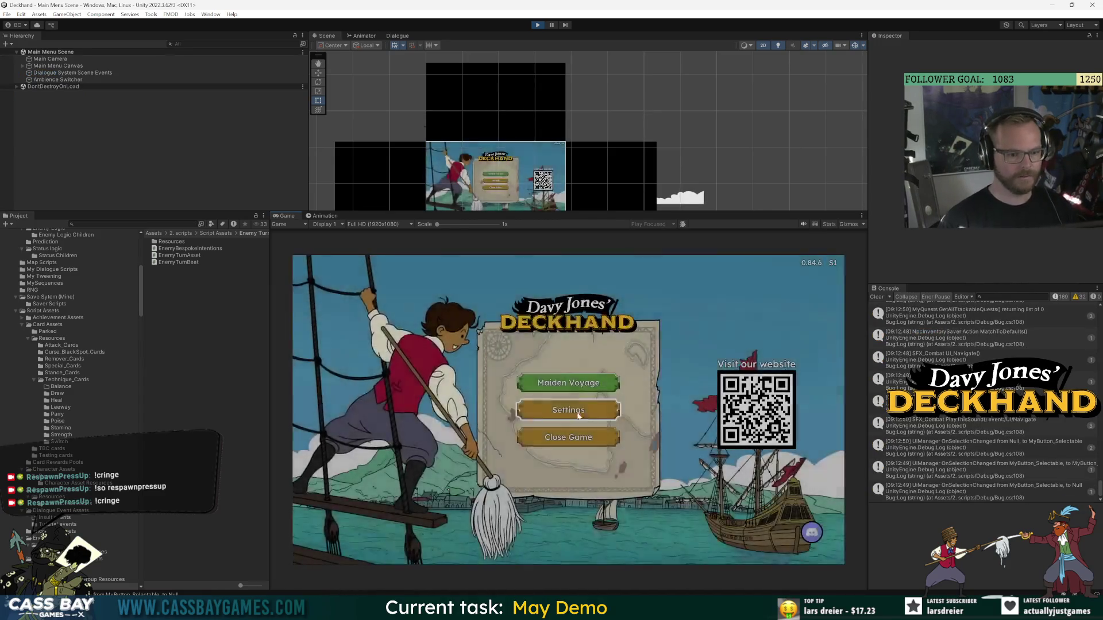
Open the game's Settings > SOUND tab and inspect the VolumeSlider ForceSync() Console entry.
click(609, 410)
click(568, 290)
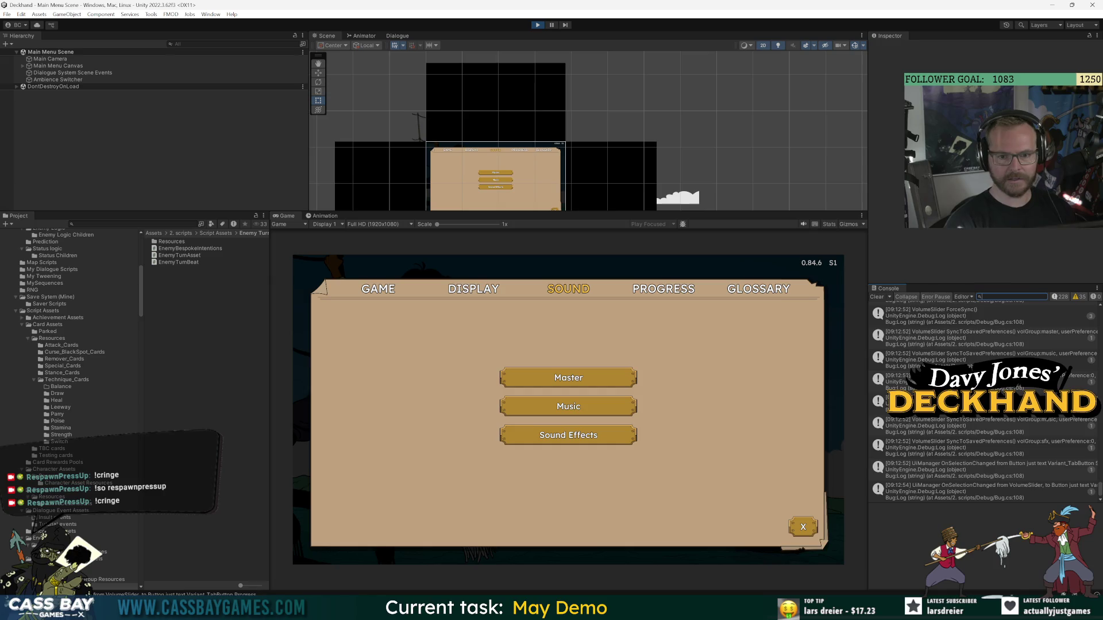
click(941, 312)
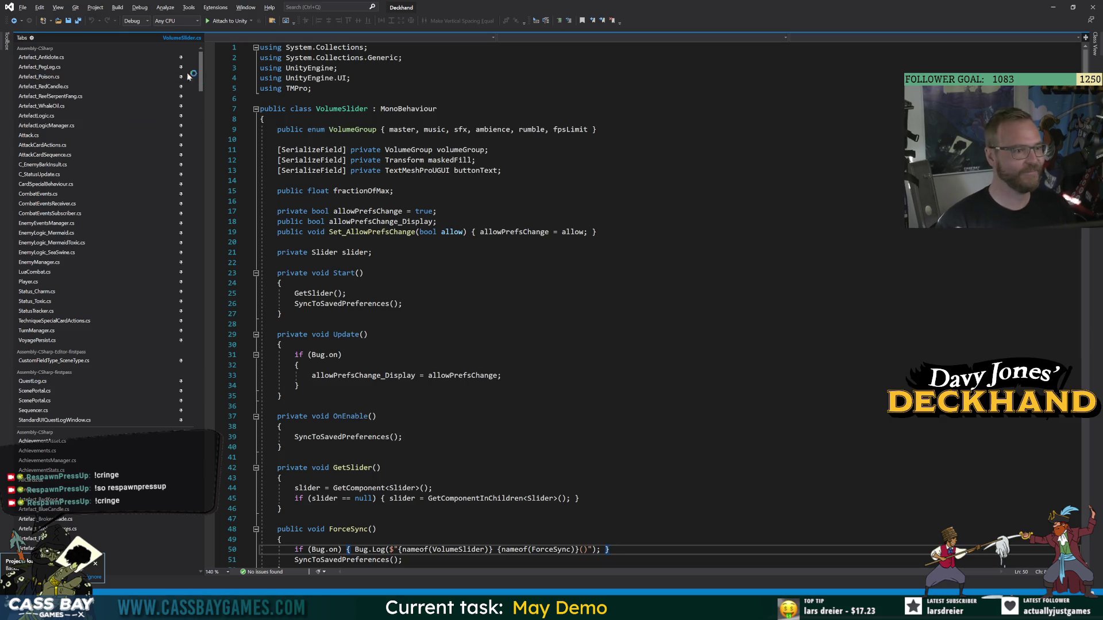
Scroll Visual Studio's tab list down to VolumeSlider.cs.
scroll(178, 62, down, 4)
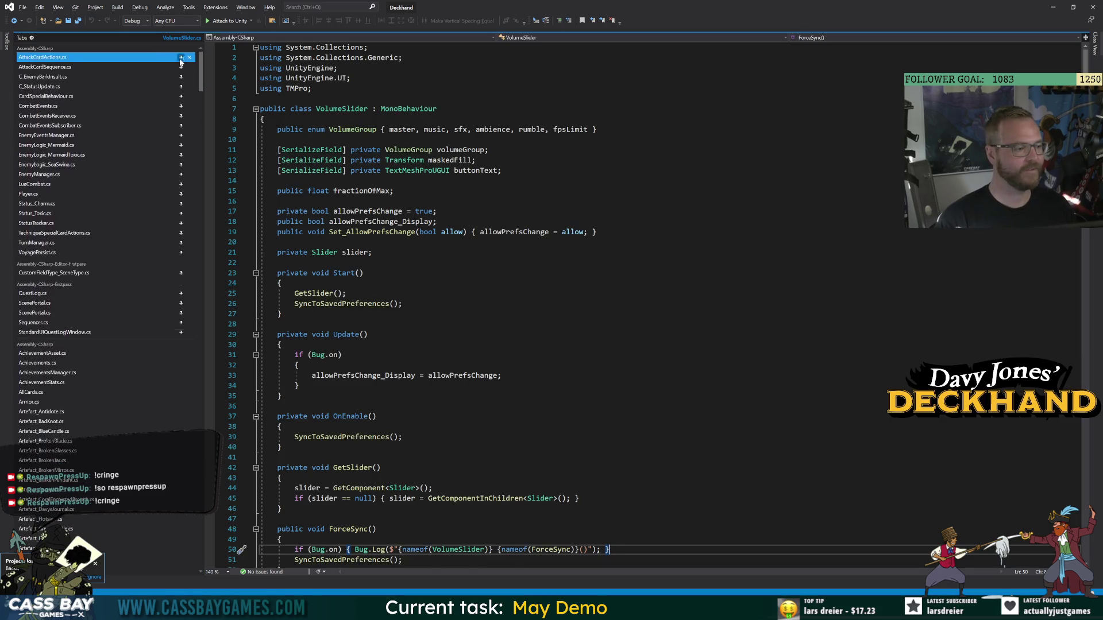
scroll(179, 63, down, 4)
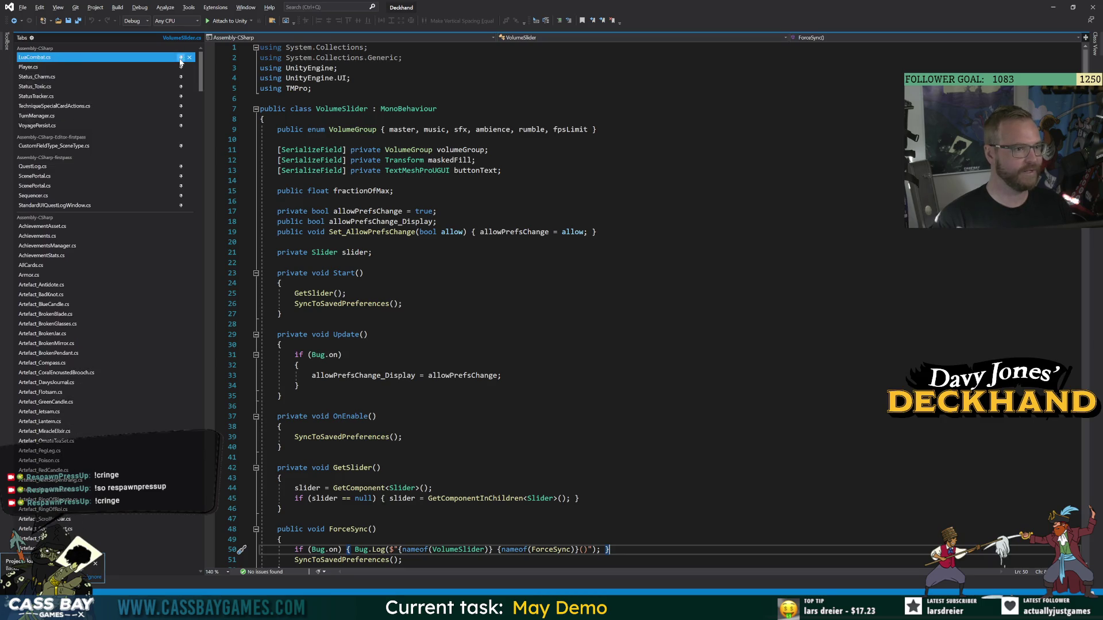
scroll(180, 63, down, 1)
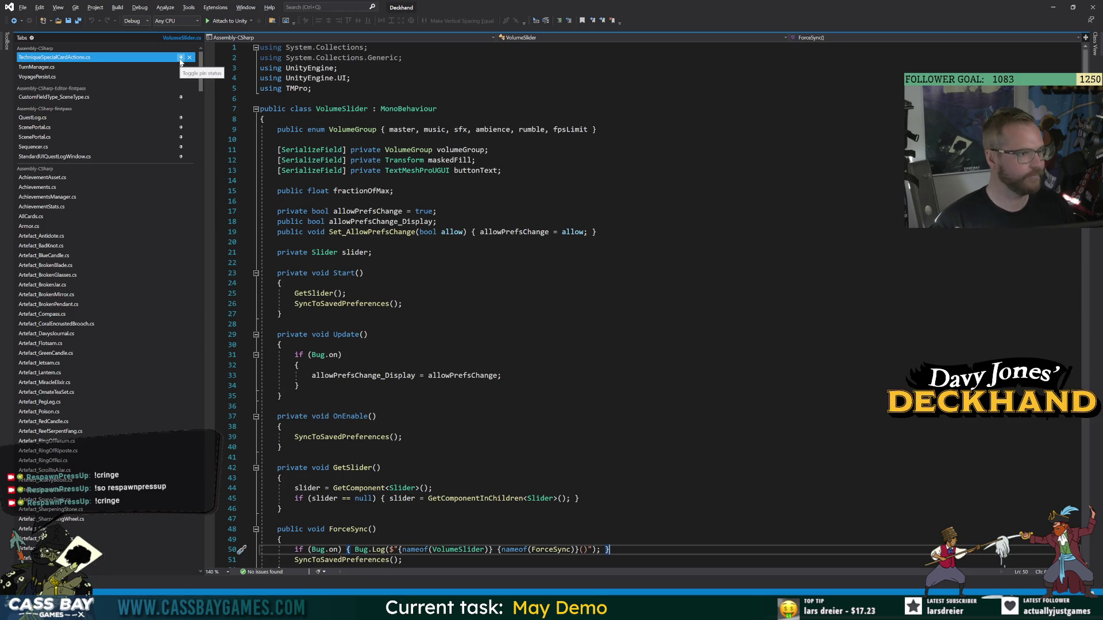
scroll(104, 127, down, 1)
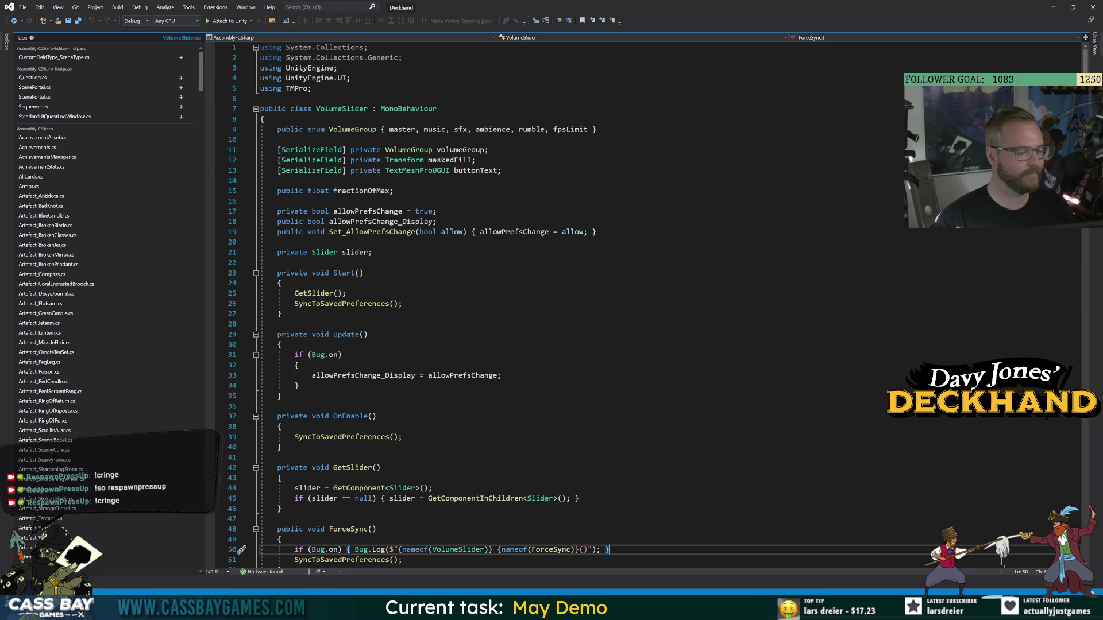
mouse_move(327, 356)
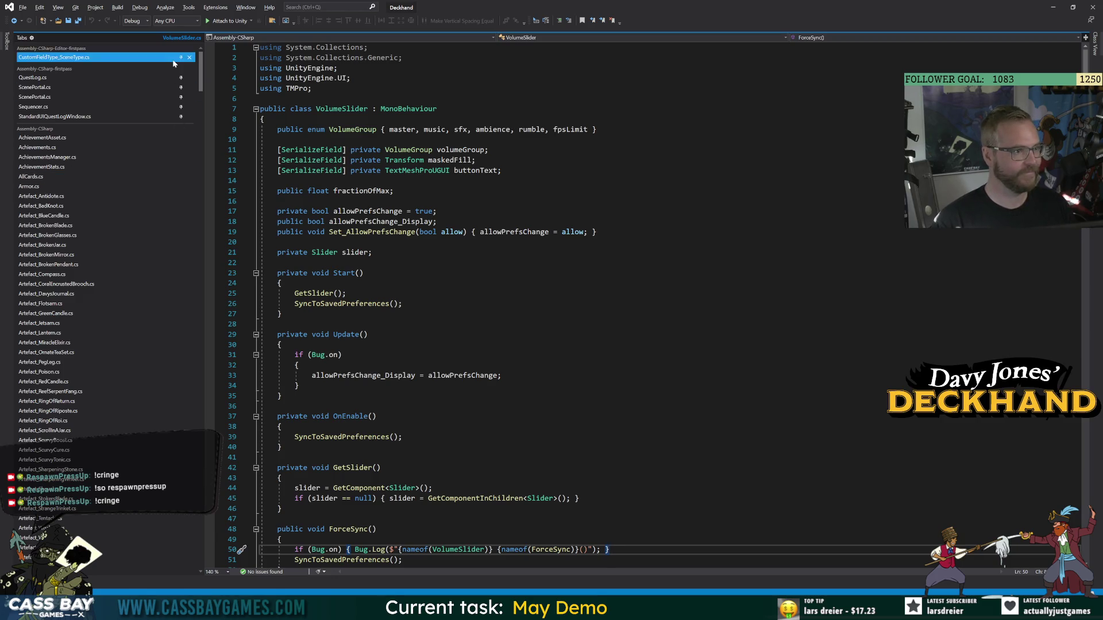
mouse_move(203, 73)
mouse_down()
mouse_move(212, 459)
mouse_move(201, 111)
mouse_up()
Highlight ForceSync in VolumeSlider.cs, look at SyncToSavedPreferences, then return to Unity.
click(345, 406)
scroll(345, 407, down, 5)
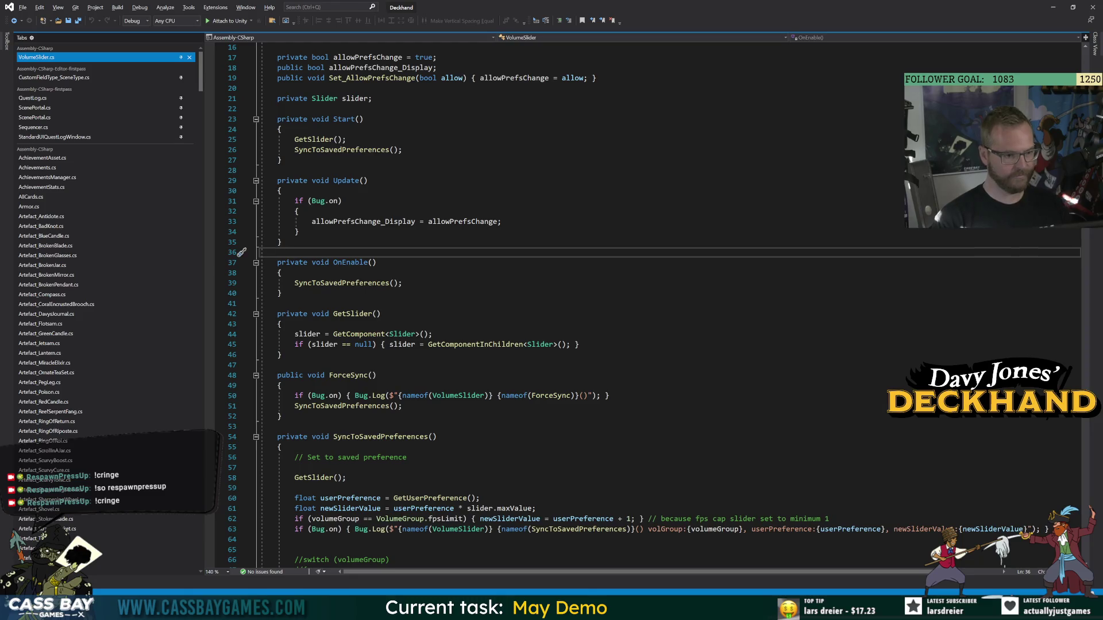
double_click(348, 376)
scroll(348, 375, down, 9)
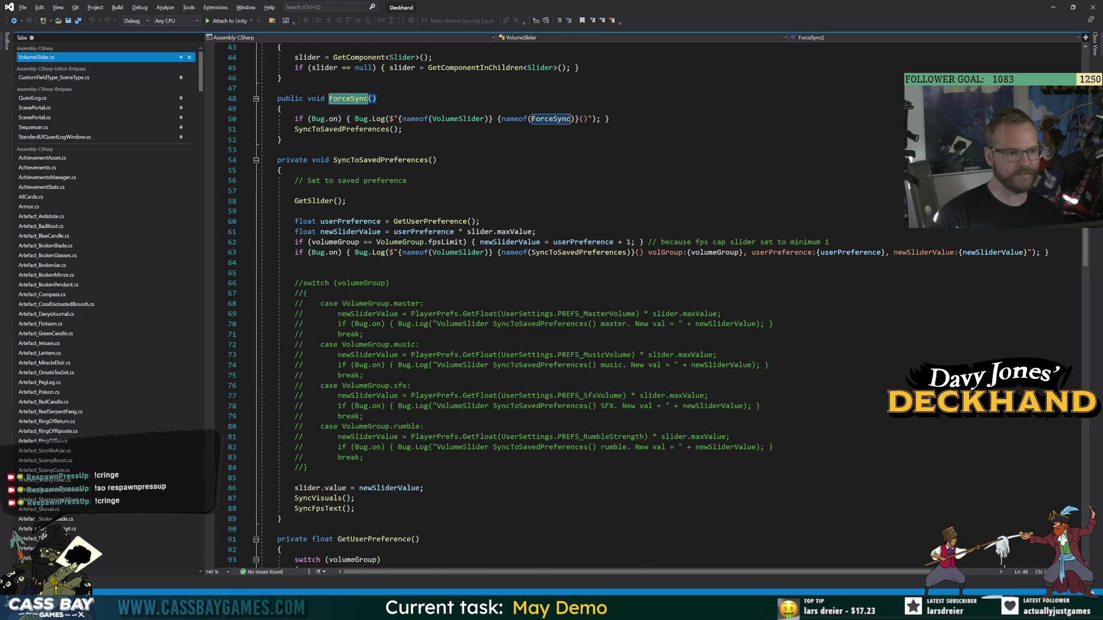
click(437, 160)
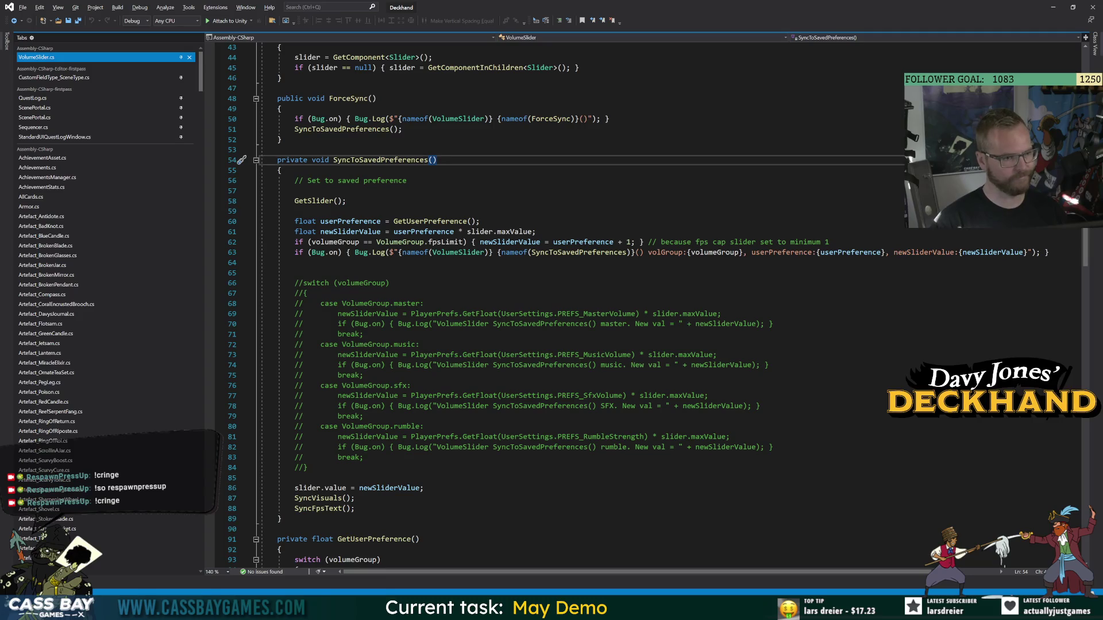
key(alt+Tab)
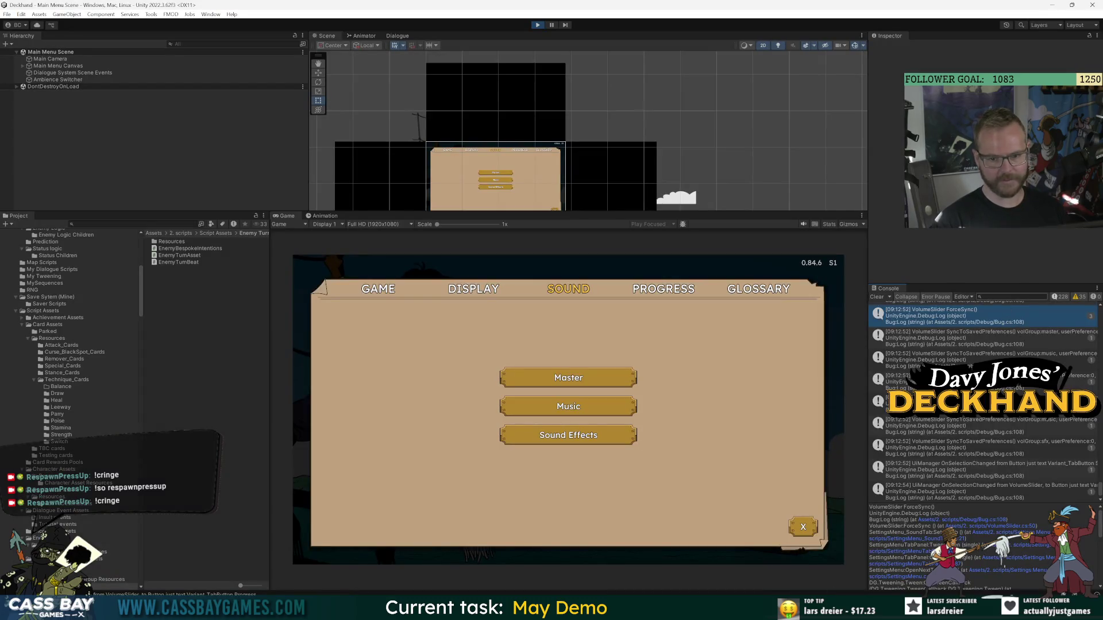
Enlarge the Console's stack-trace pane and open SettingsMenu.cs at line 224 from the trace link.
text(ForceSync)
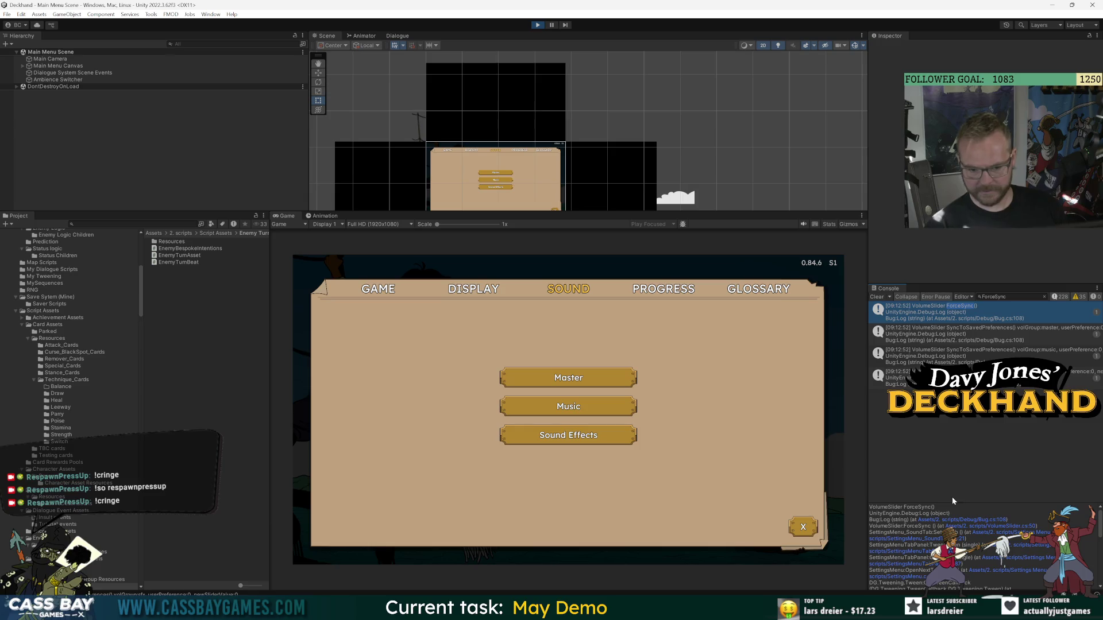
drag(965, 505, 966, 440)
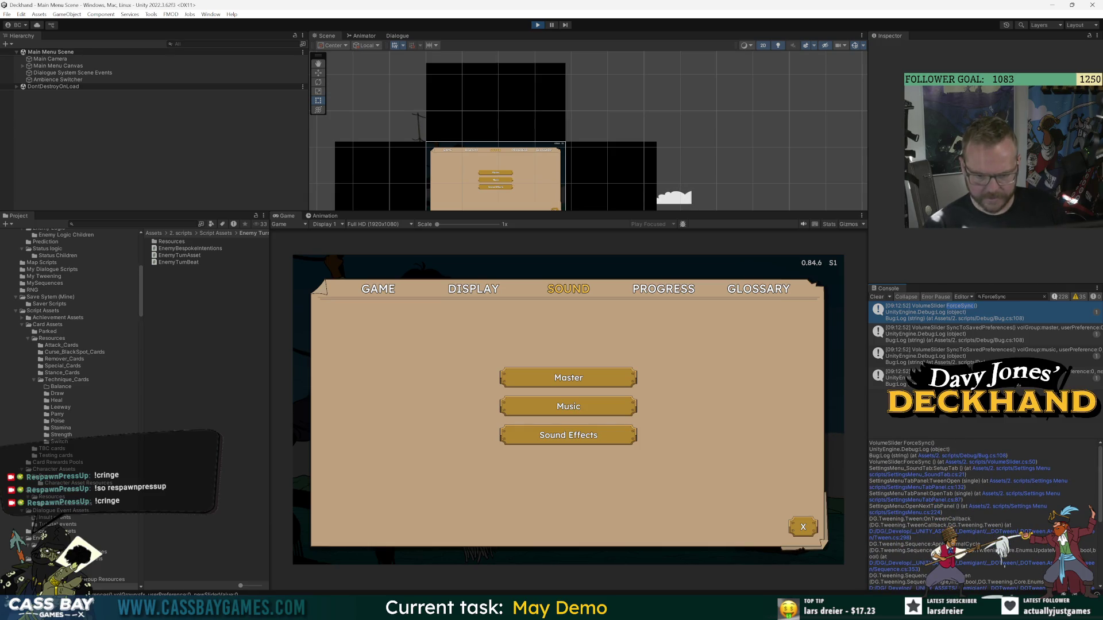
click(1033, 509)
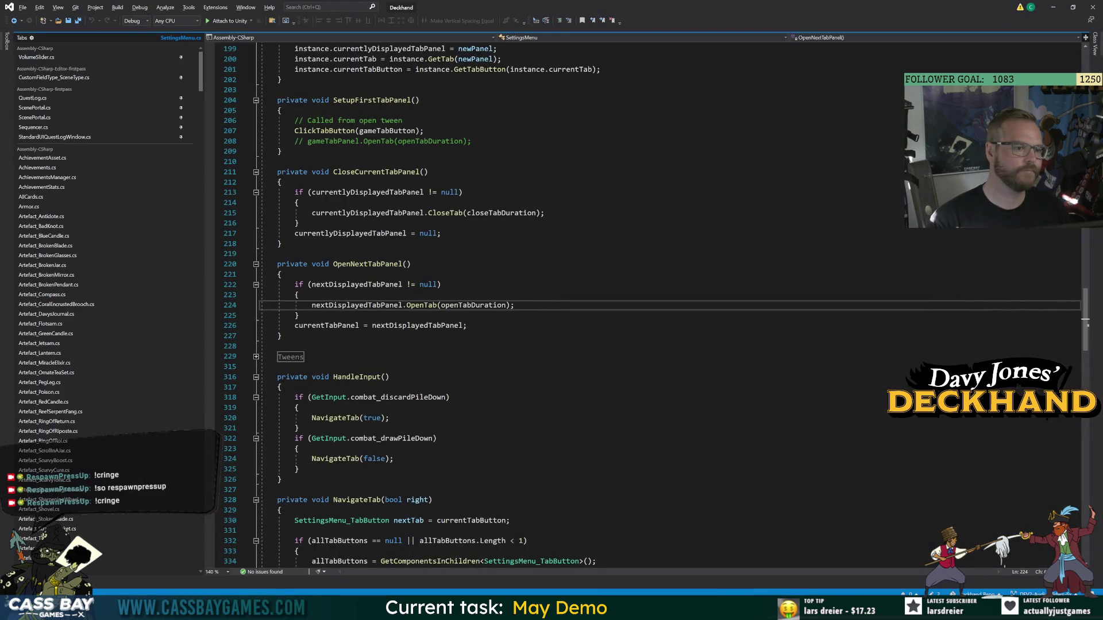
Return to the Unity editor's running Sound settings, later opening Windows search.
key(alt+Tab)
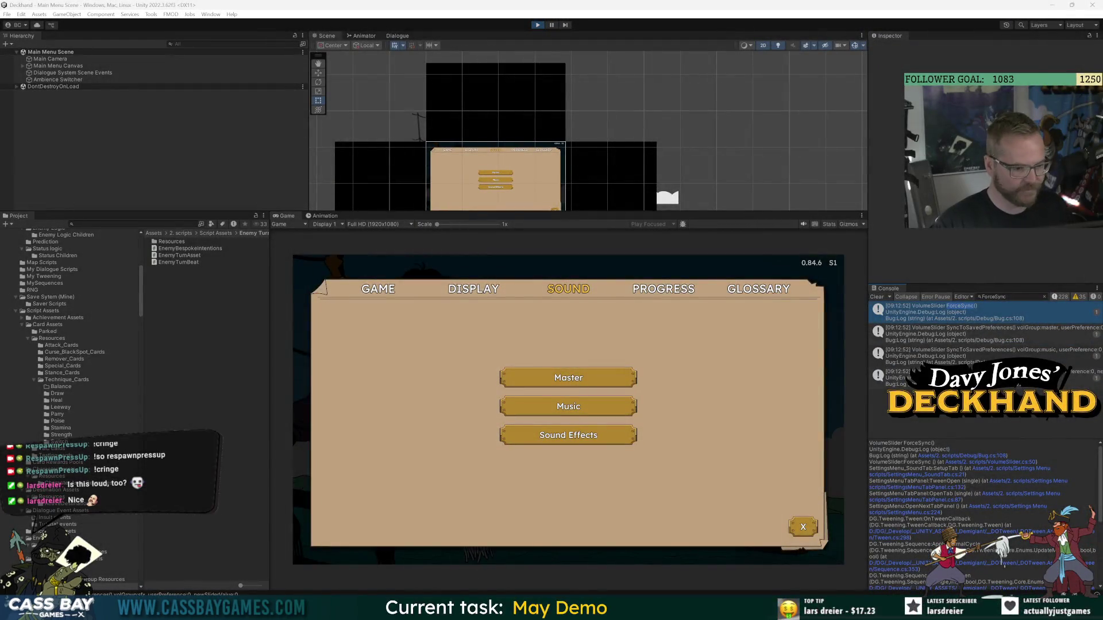
key(super)
text(camera)
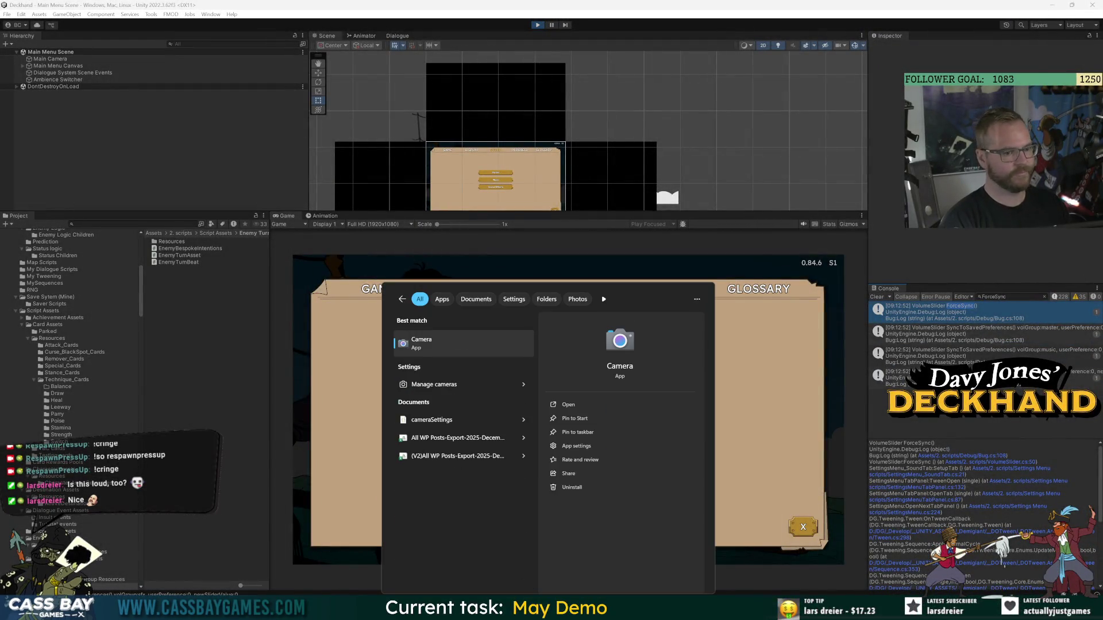
click(461, 386)
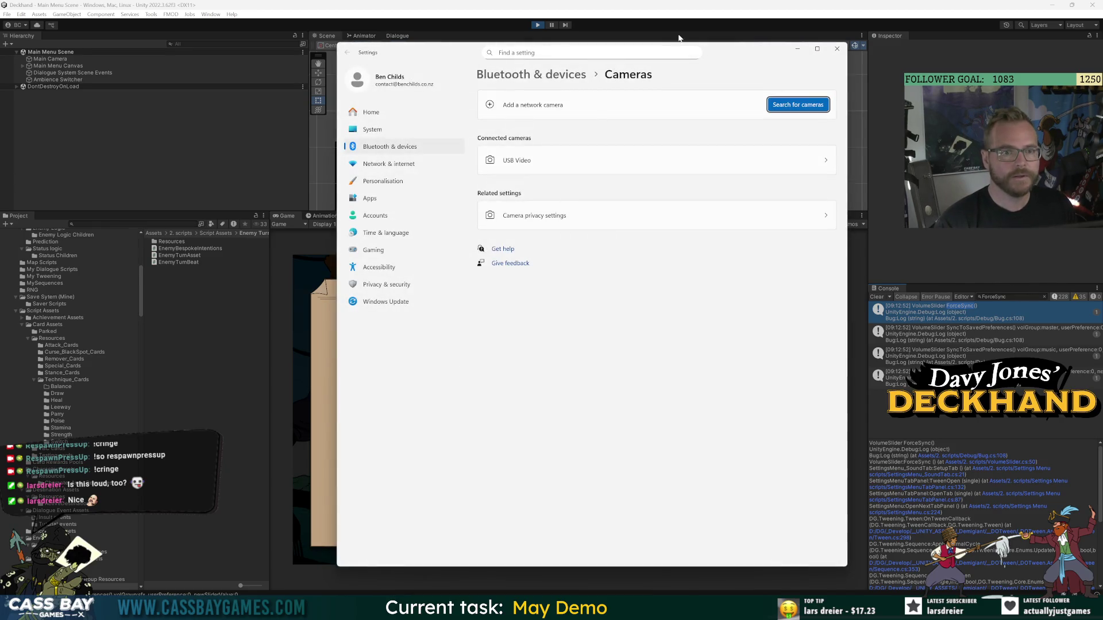
key(alt+F4)
key(alt+Tab)
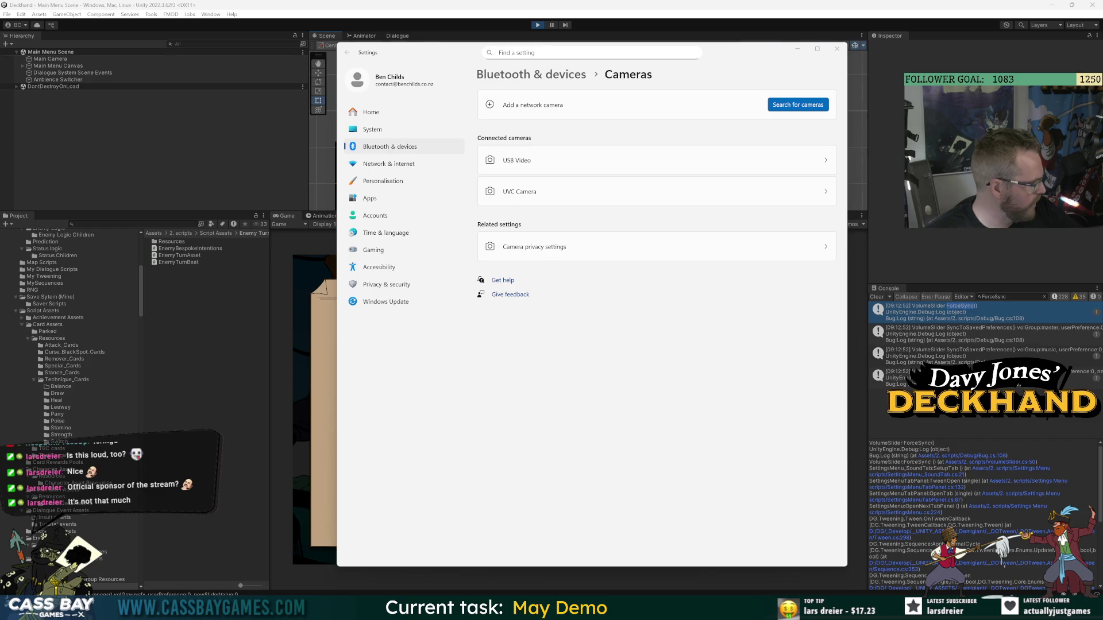
click(263, 384)
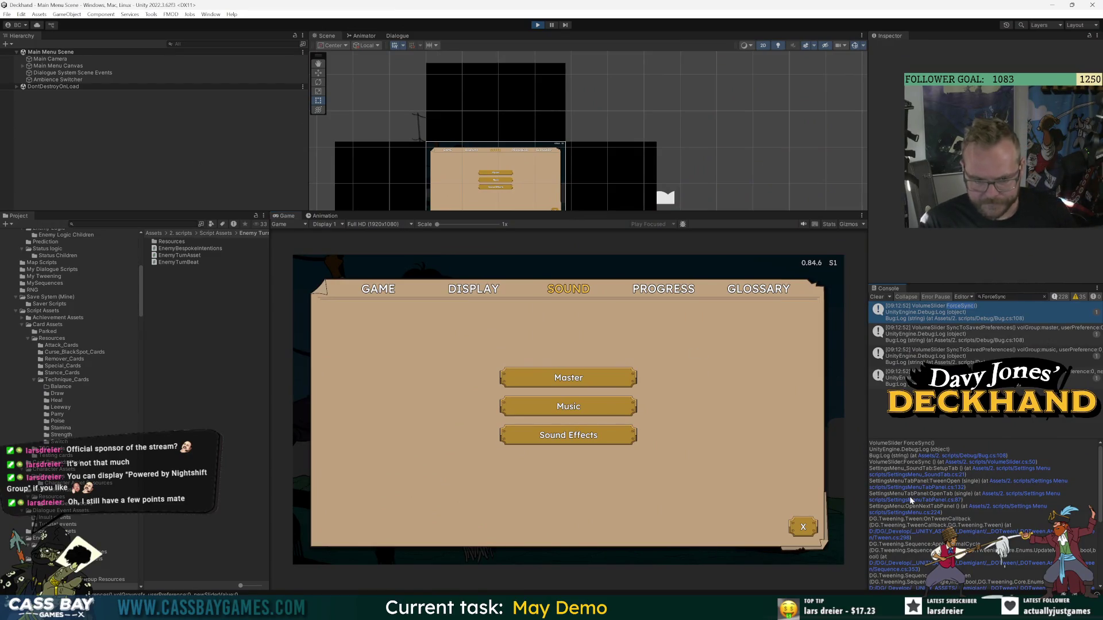
Open the logged trace line, then F12 into the SyncToSavedPreferences definition.
click(1035, 511)
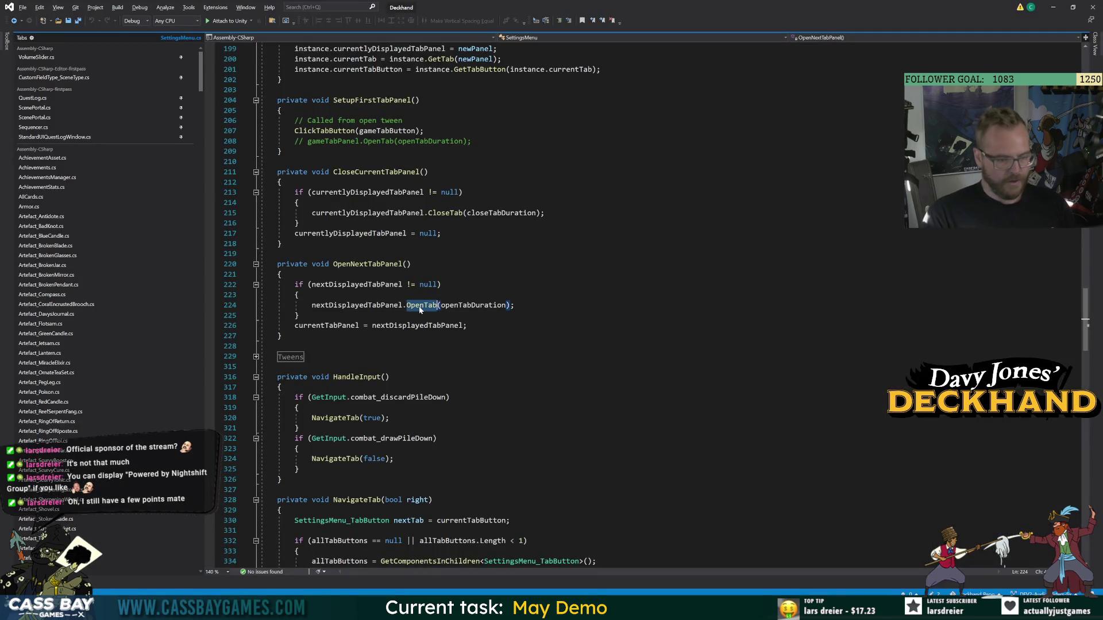
key(Down)
key(Down)
key(Down)
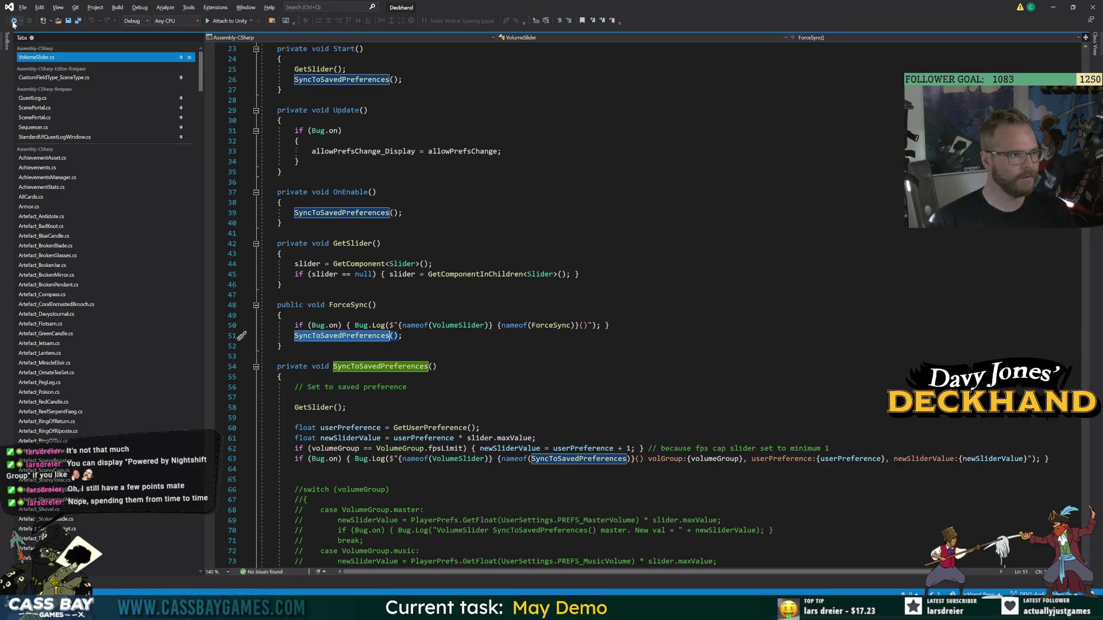
key(F12)
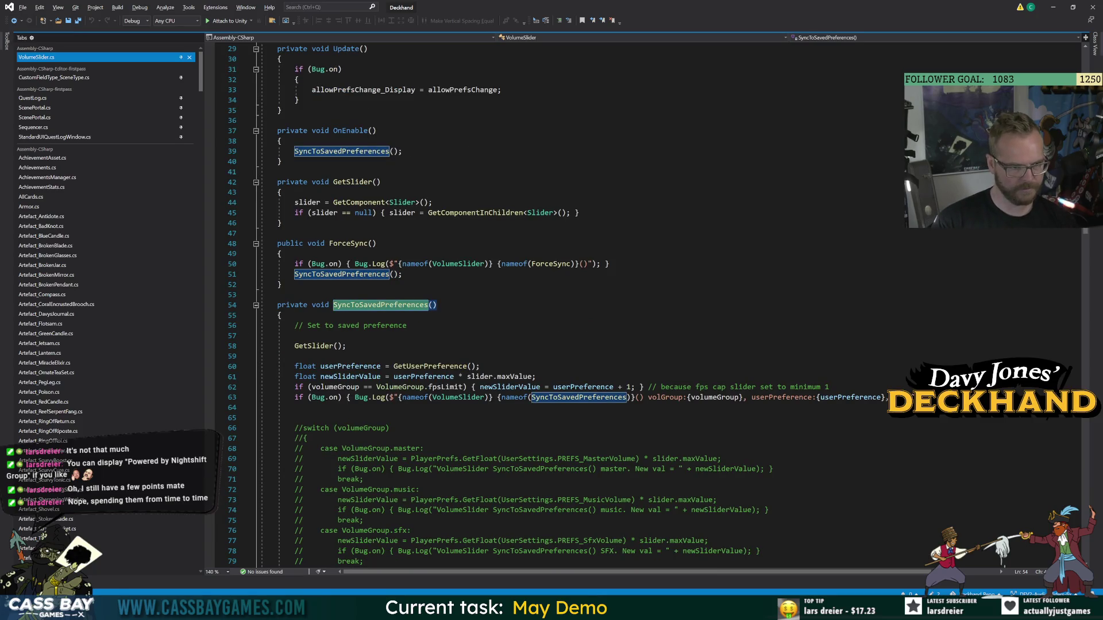
Follow GetUserPreference to the PREFS_MasterVolume definition in UserSettings.cs.
double_click(424, 368)
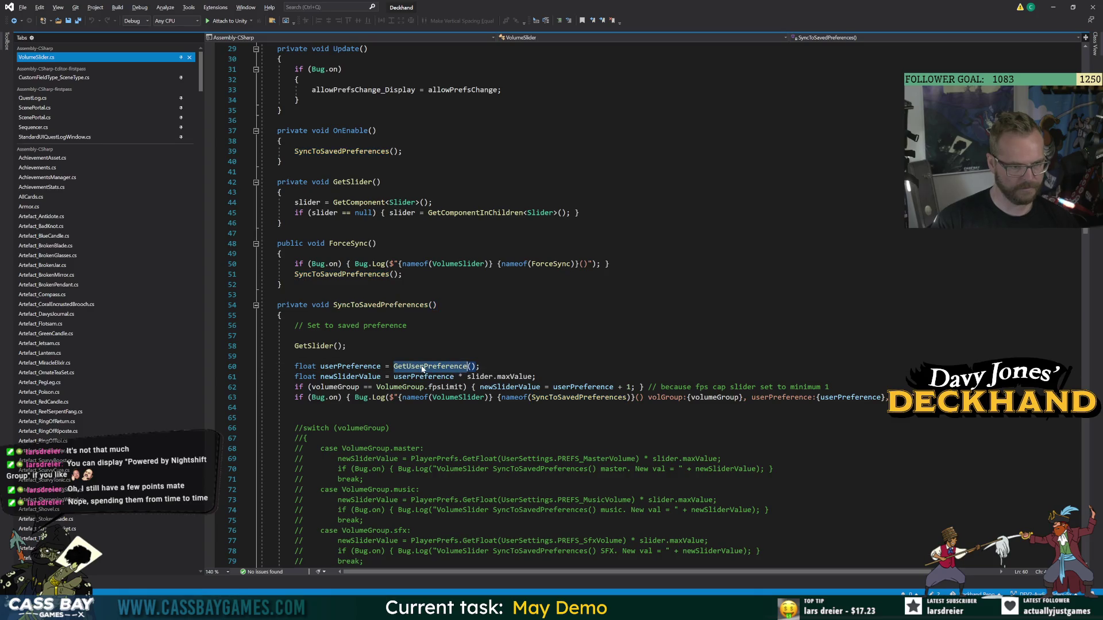
key(F12)
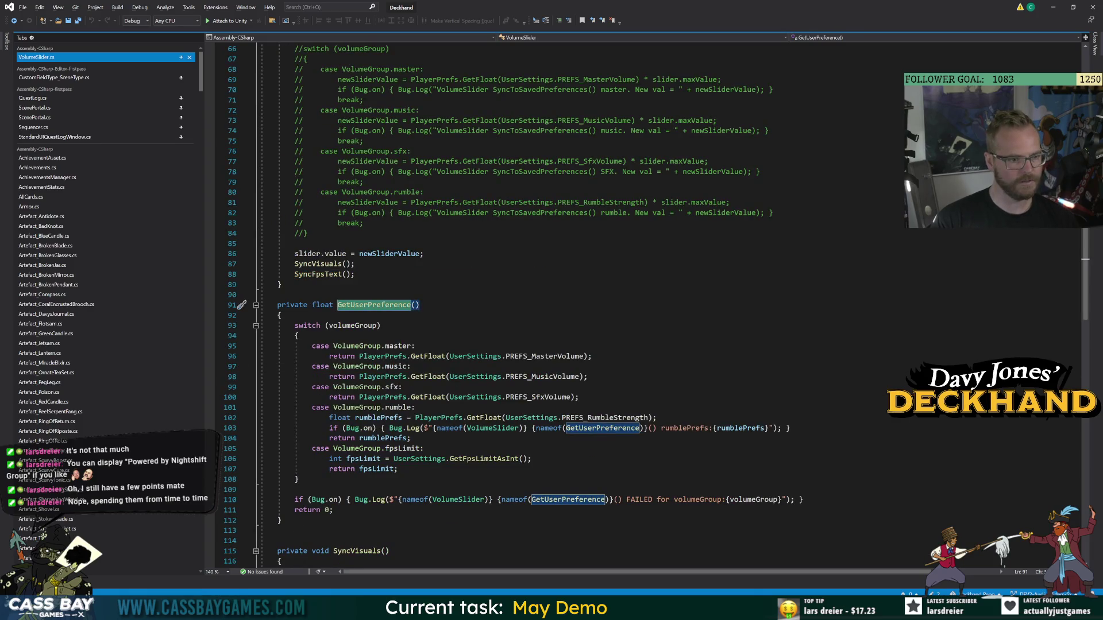
double_click(352, 326)
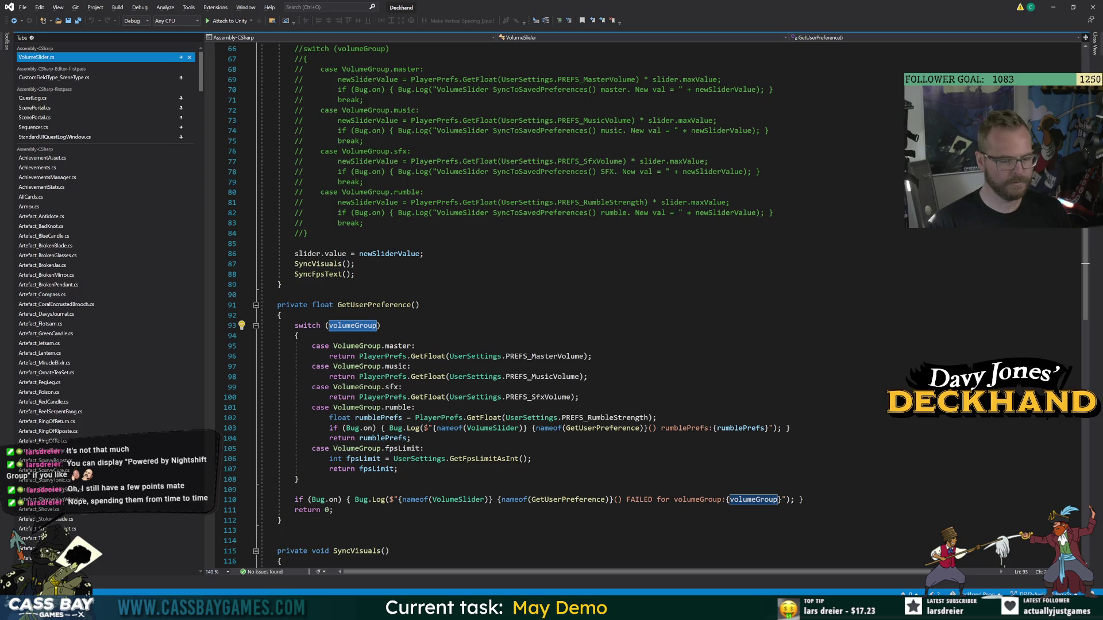
click(545, 356)
key(F12)
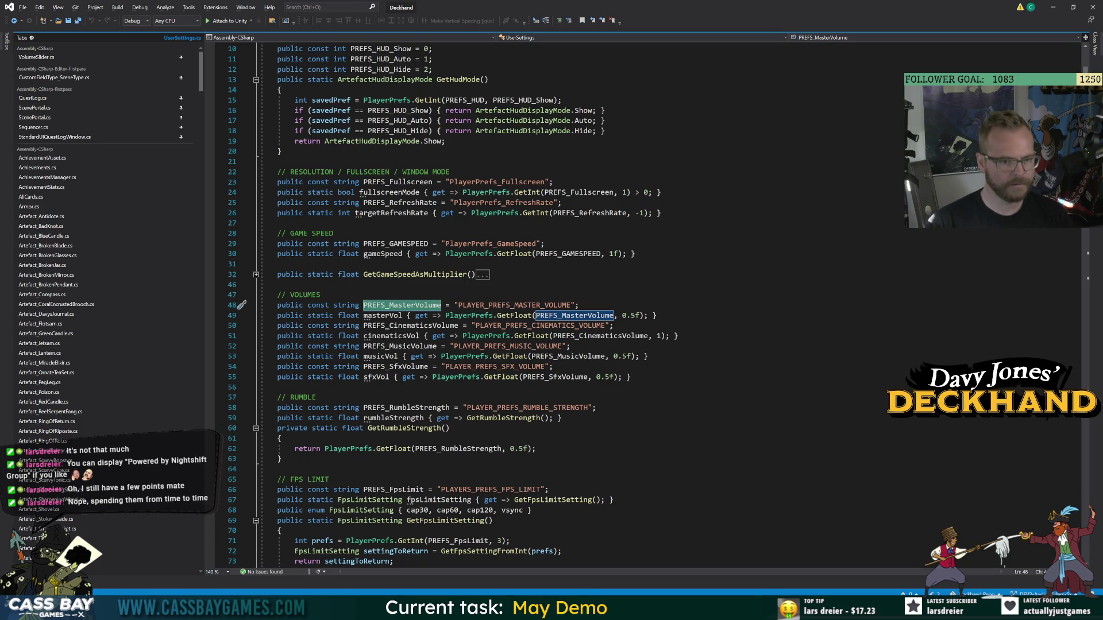
Rename masterVol and cinematicsVol to _masterVol and _cinematicsVol.
key(Down)
key(Down)
key(Down)
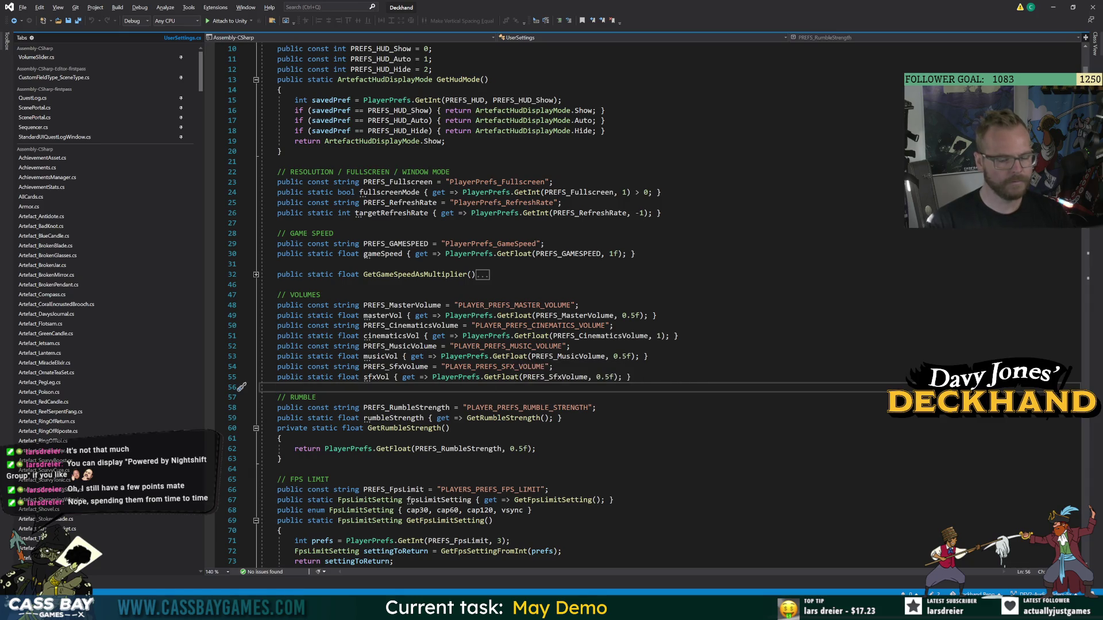
click(382, 316)
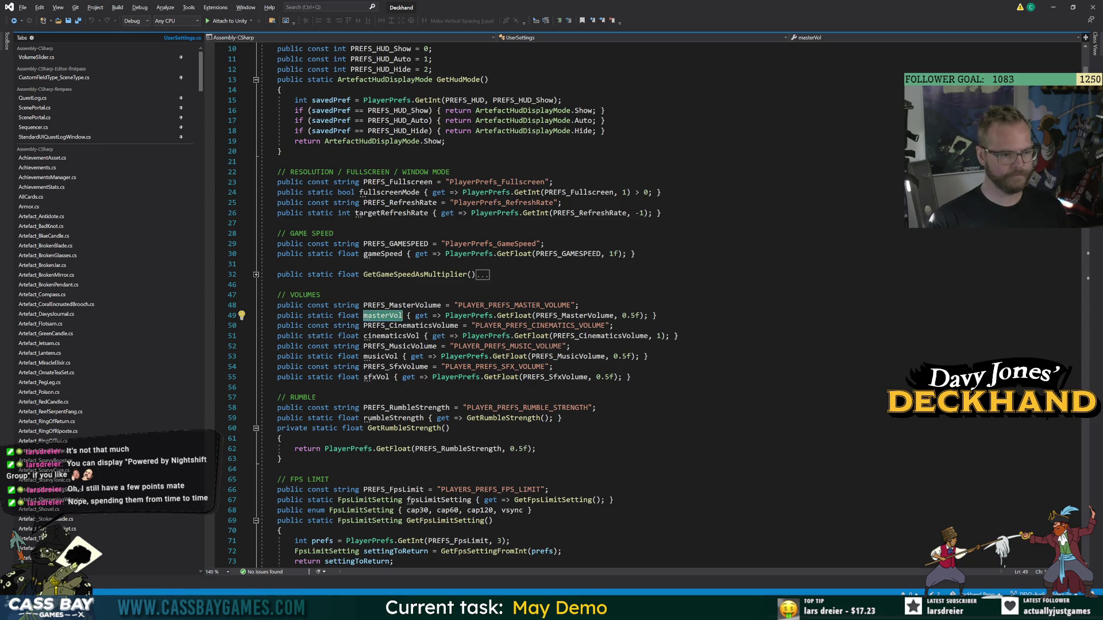
key(ctrl+r)
key(ctrl+r)
text(_)
key(Return)
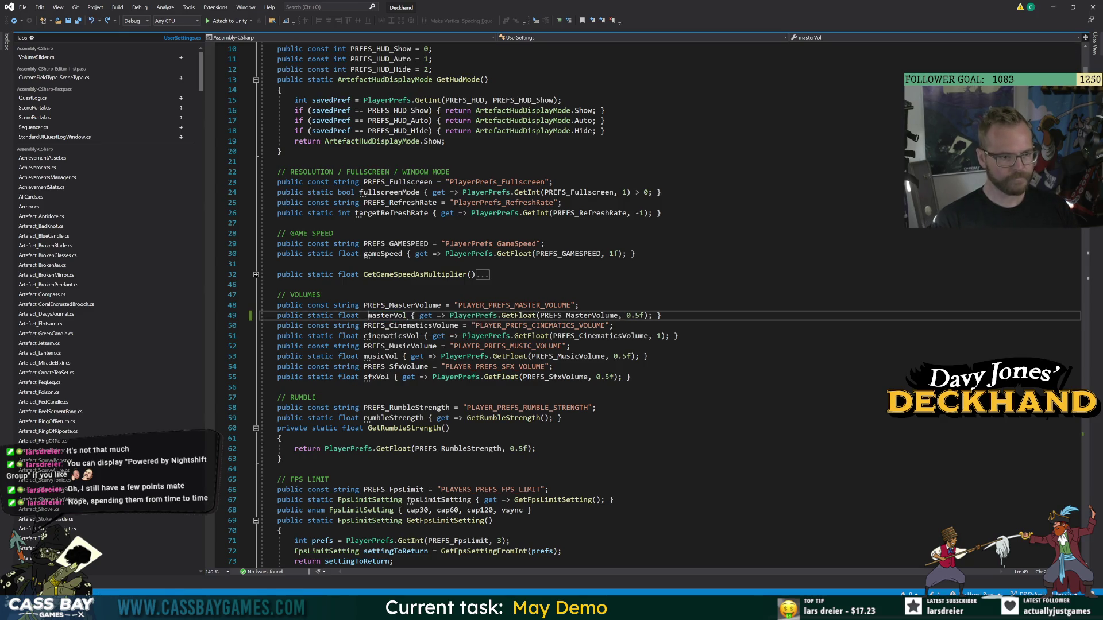
click(391, 336)
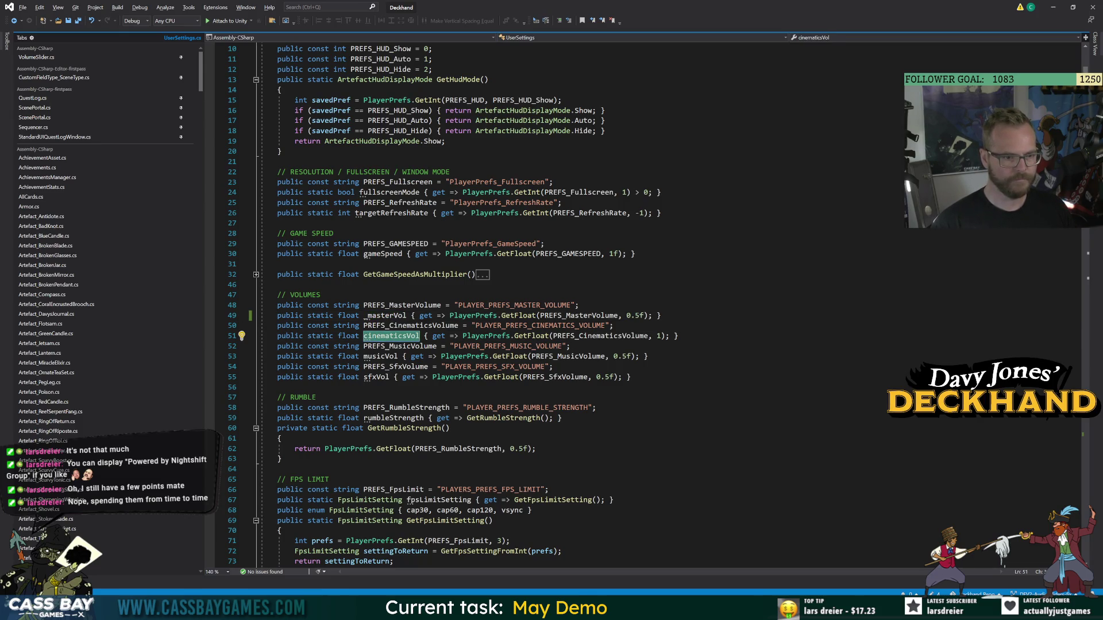
key(ctrl+r)
key(r)
click(363, 335)
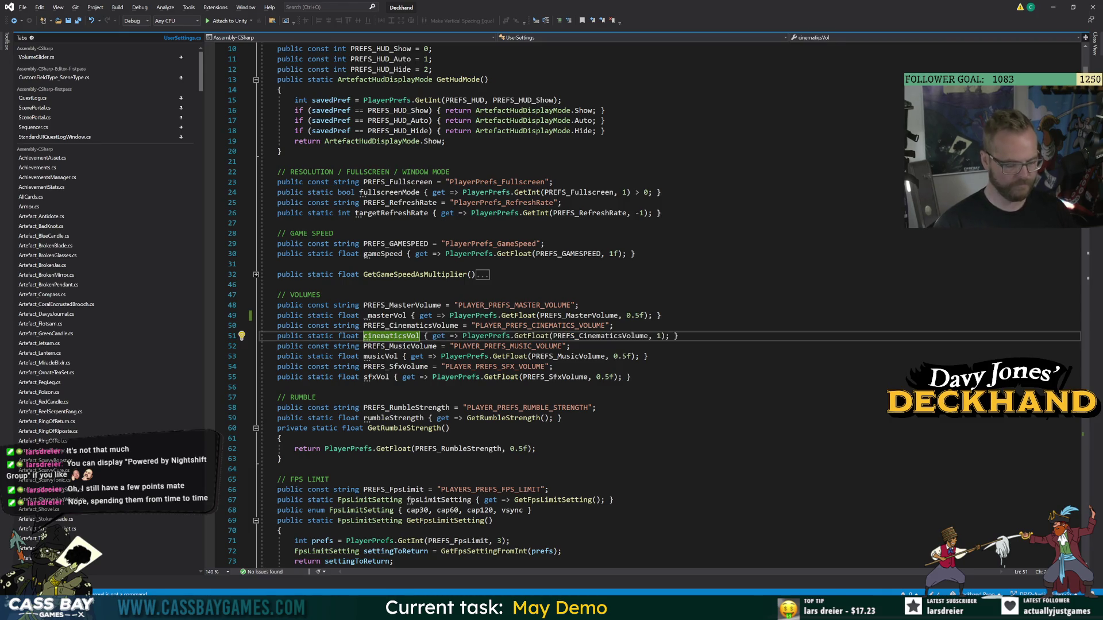
text(_)
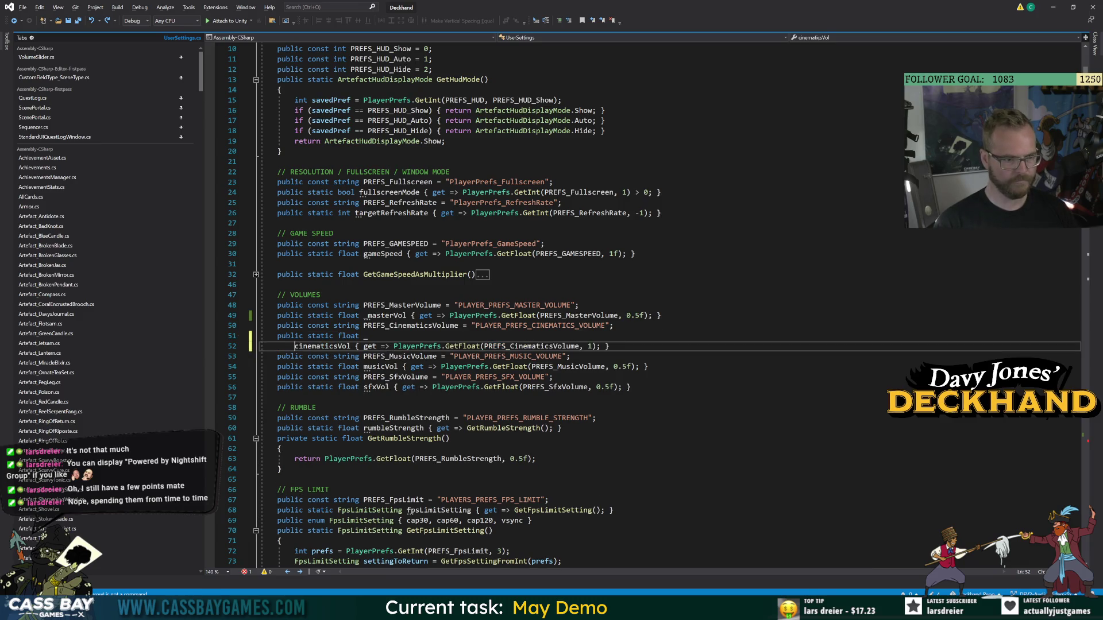
click(612, 500)
Rename musicVol and sfxVol to _musicVol and _sfxVol with Ctrl+R,R.
click(379, 356)
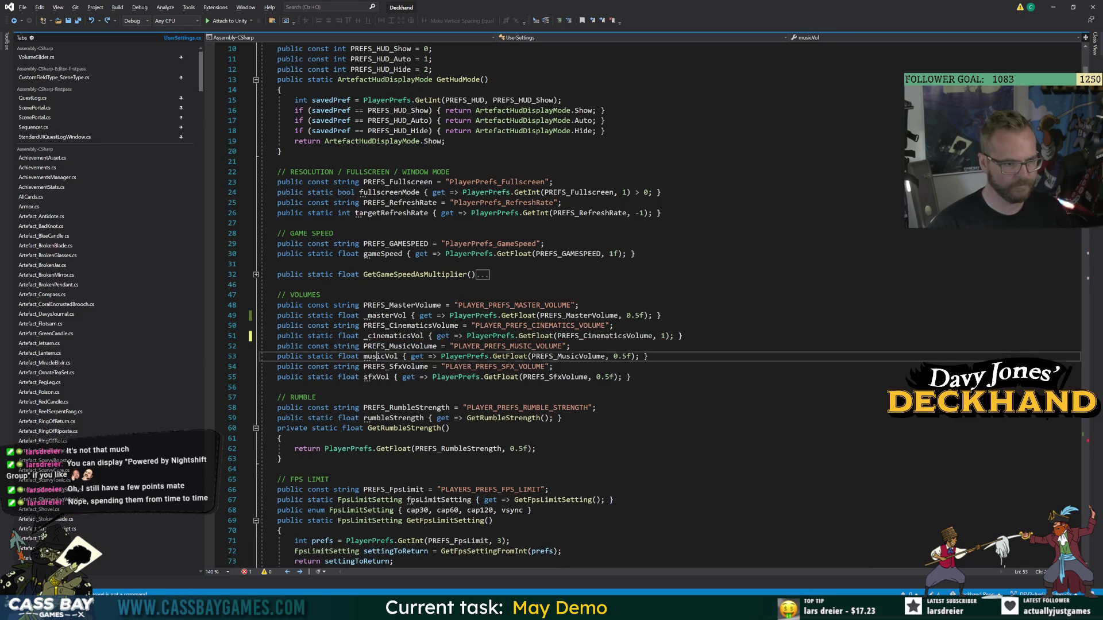
key(ctrl+r)
key(ctrl+r)
key(Home)
text(_)
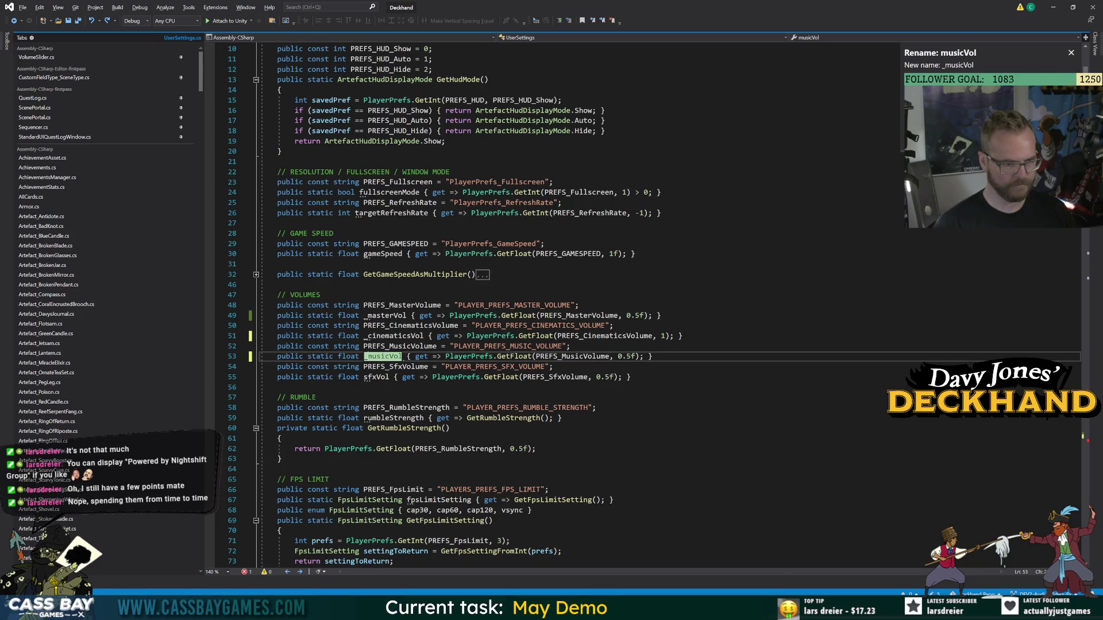
key(Return)
click(554, 366)
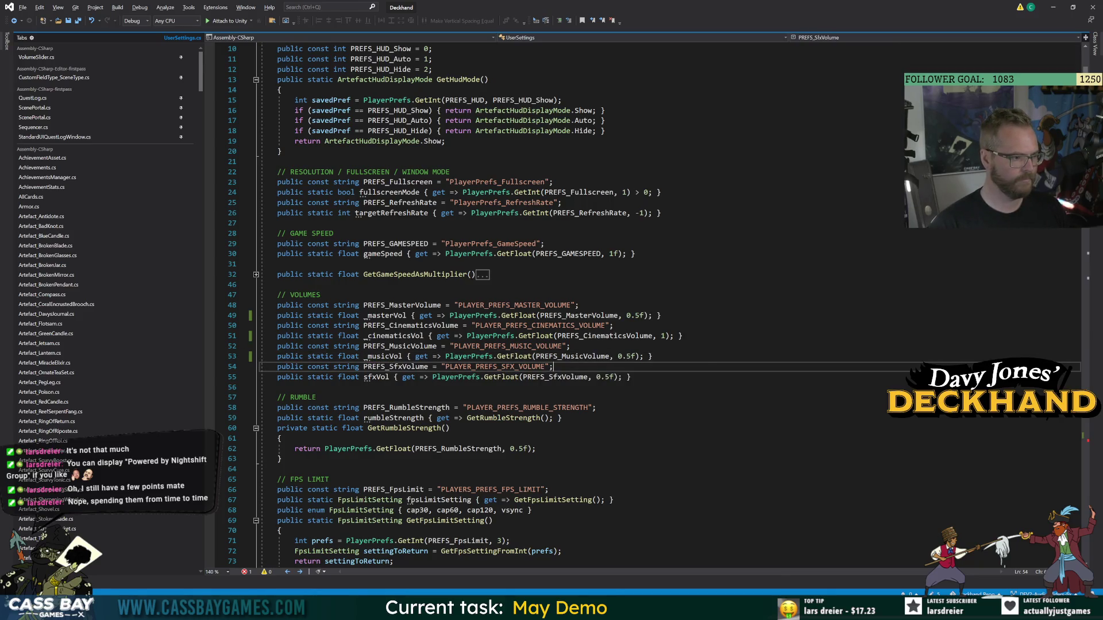
click(376, 376)
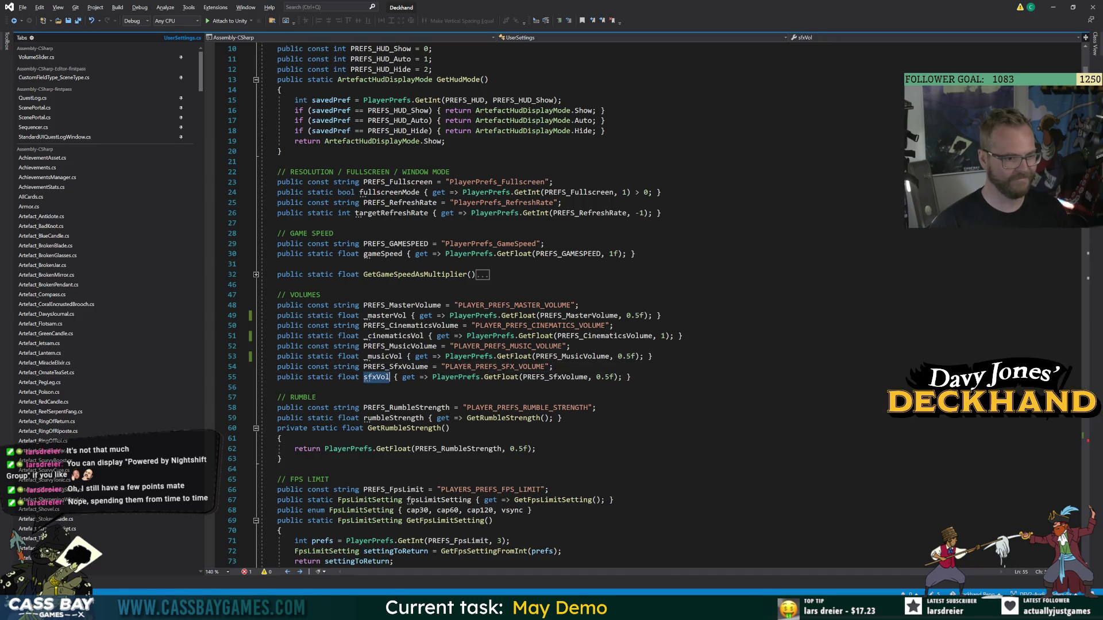
key(ctrl+r)
key(ctrl+r)
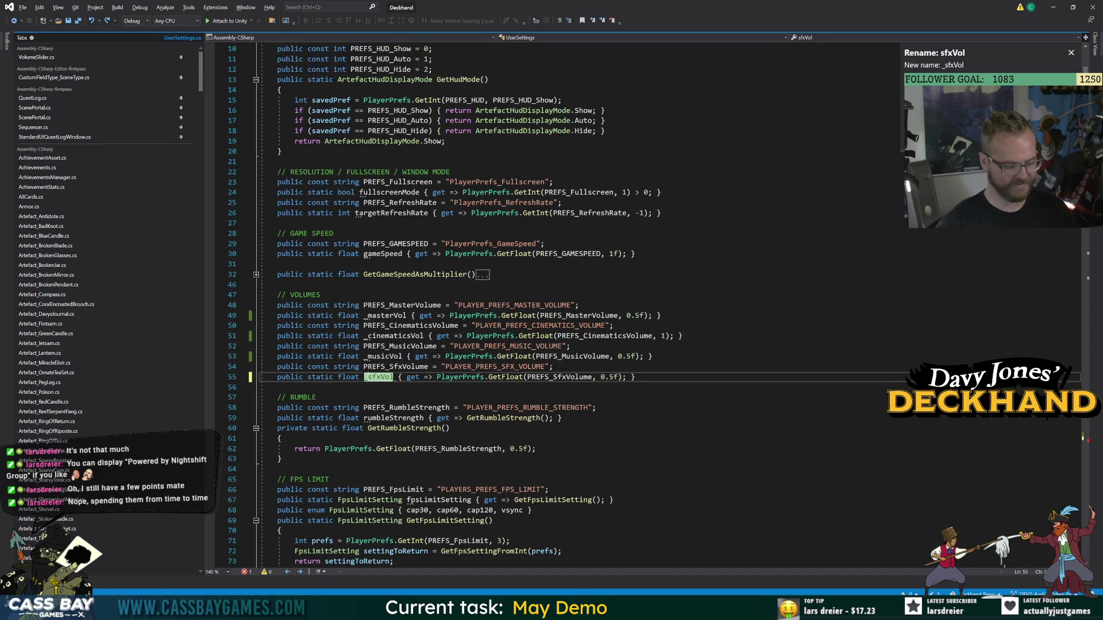
key(Home)
text(_)
key(Return)
Rename gameSpeed to _gameSpeed.
click(278, 285)
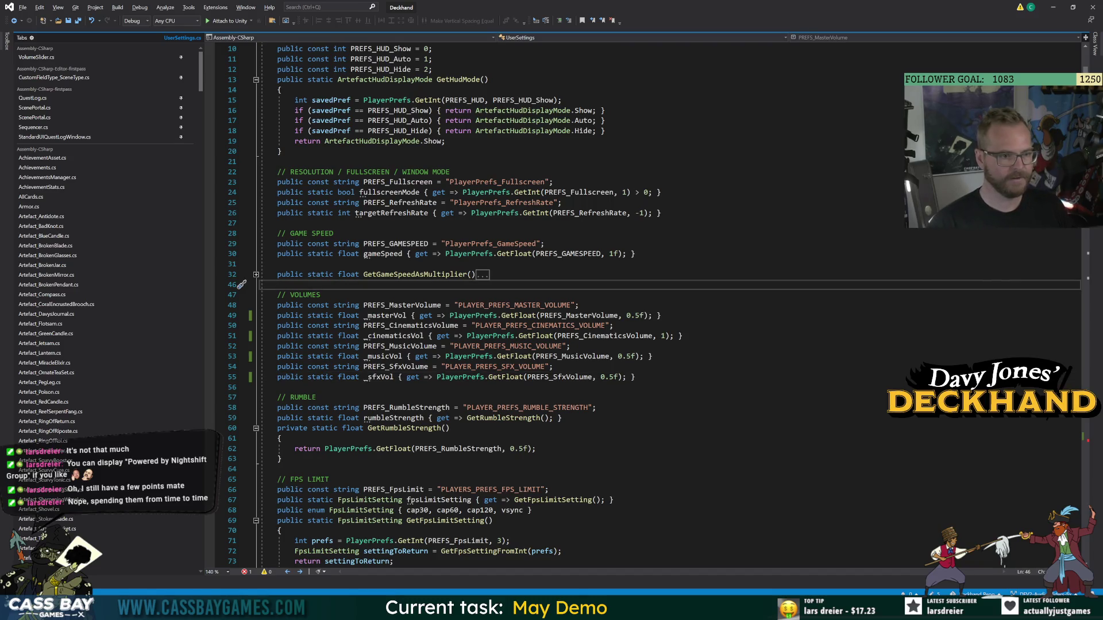
click(379, 254)
key(ctrl+r)
key(ctrl+r)
key(Home)
text(_)
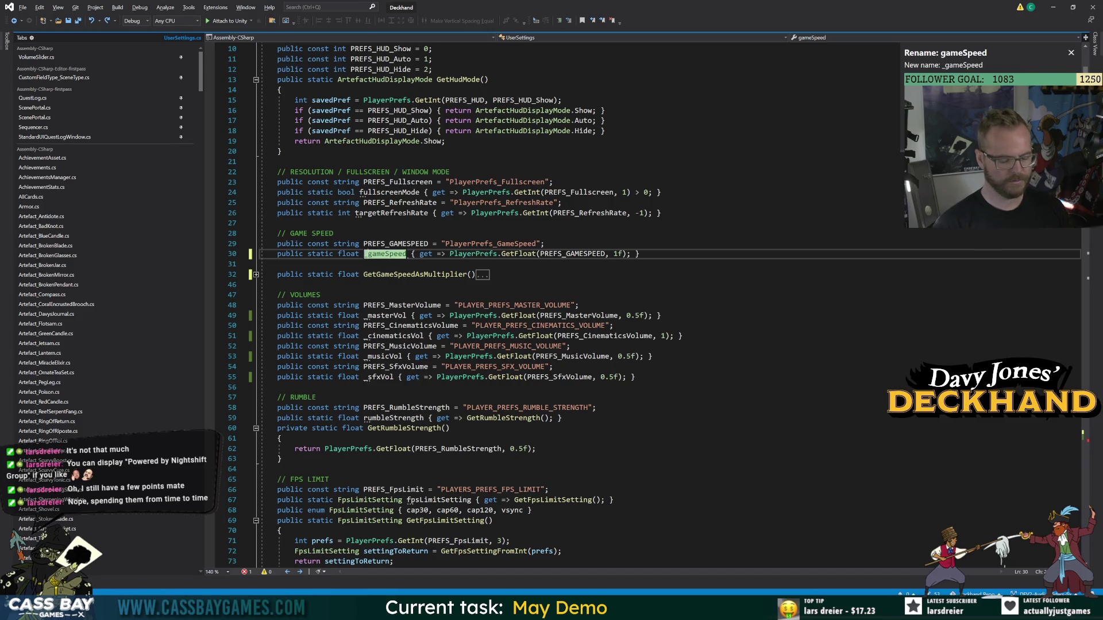
key(Return)
Add a line below _sfxVol and type 'private static float GetMasterVolume()'.
click(489, 275)
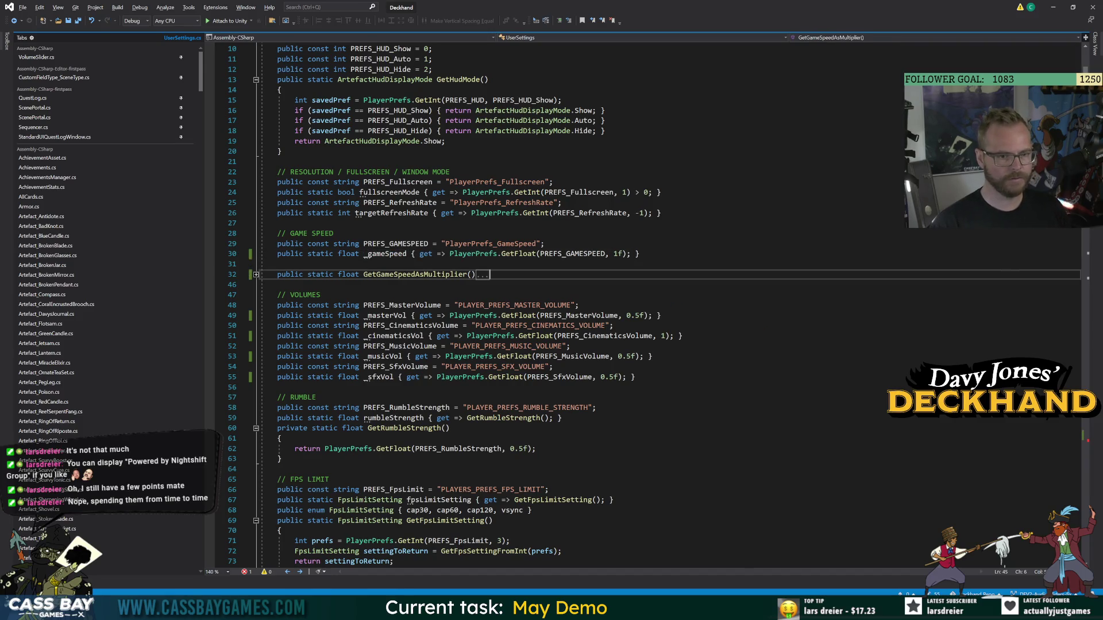
double_click(600, 336)
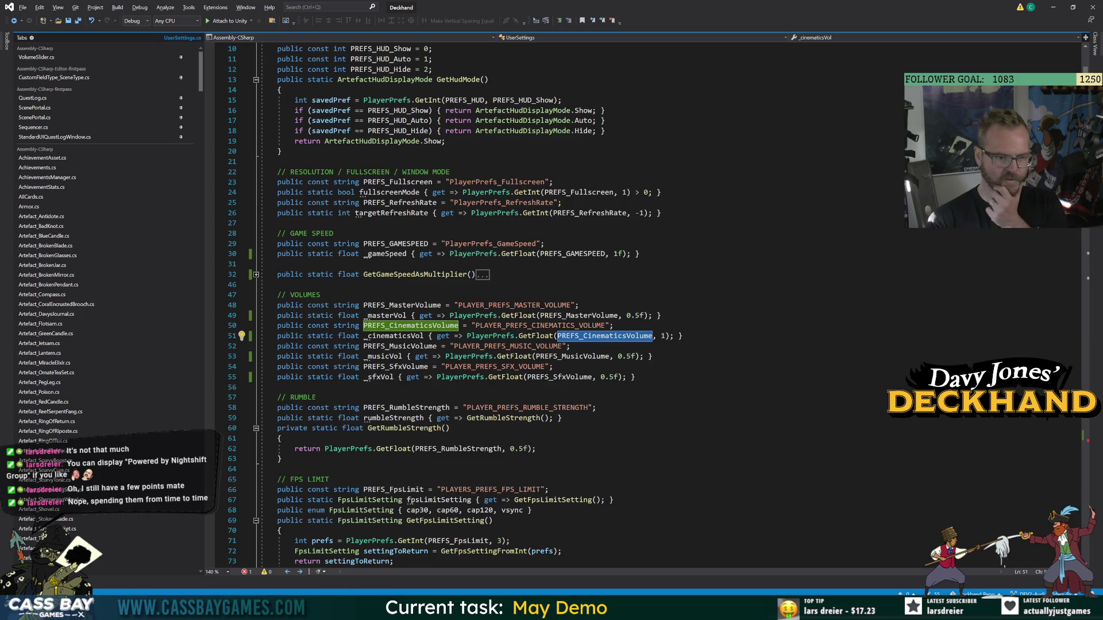
click(567, 347)
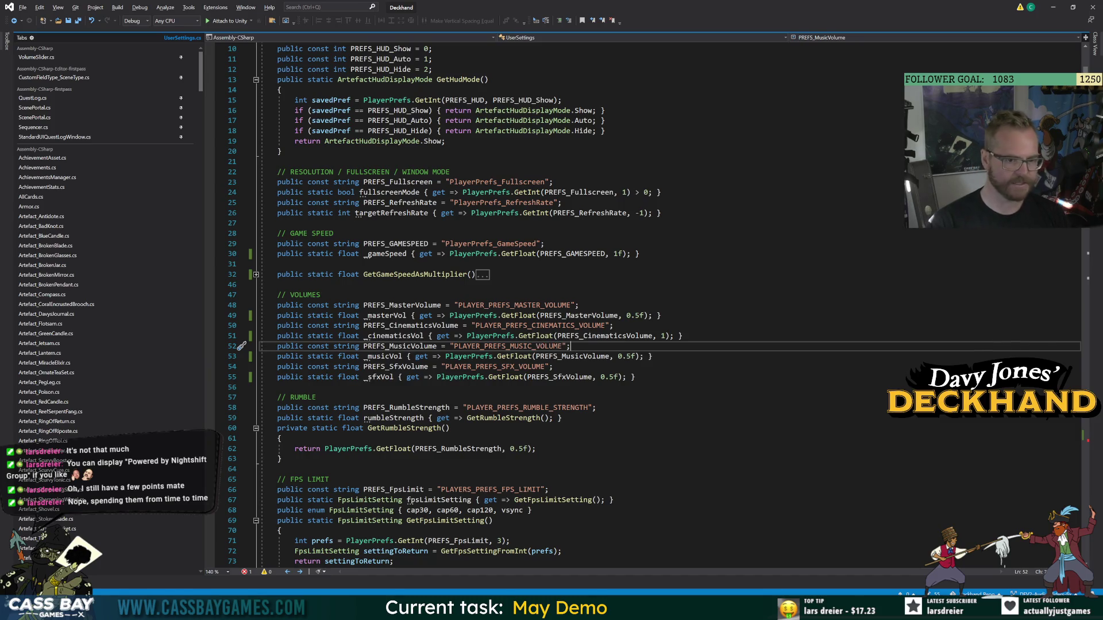
click(635, 377)
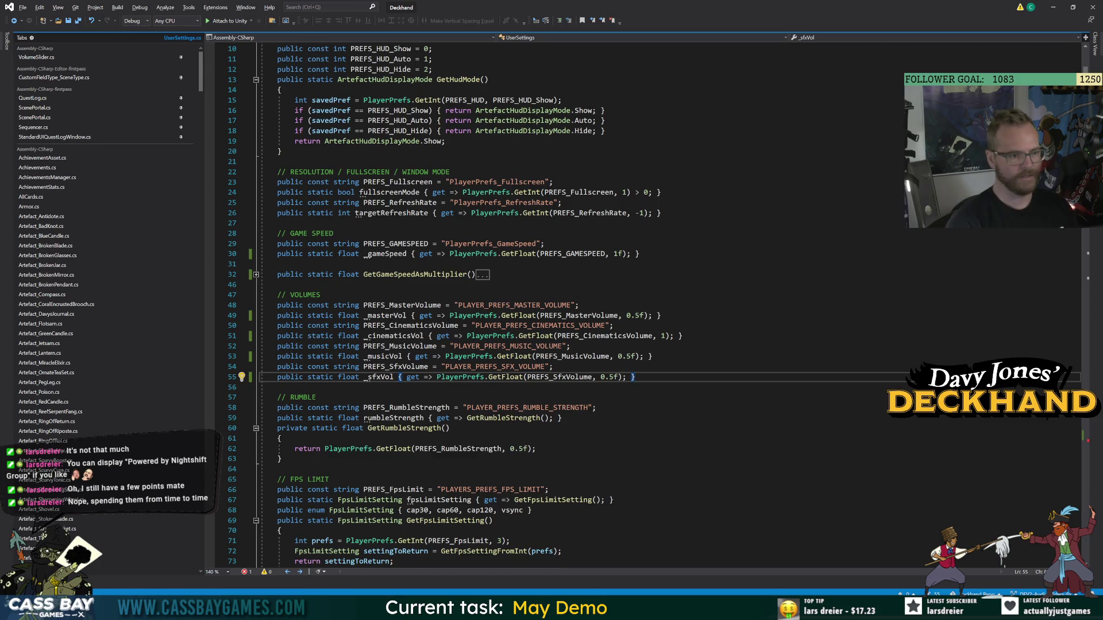
key(Return)
key(Return)
text(private )
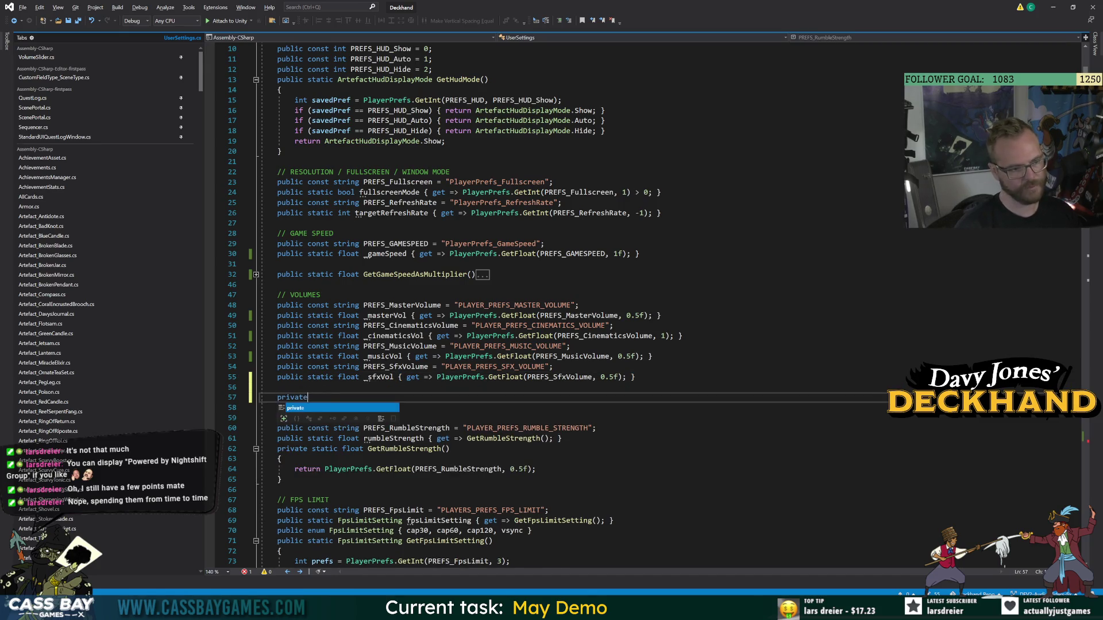
text(static float )
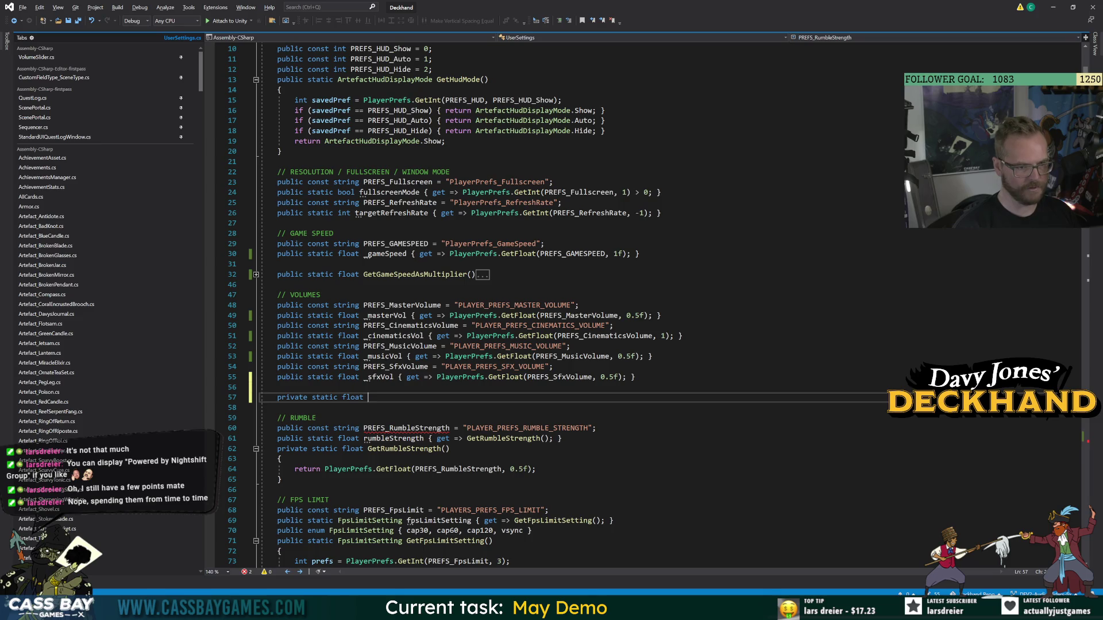
text(GetM)
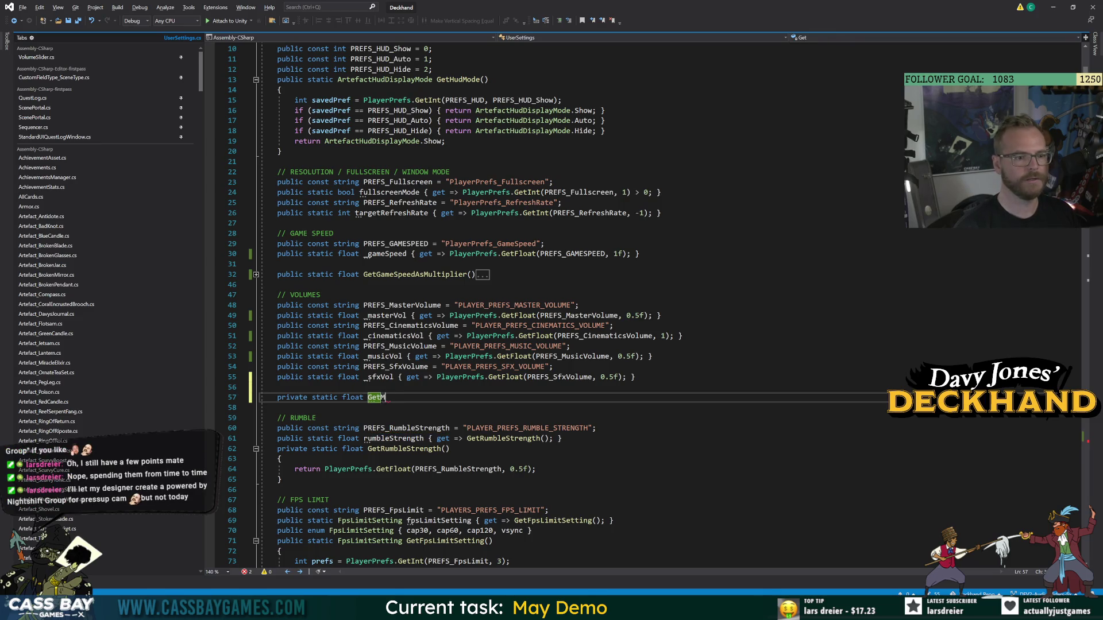
text(asterVolume)
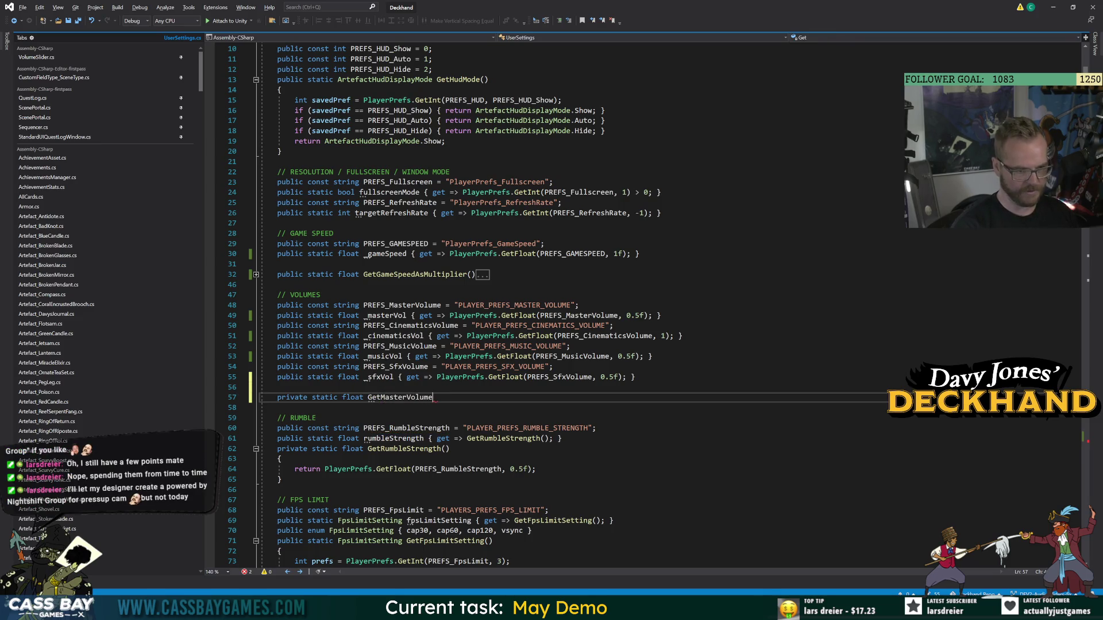
text(())
Open the GetMasterVolume() body and begin a return statement, referencing the existing master volume read.
key(Return)
text({)
key(Return)
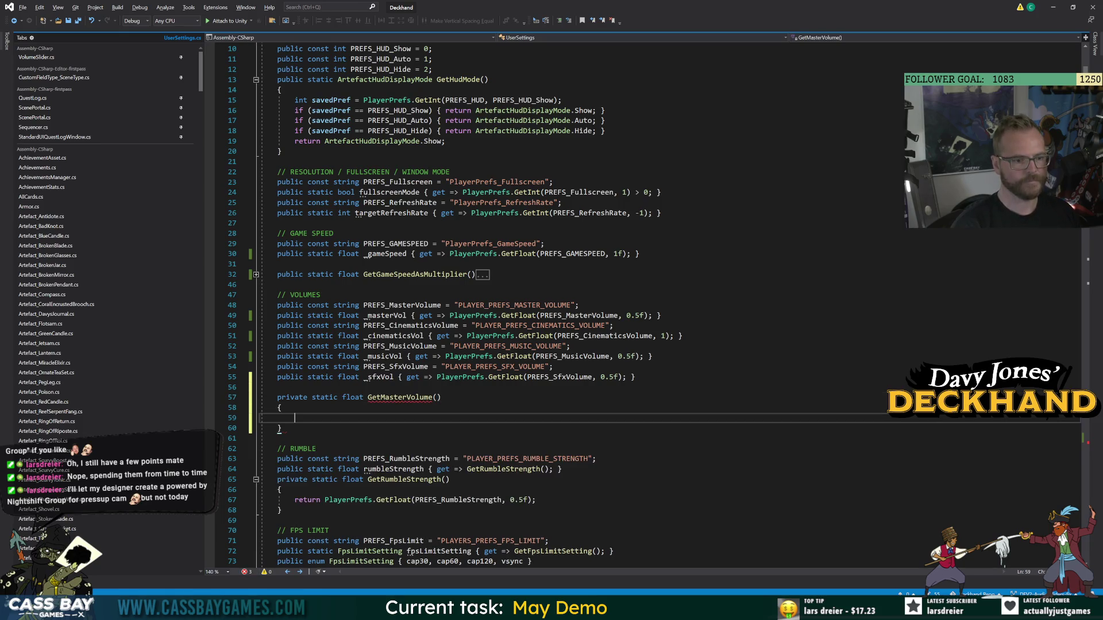
drag(450, 316, 652, 315)
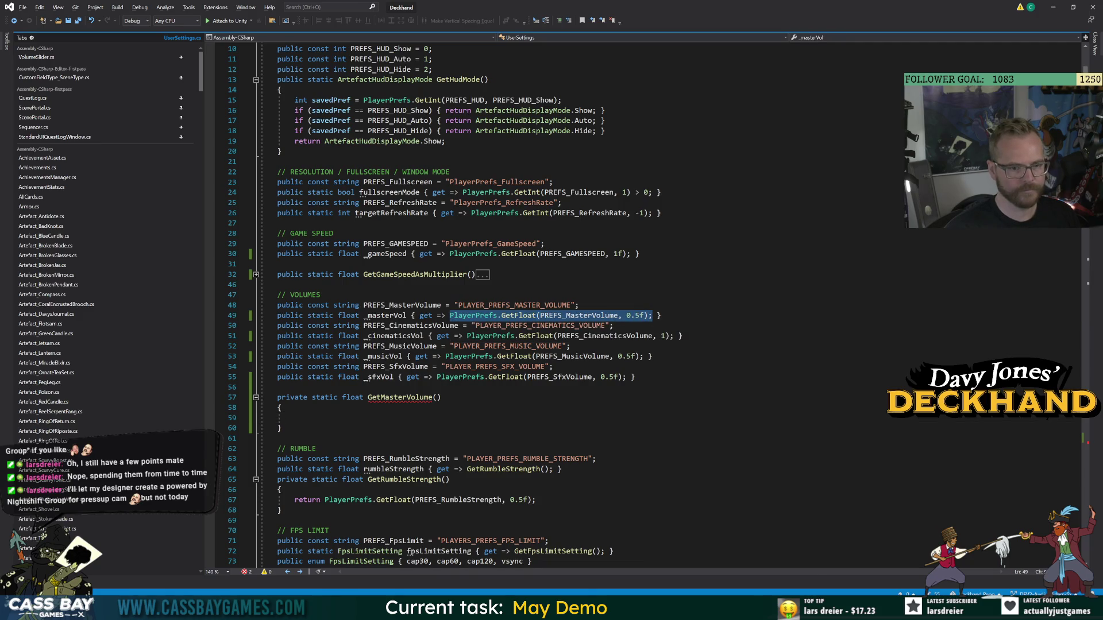
click(295, 418)
text(return)
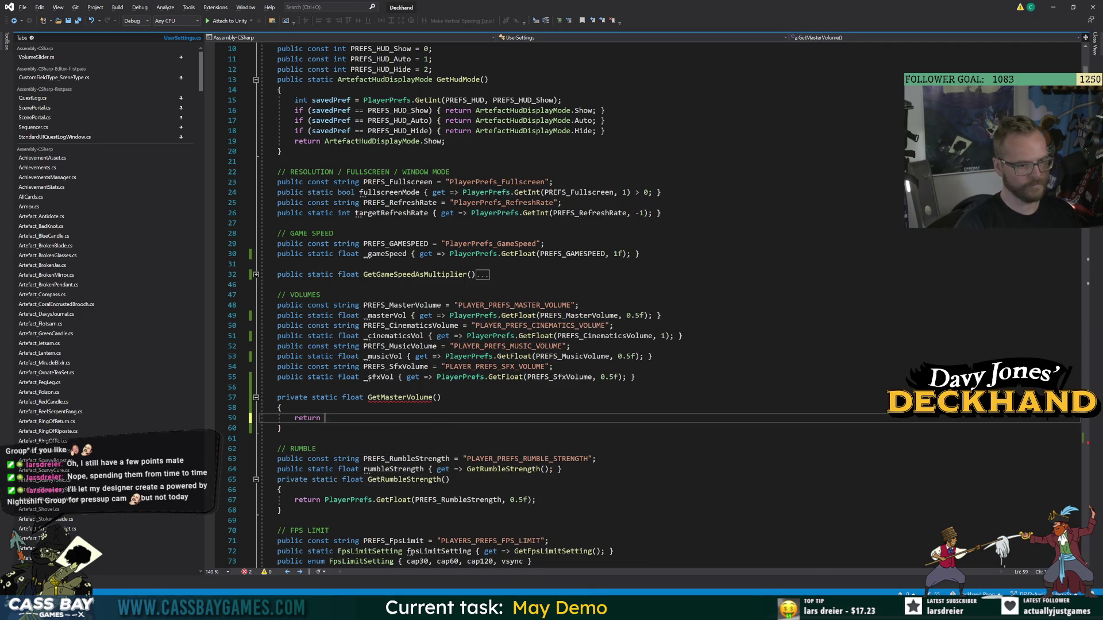
Add 'float masterVol = PlayerPrefs.GetFloat(PREFS_MasterVolume, 0.5f);', 'return masterVol;', and start an if (Bug.on) line.
key(ctrl+Return)
text(float masterVol = PlayerPrefs.GetFloat(PREFS_MasterVolume, 0.5f);)
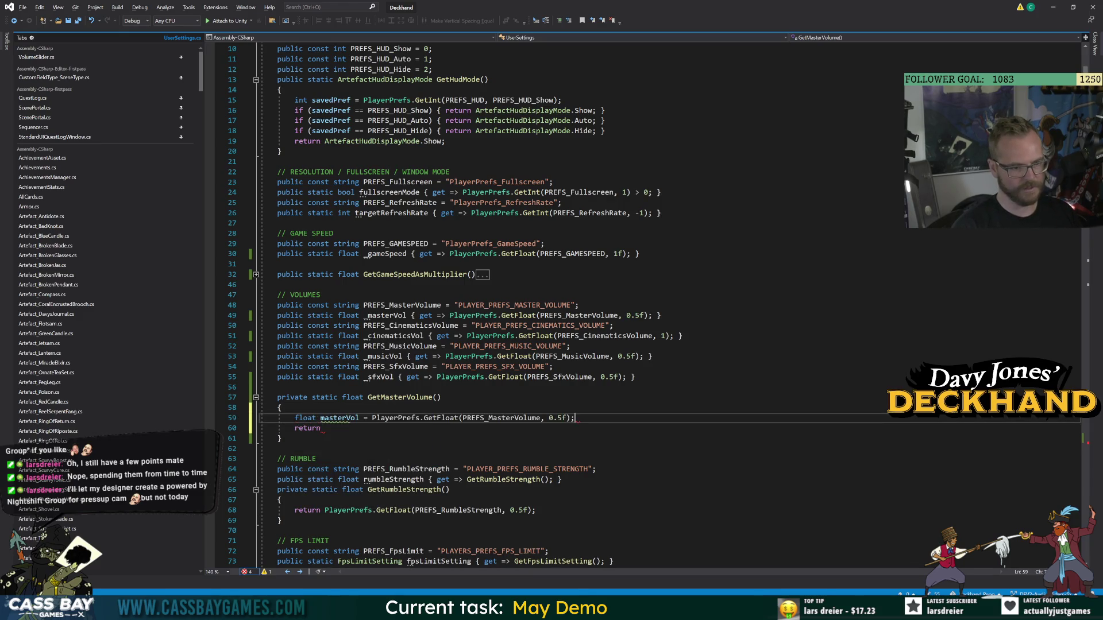
key(Tab)
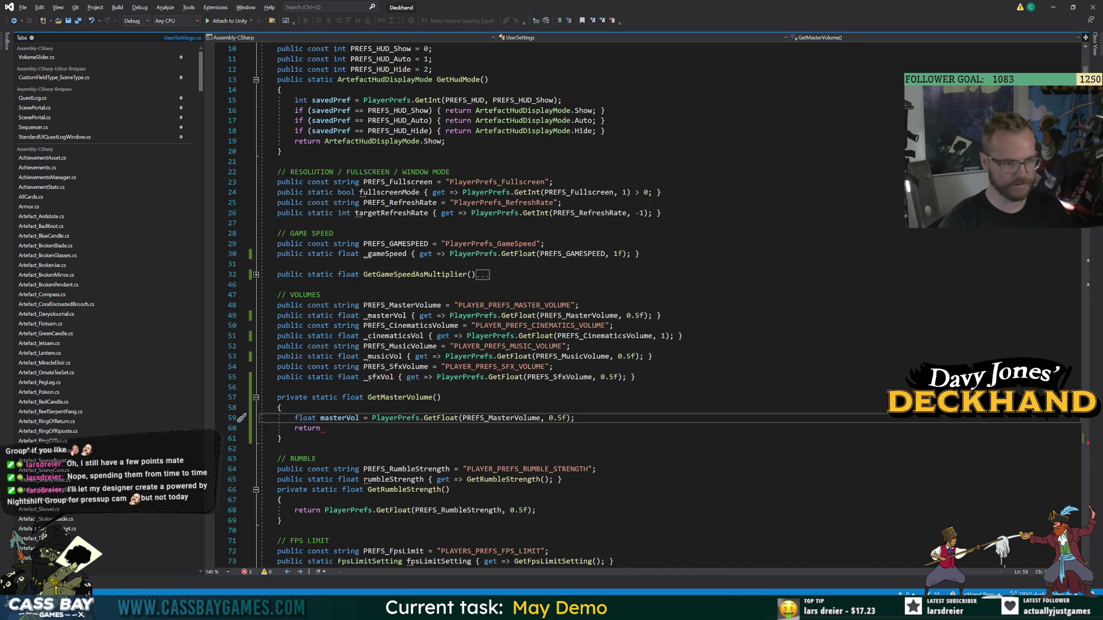
key(Down)
text(masterVol;)
key(ctrl+Return)
text(if (Bug.on)
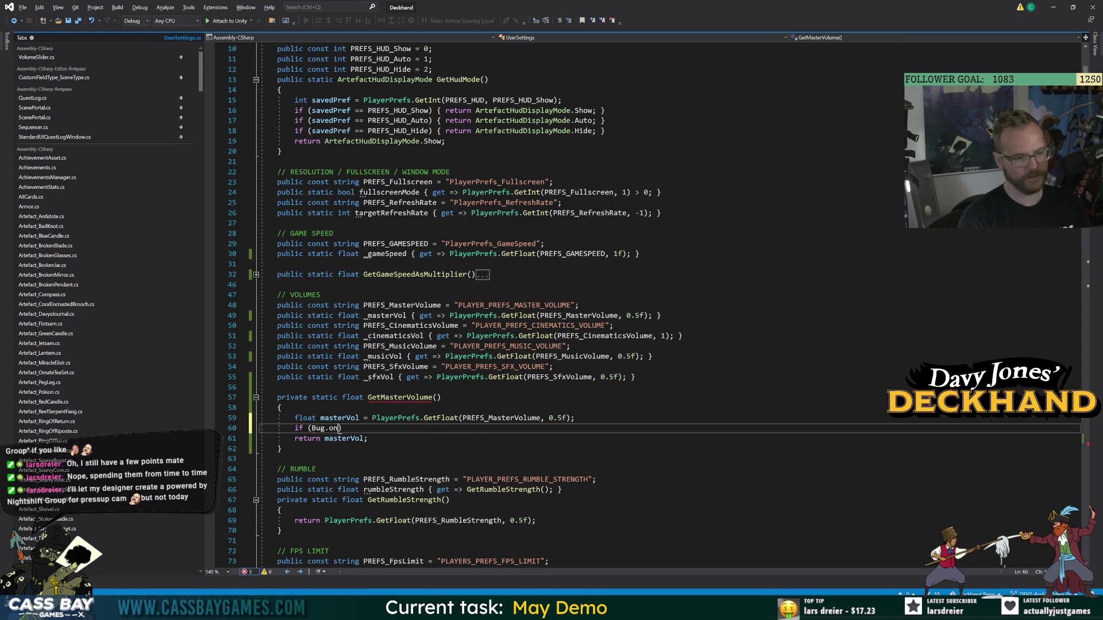
text()P()
key(BackSpace)
key(BackSpace)
text({Bug.Log($")
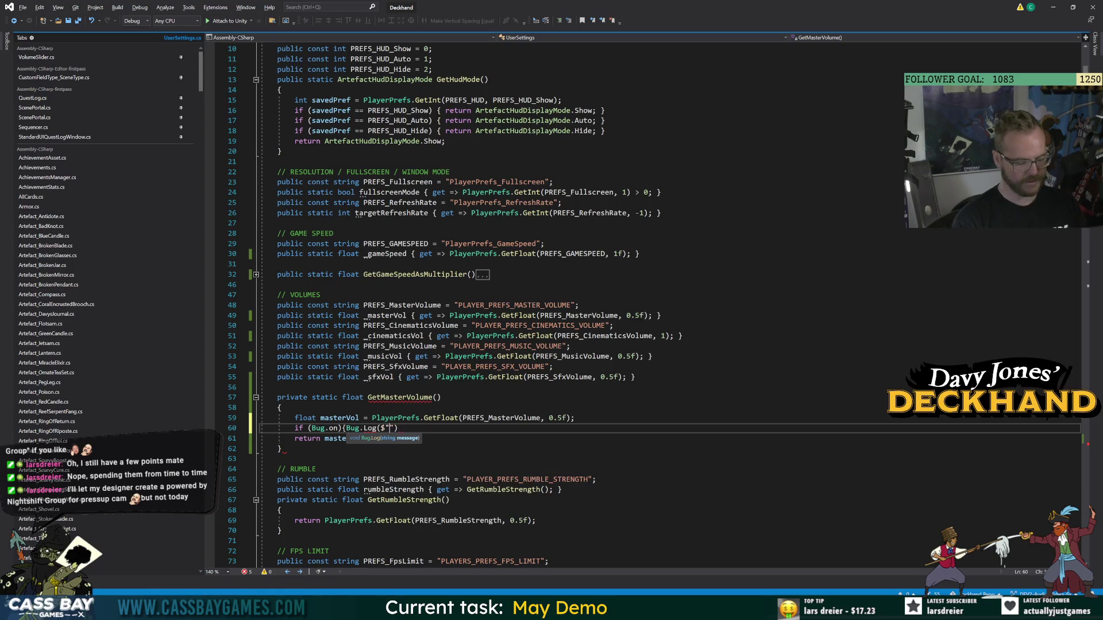
text({nameof()
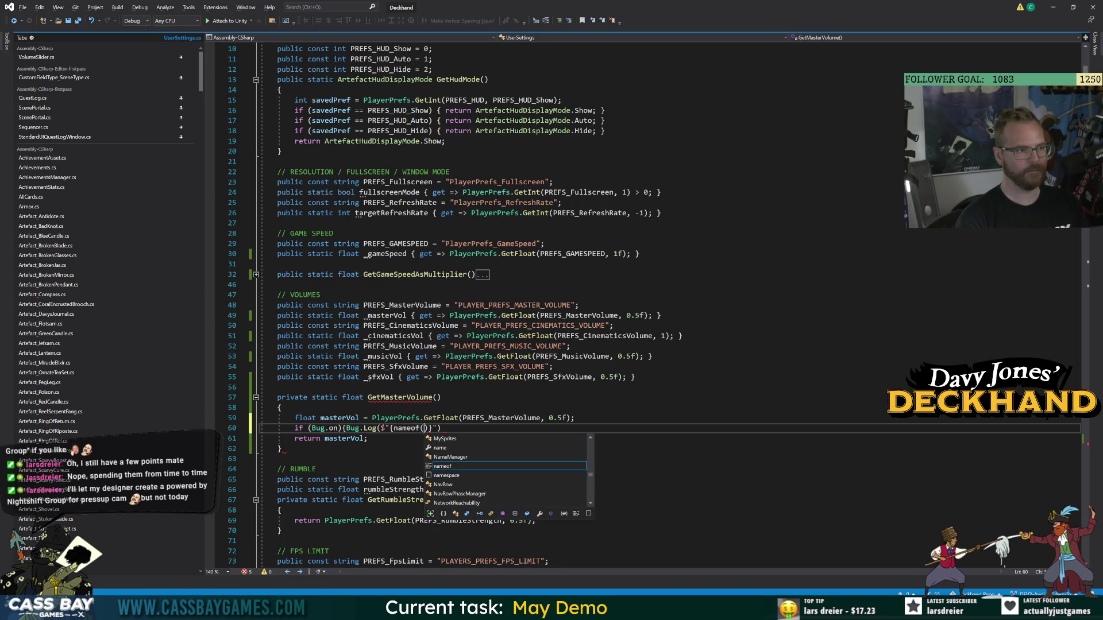
text(UserS)
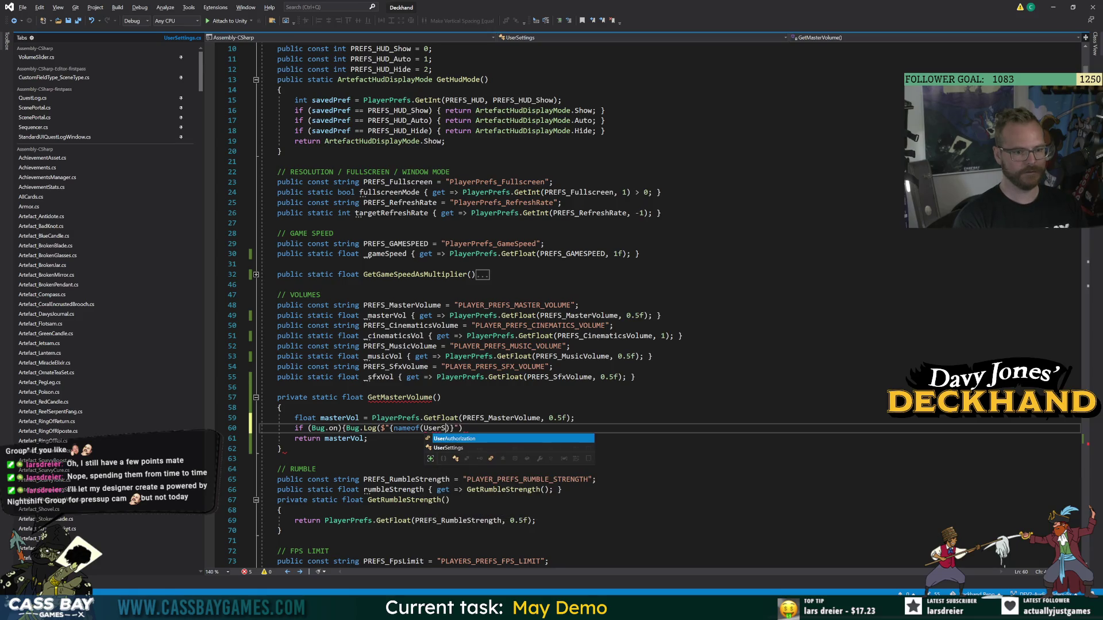
key(Down)
key(Tab)
text()} {nameof)
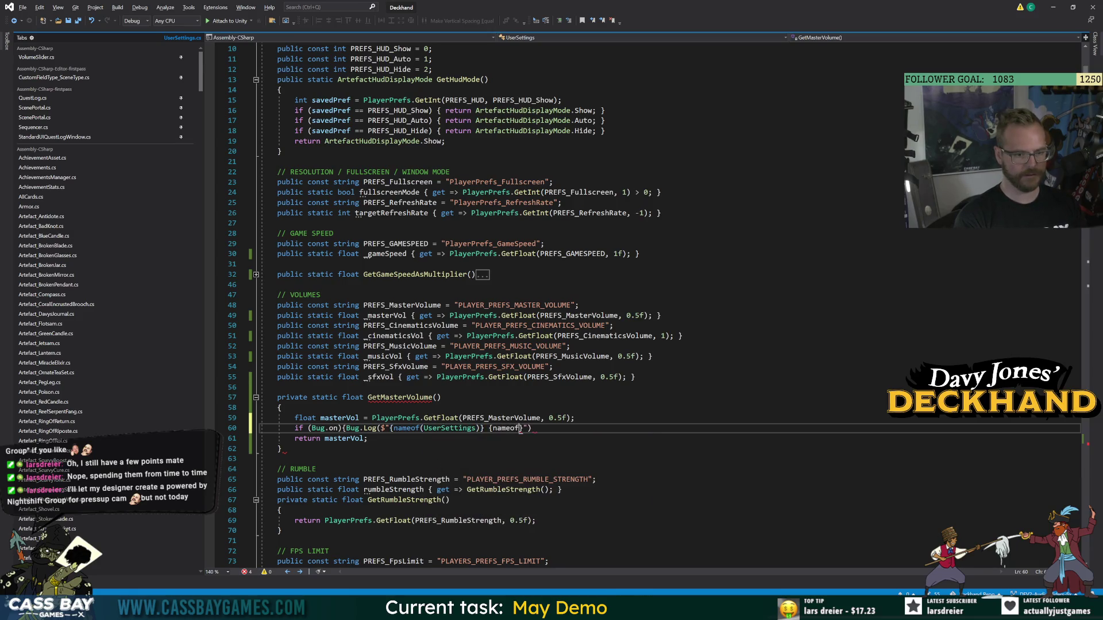
text((GetMas)
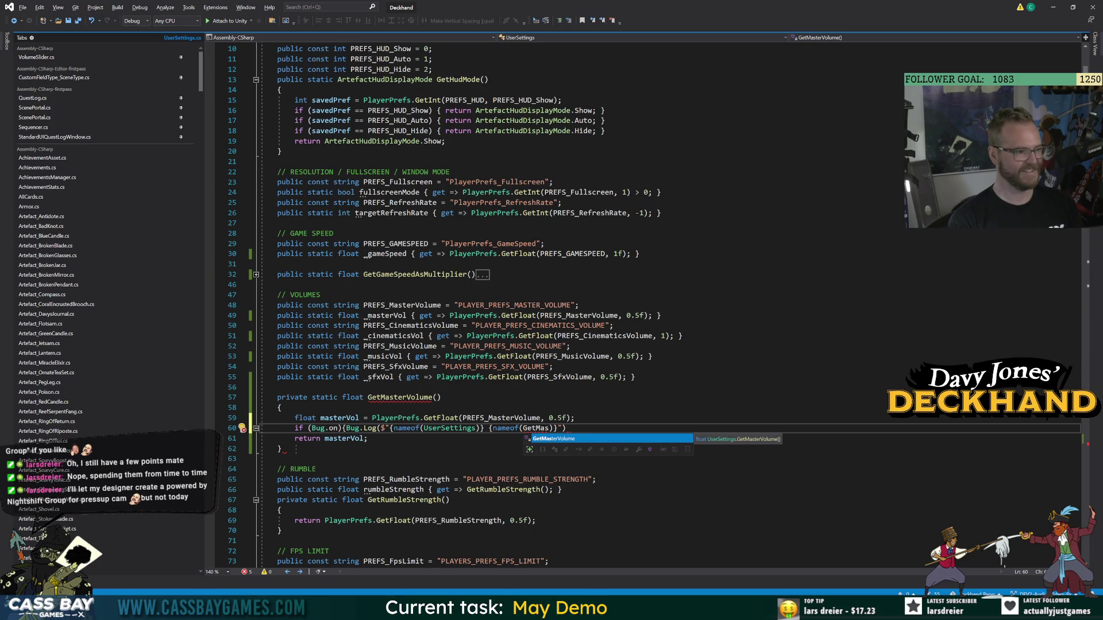
key(Tab)
text()}()");)
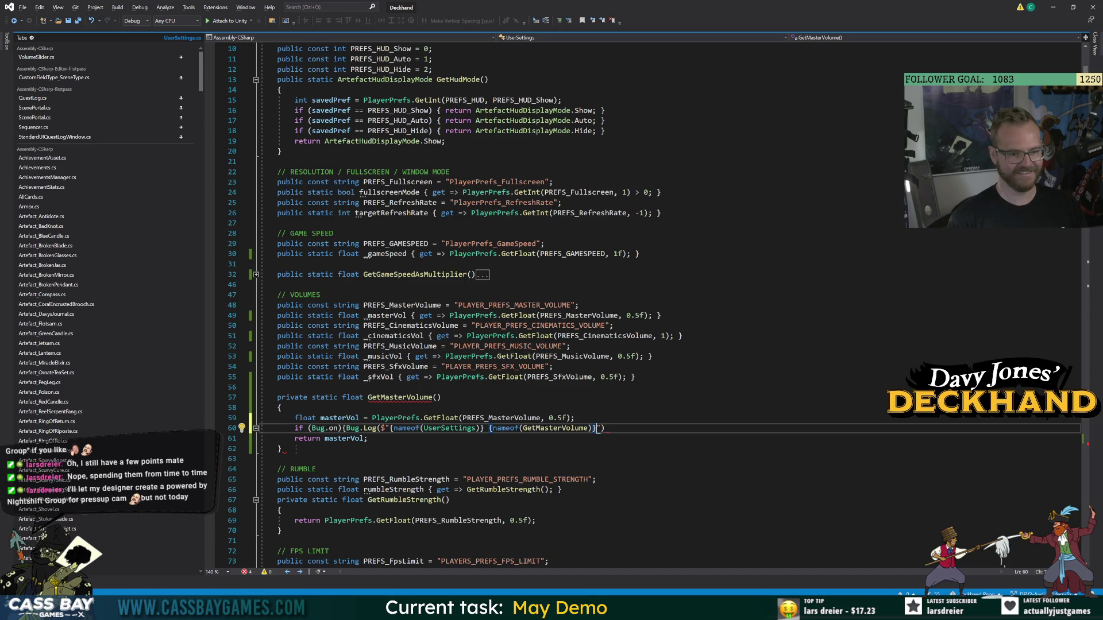
click(241, 387)
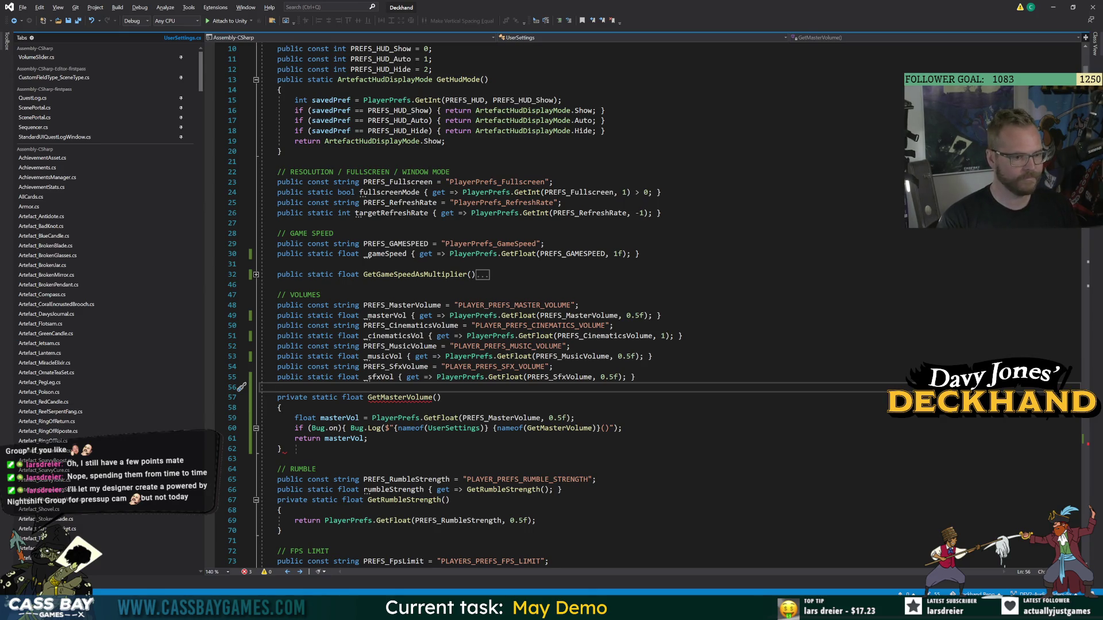
click(281, 448)
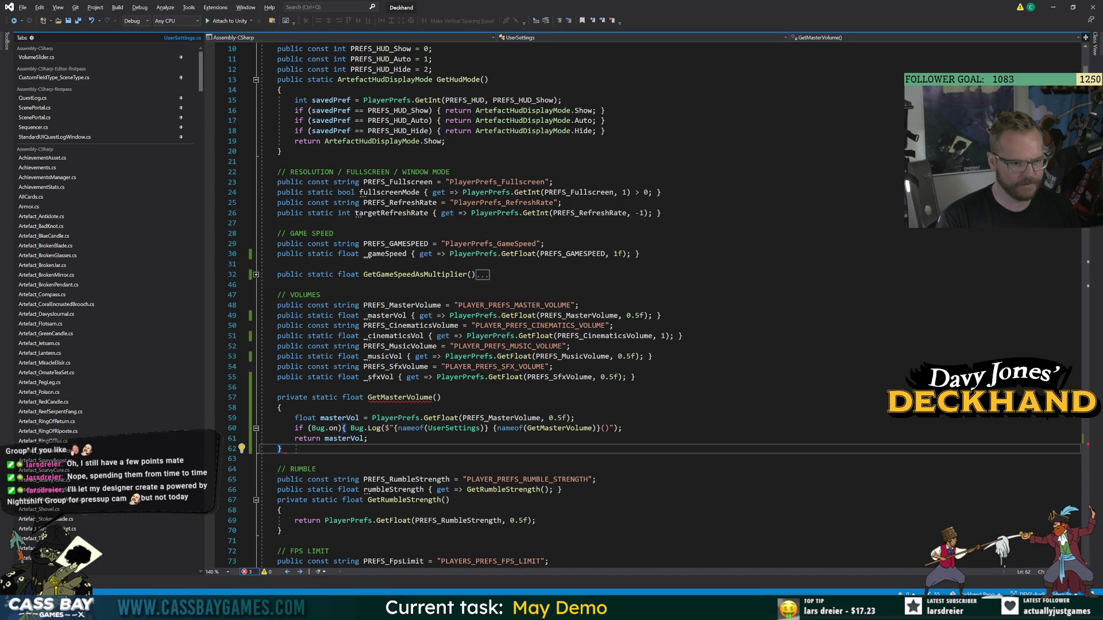
click(345, 428)
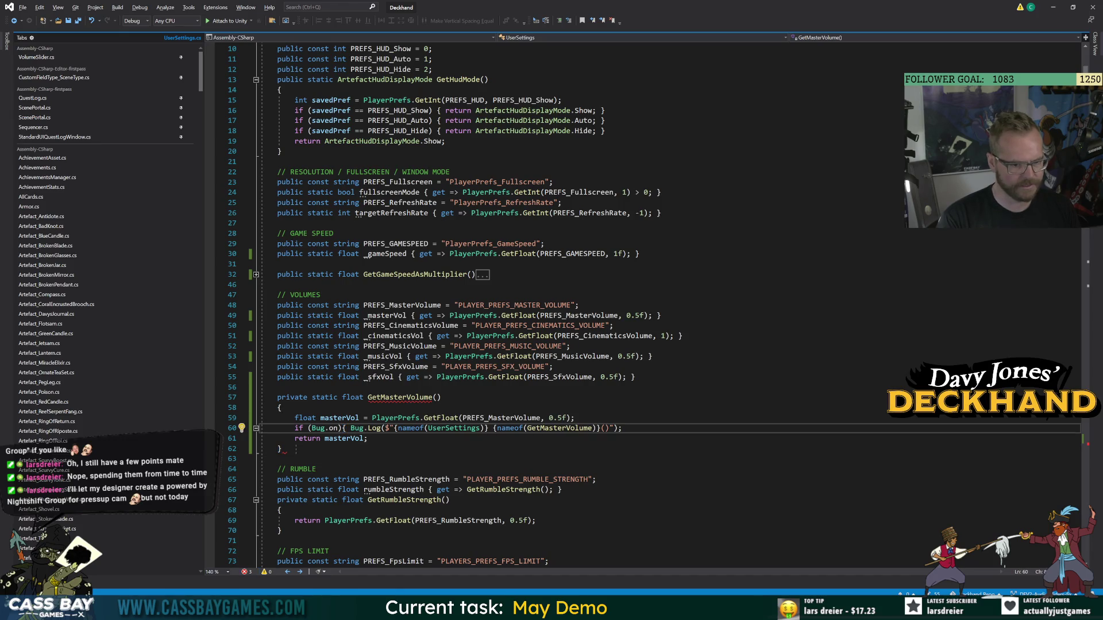
click(618, 428)
text())
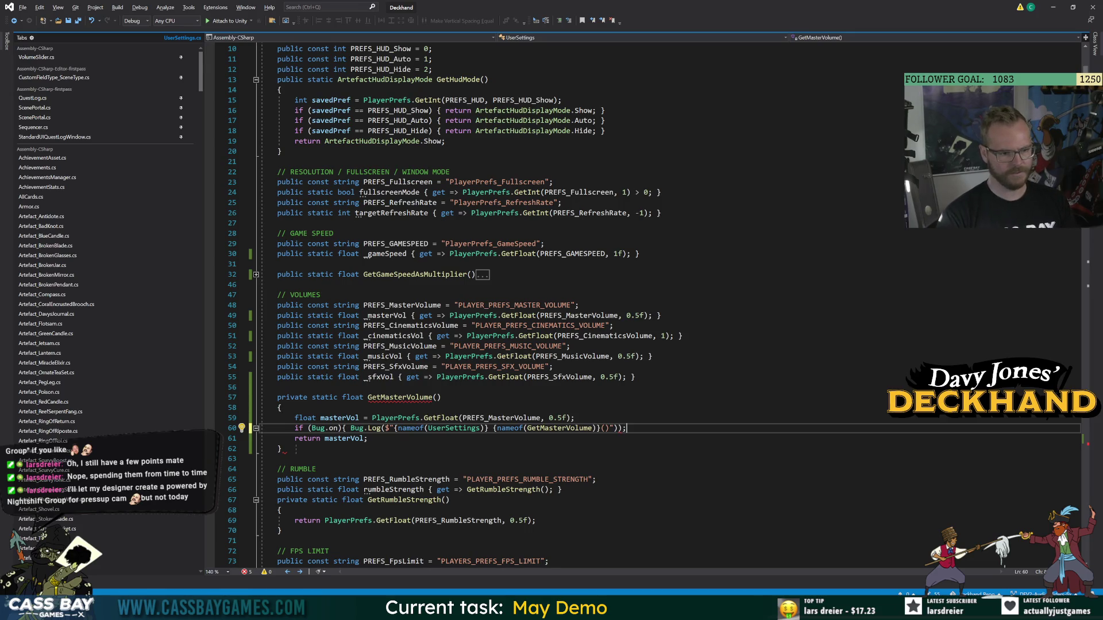
key(BackSpace)
key(BackSpace)
text(; })
click(402, 367)
click(322, 469)
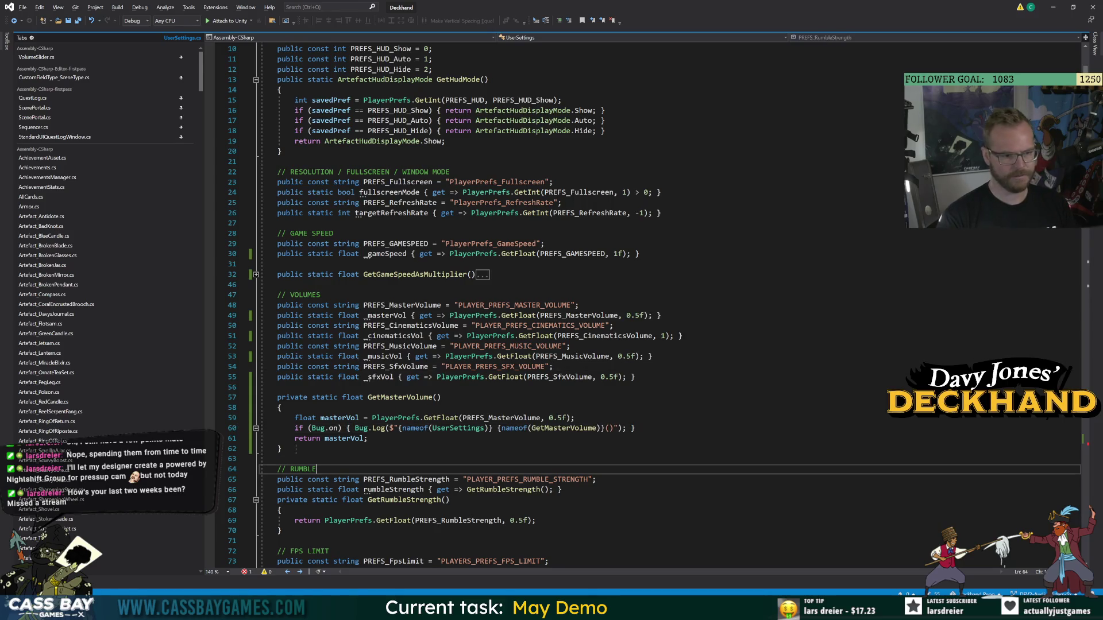
click(636, 377)
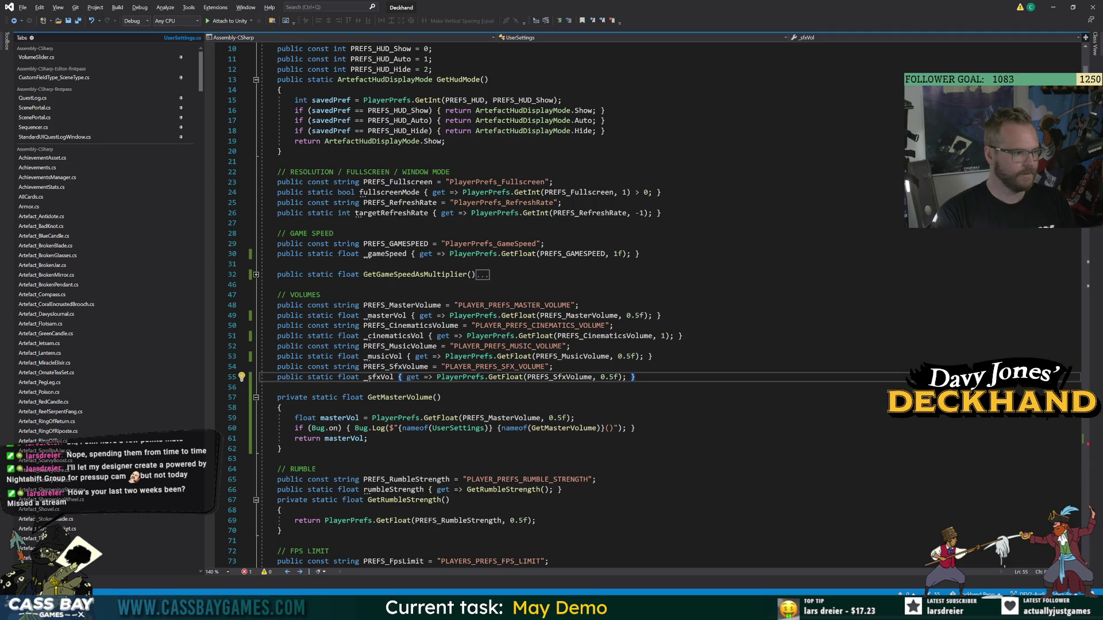
click(281, 449)
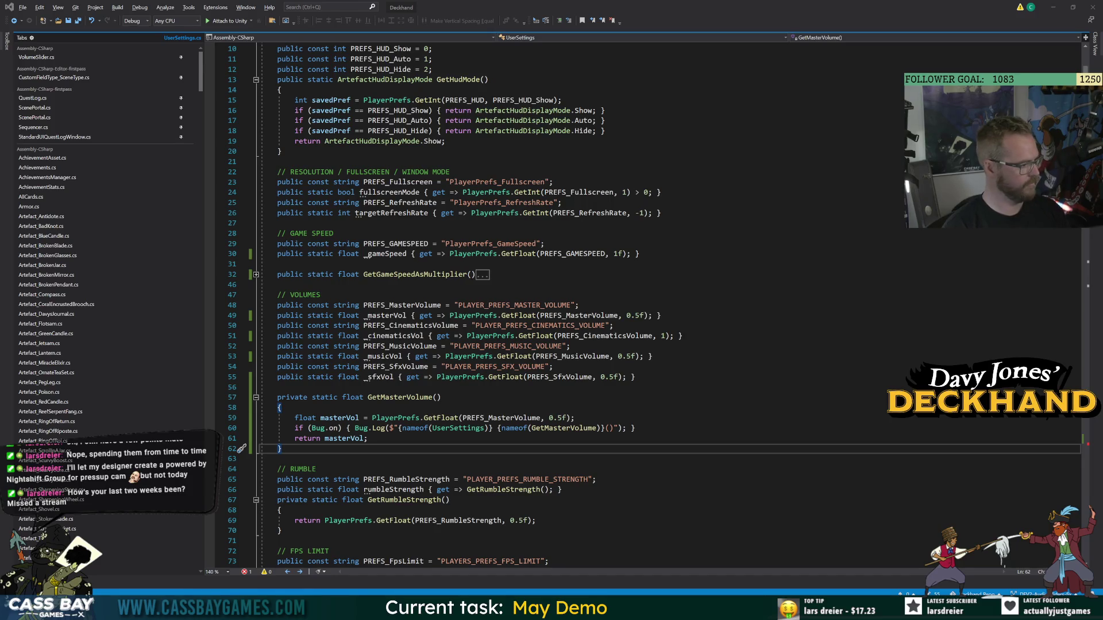
key(alt+Tab)
click(316, 469)
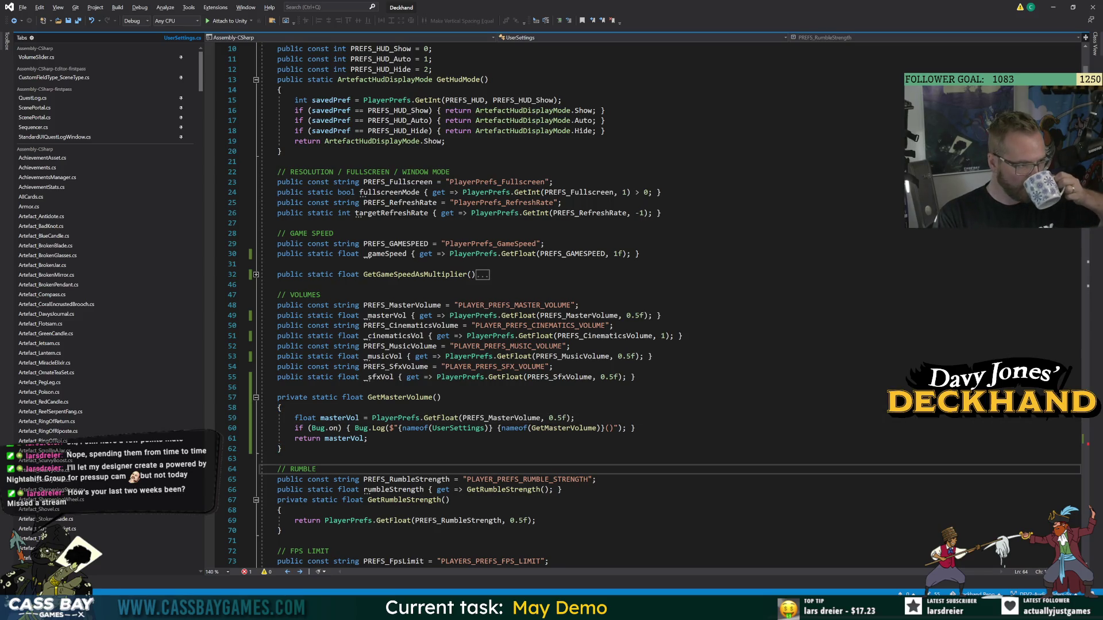
key(alt+Tab)
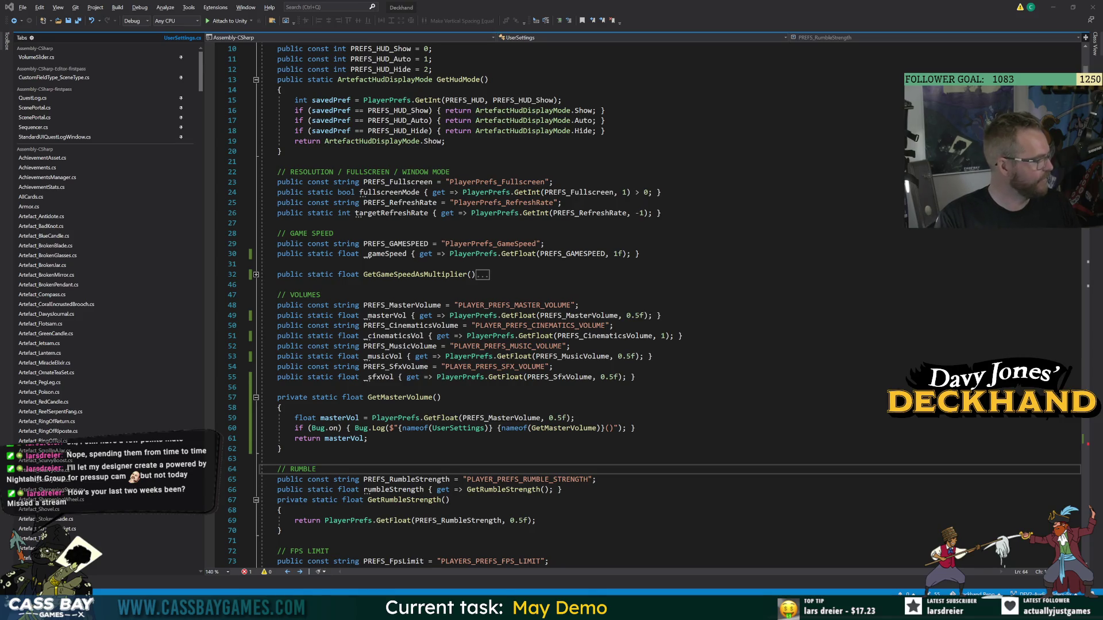
key(alt+Tab)
key(Up)
key(Up)
click(660, 315)
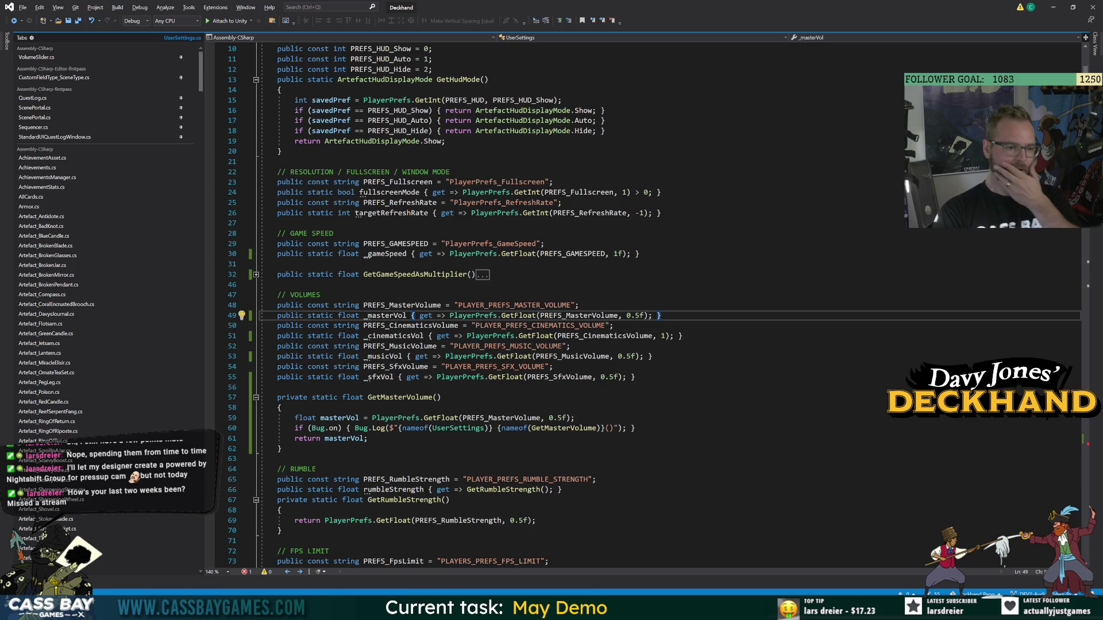
click(441, 397)
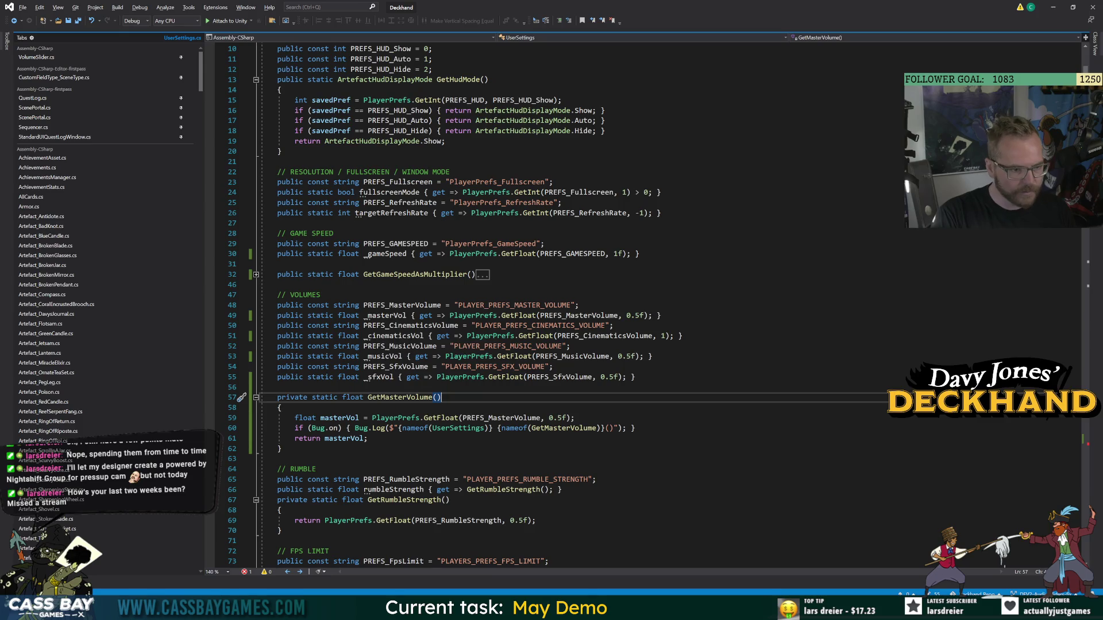
drag(450, 316, 657, 316)
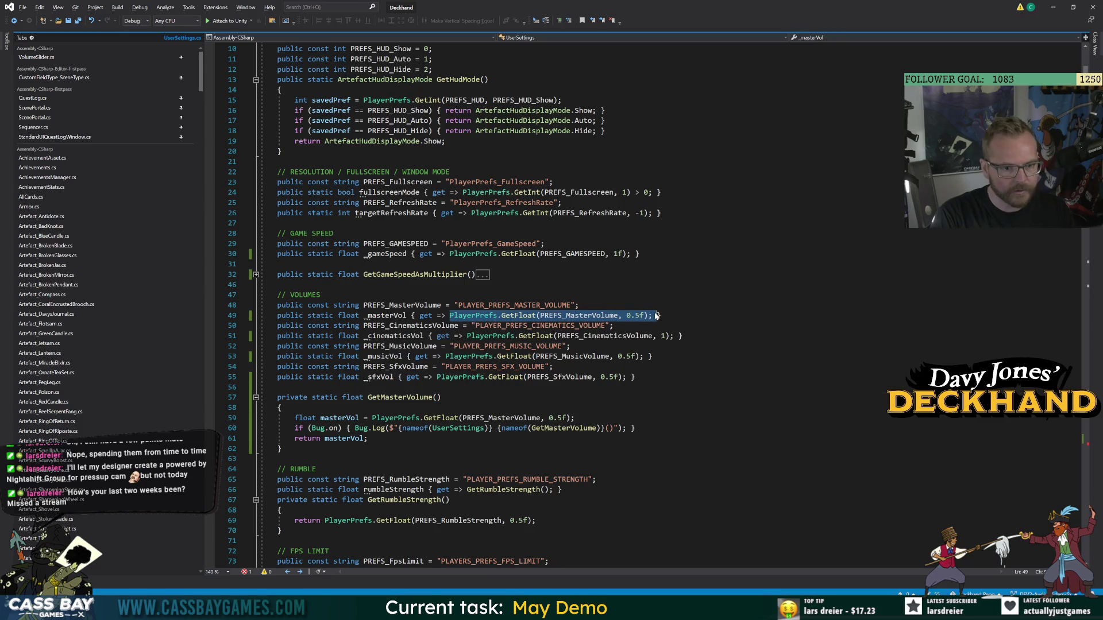
text(GetMasterVolume();)
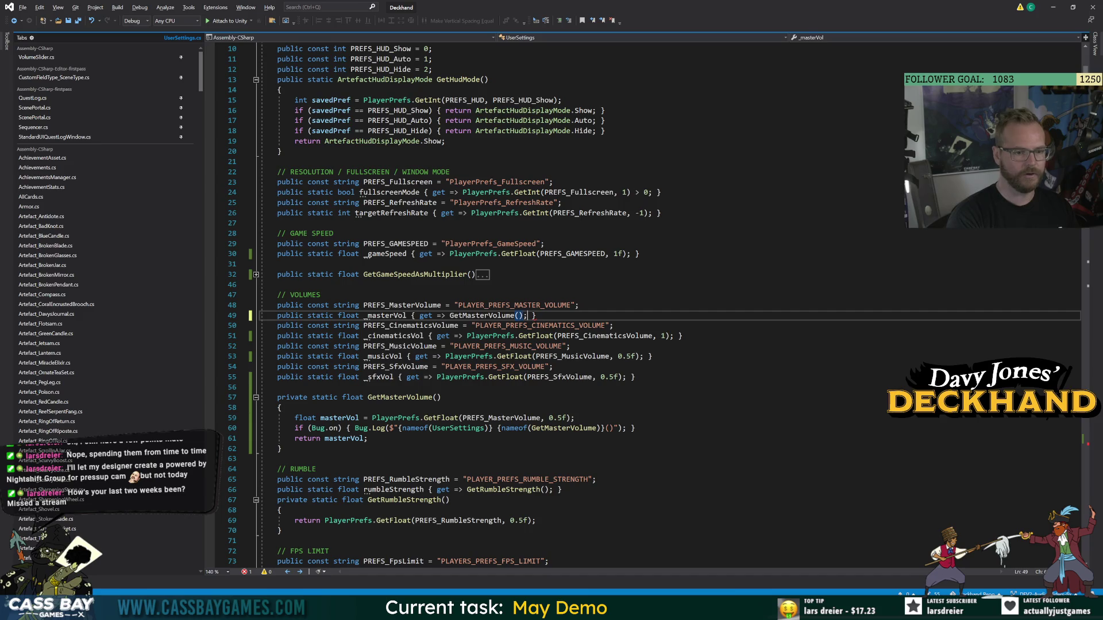
click(653, 356)
click(574, 428)
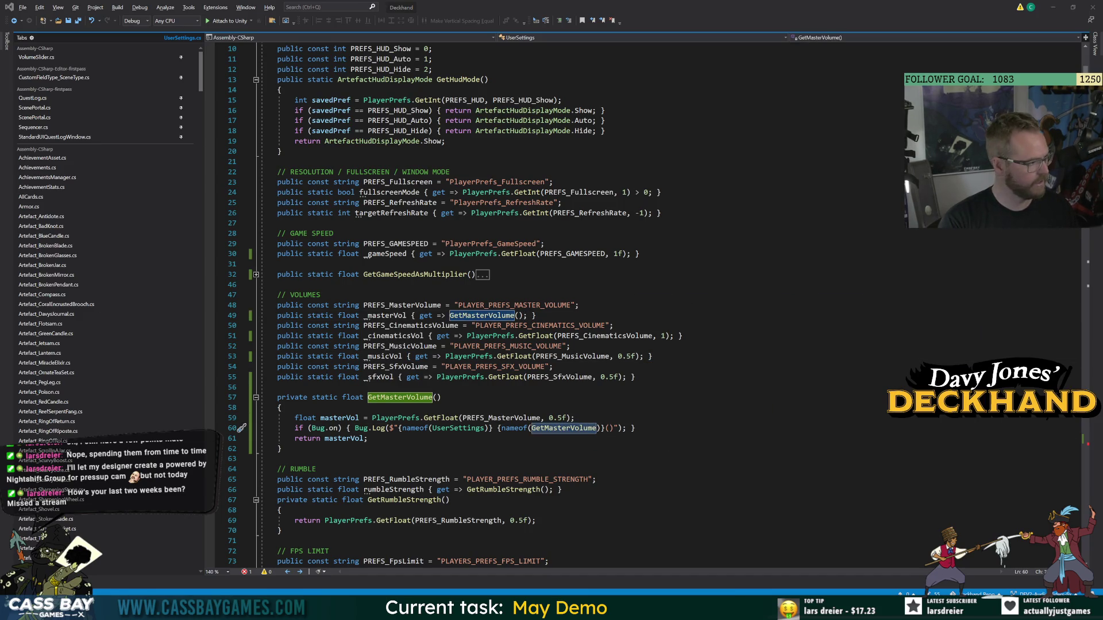
click(683, 335)
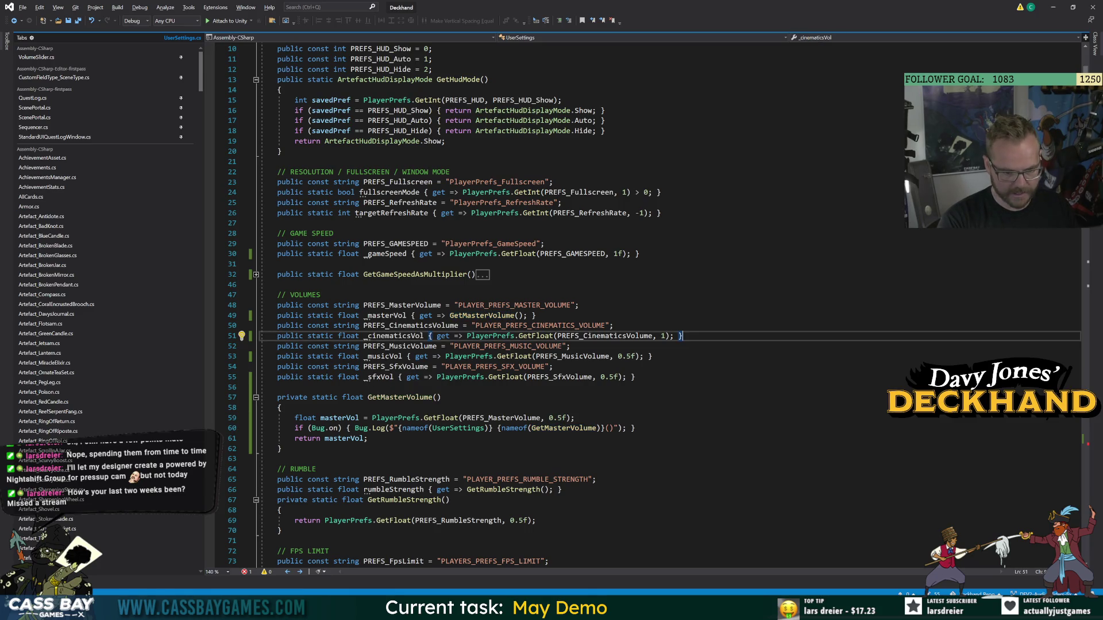
key(alt+Tab)
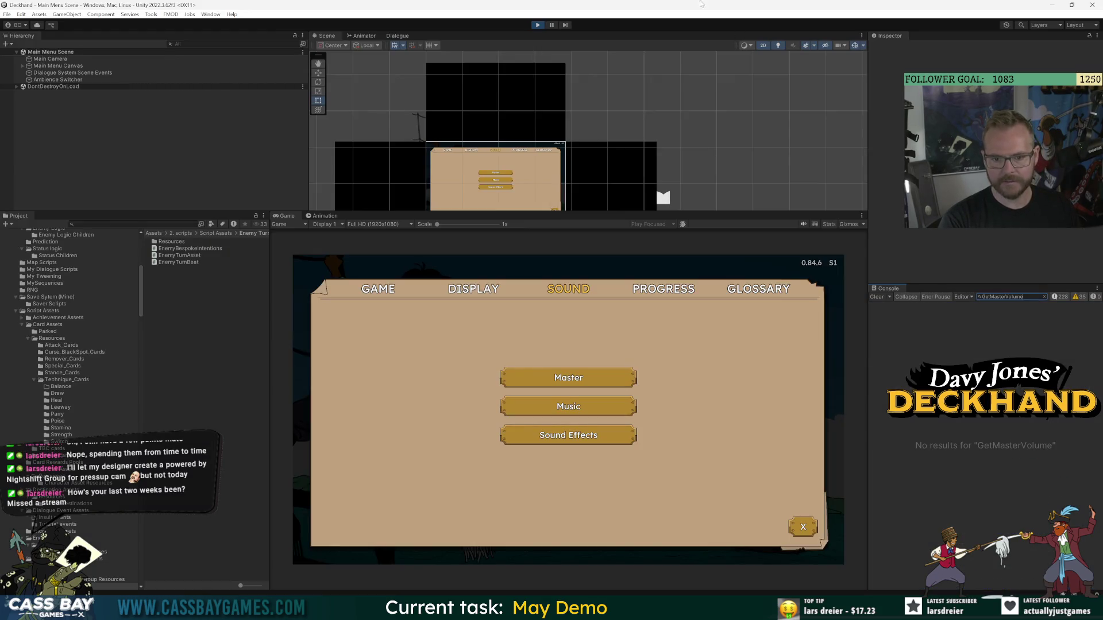
click(537, 24)
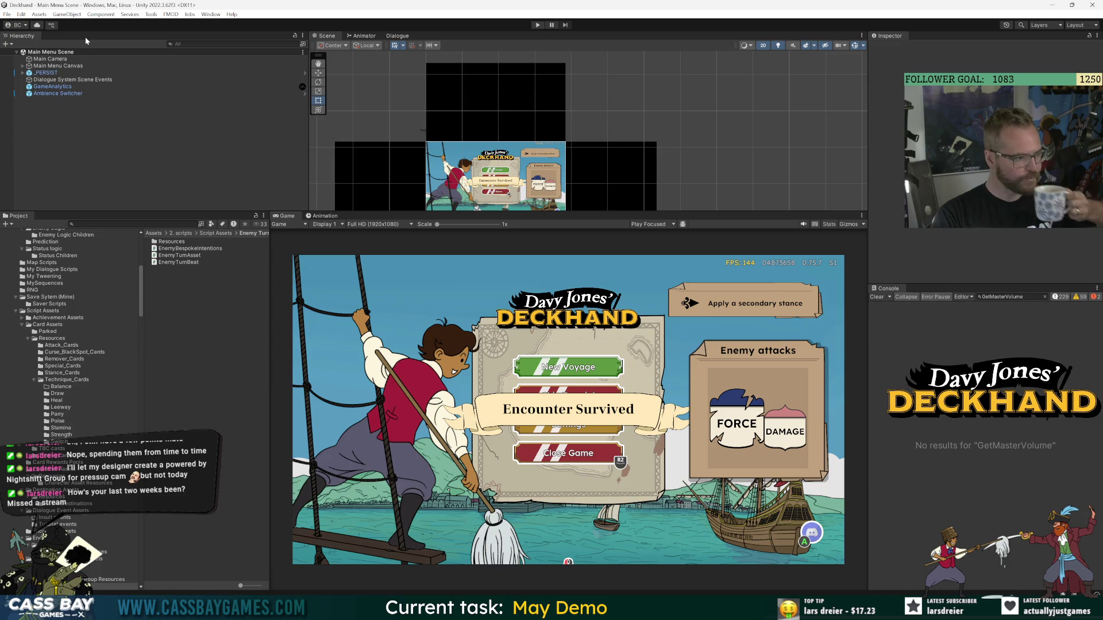
click(21, 14)
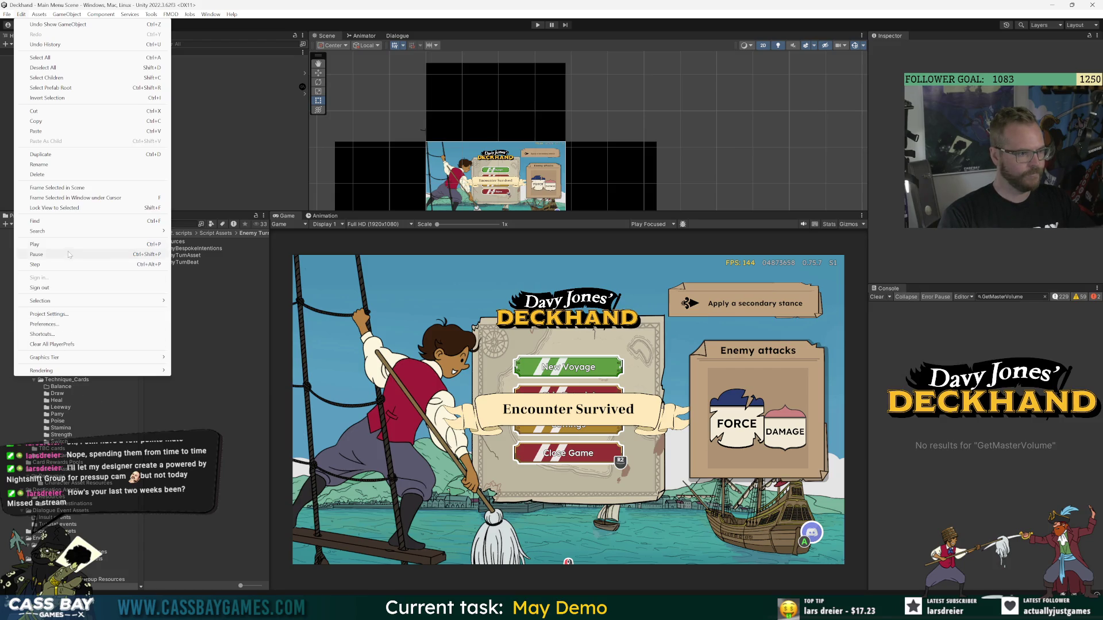
click(68, 345)
click(574, 317)
key(ctrl+p)
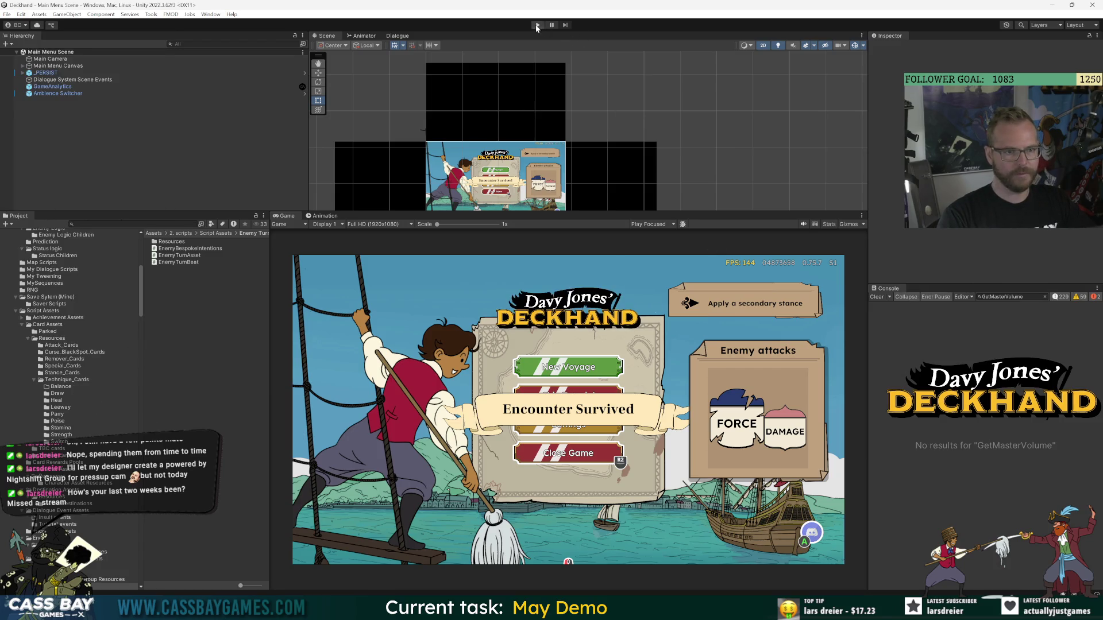
click(877, 297)
click(1054, 297)
double_click(966, 309)
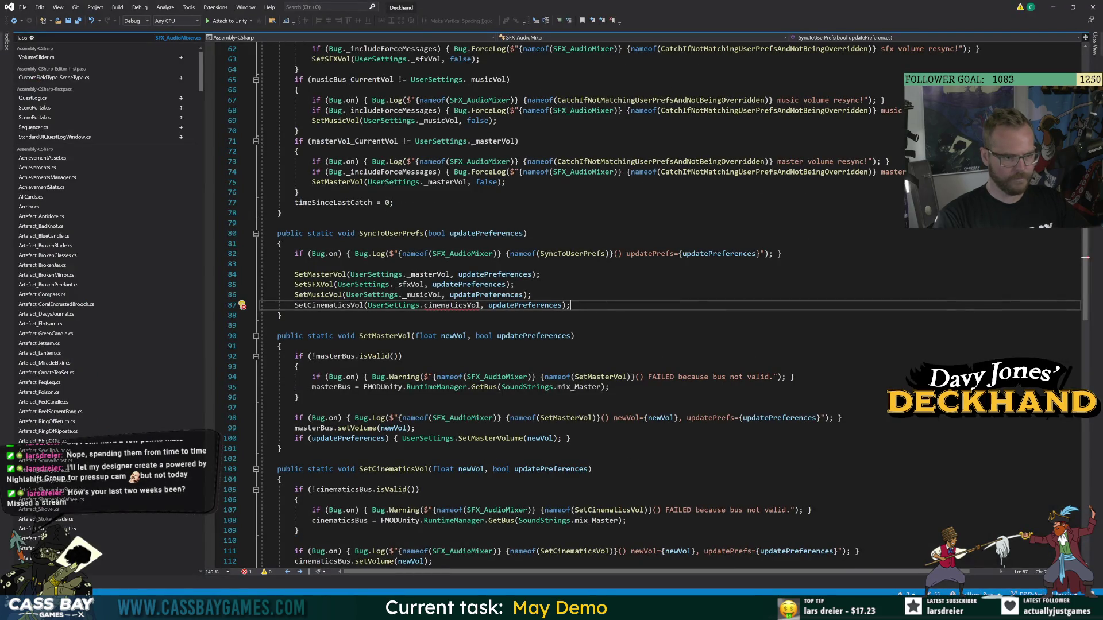
double_click(451, 305)
key(Left)
text(_)
key(Down)
key(Down)
key(alt+Tab)
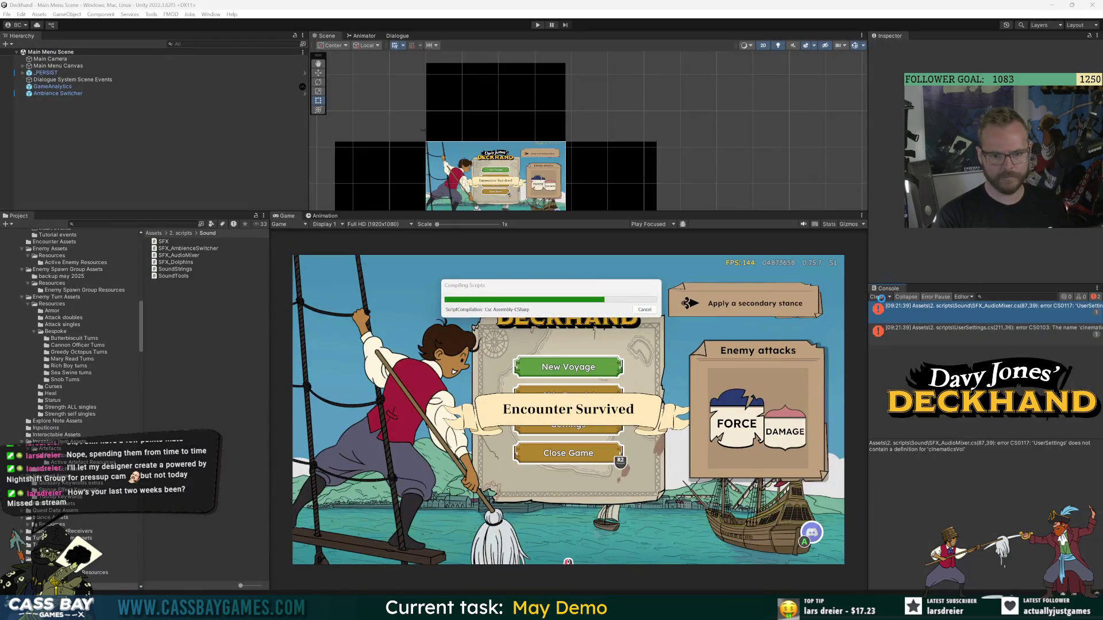
click(879, 296)
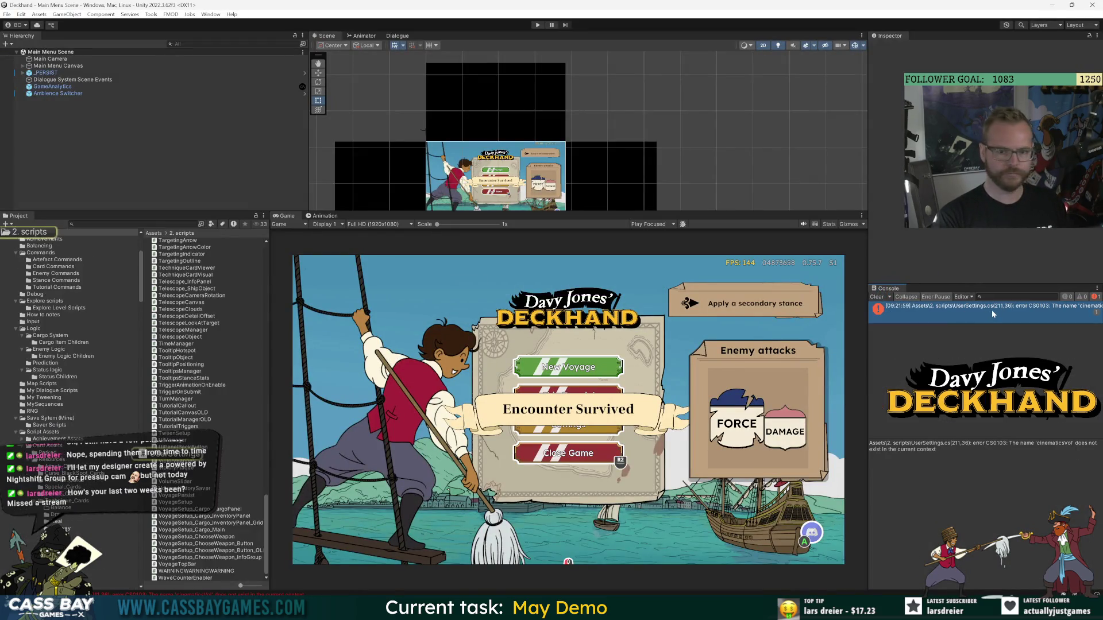
key(alt+Tab)
text(_)
click(381, 243)
key(ctrl+s)
key(alt+Tab)
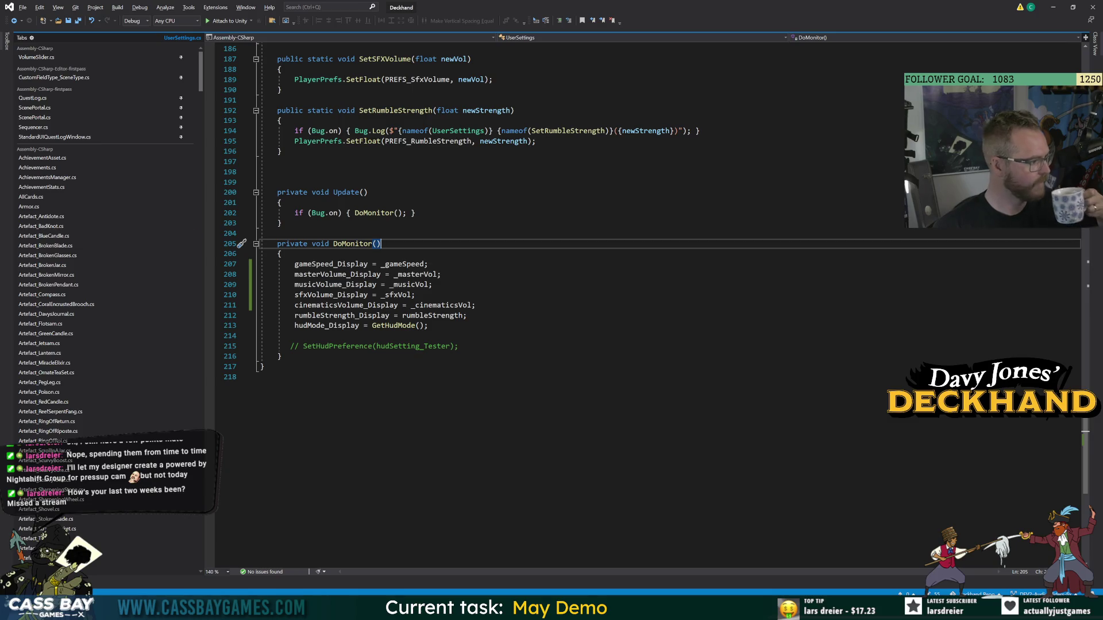
click(282, 223)
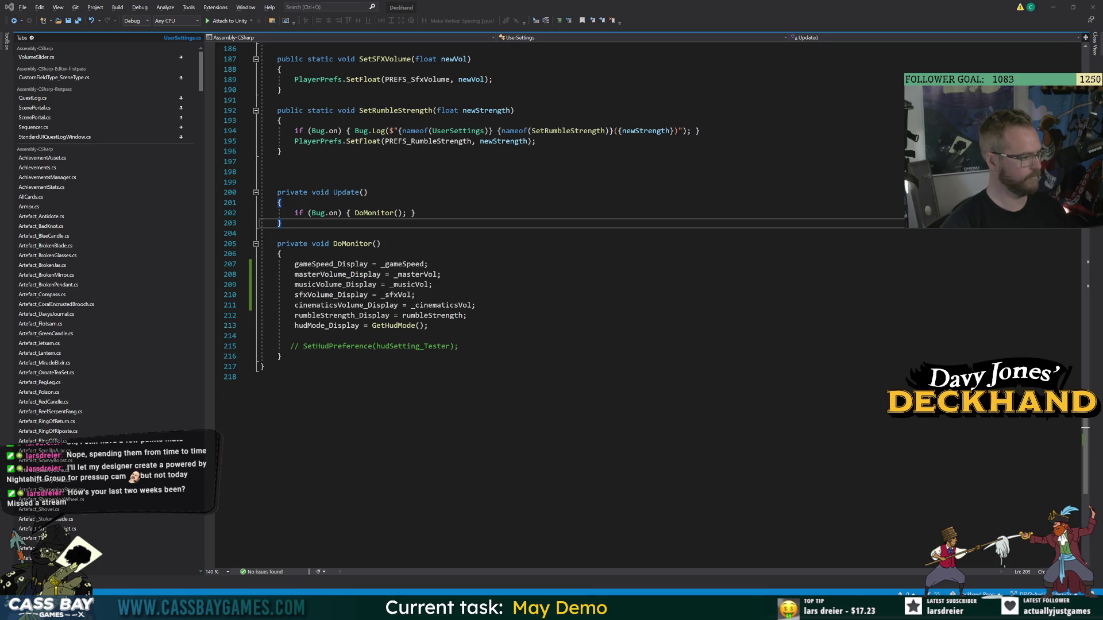
key(alt+Tab)
key(ctrl+End)
key(alt+Tab)
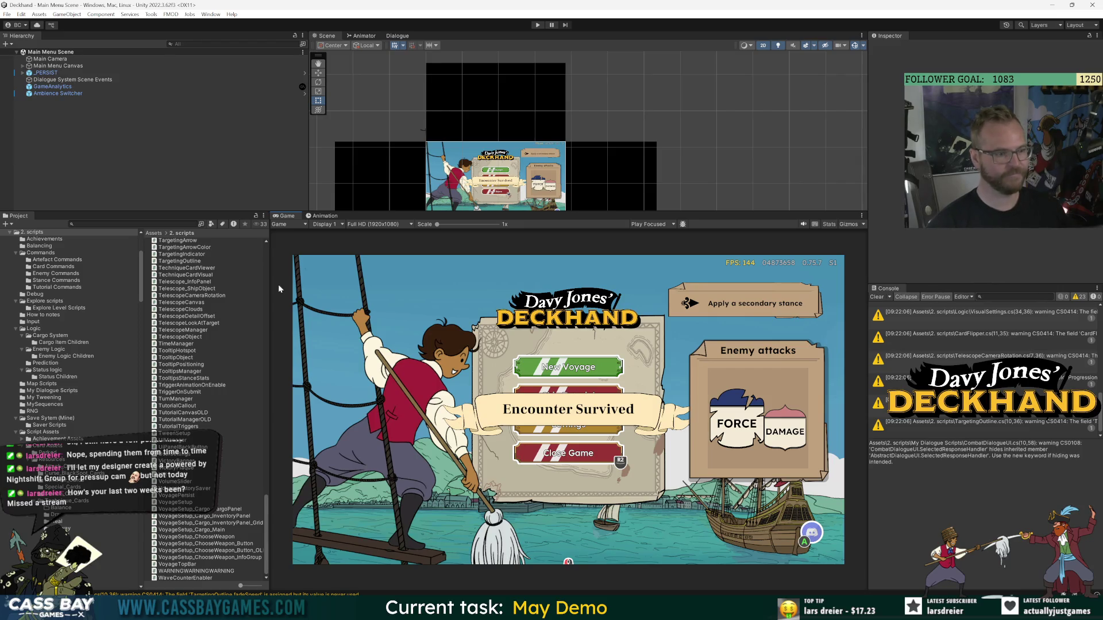
mouse_move(268, 280)
mouse_down()
mouse_move(295, 280)
mouse_move(288, 263)
mouse_up()
drag(561, 212, 553, 256)
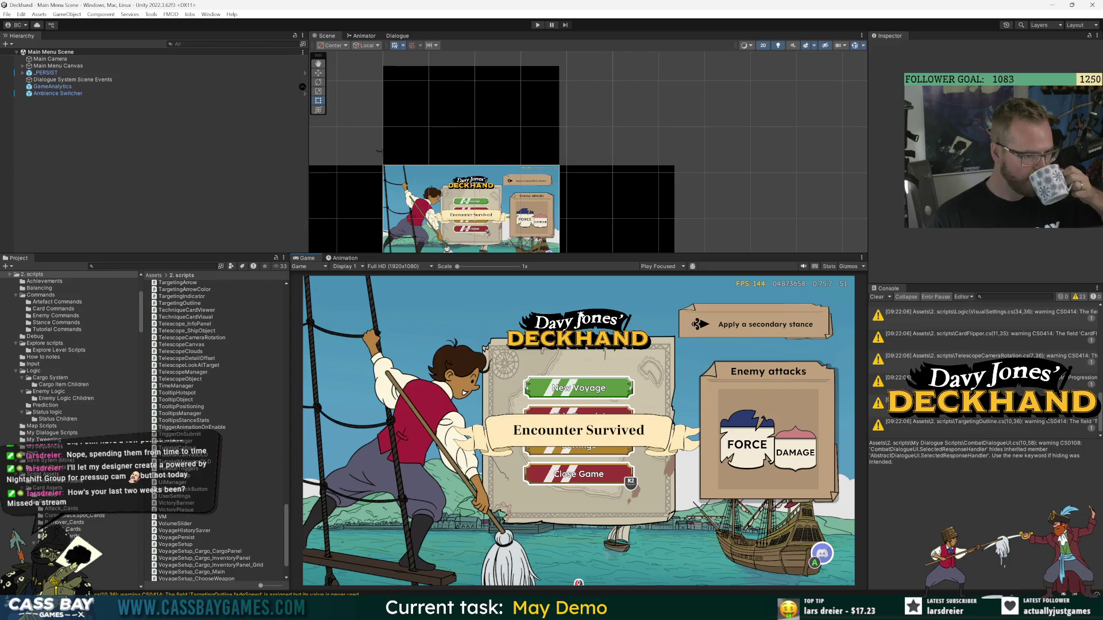
drag(287, 544, 288, 247)
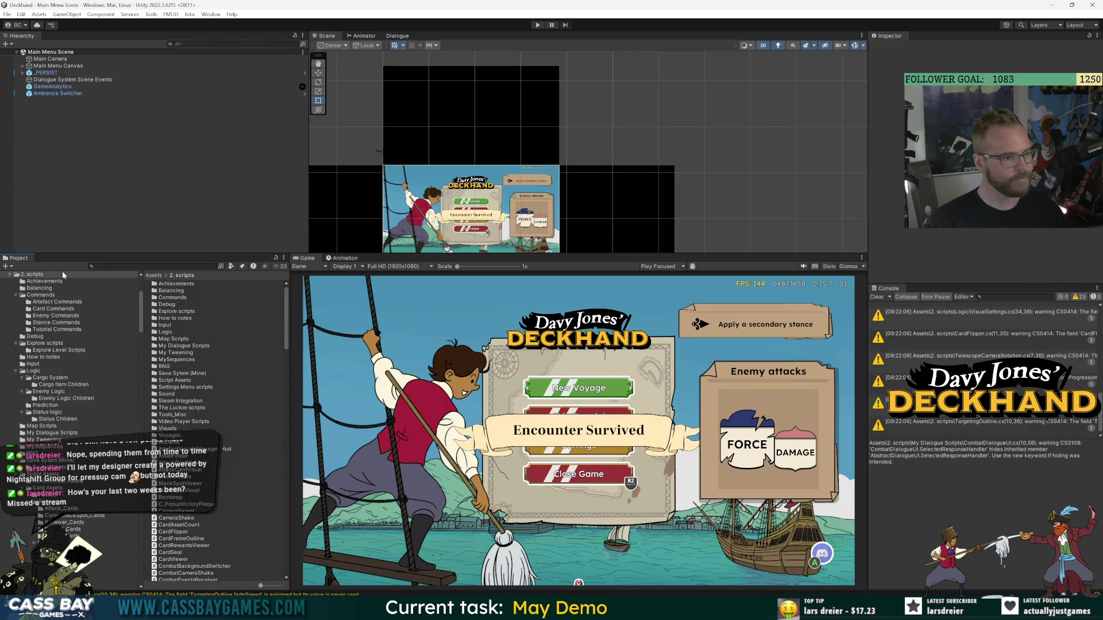
scroll(64, 275, up, 5)
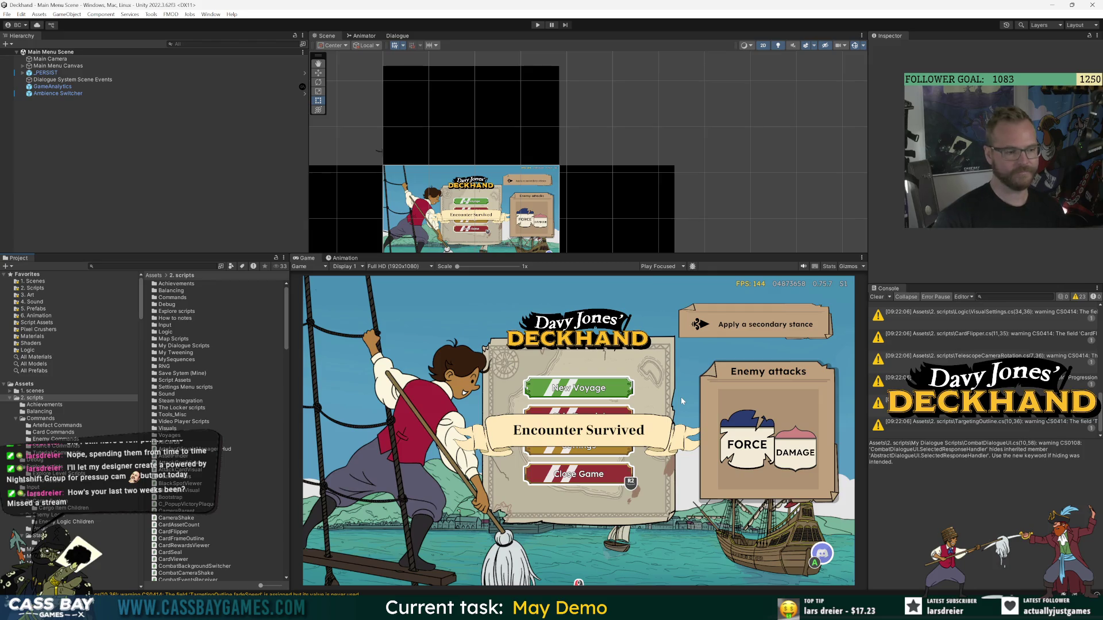
drag(607, 254, 608, 259)
click(878, 297)
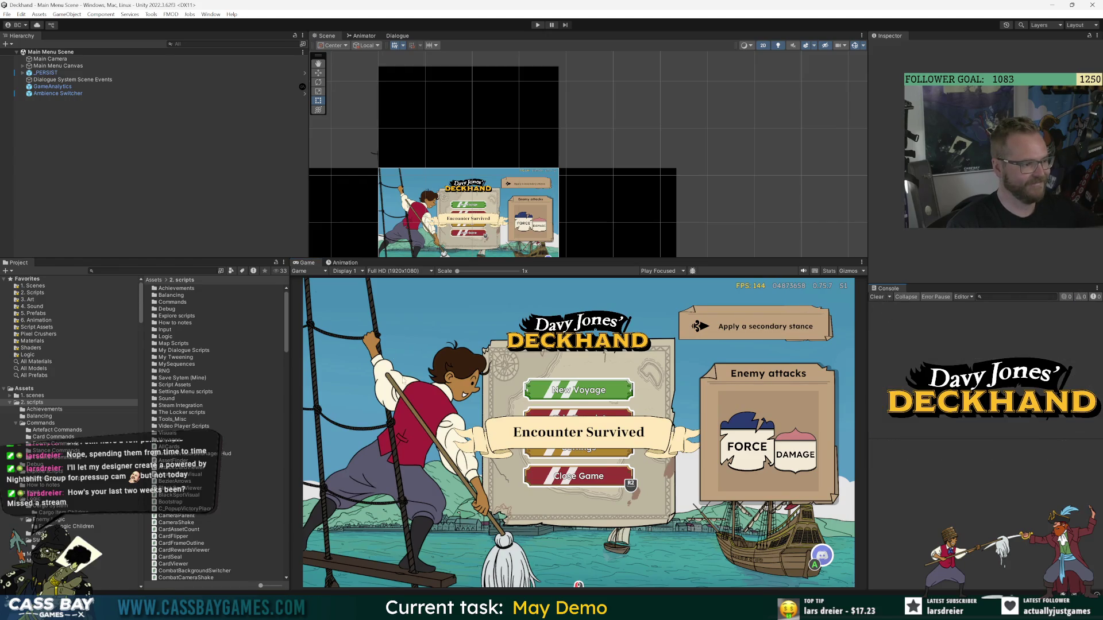
key(ctrl+f)
text(GetMasterVolume)
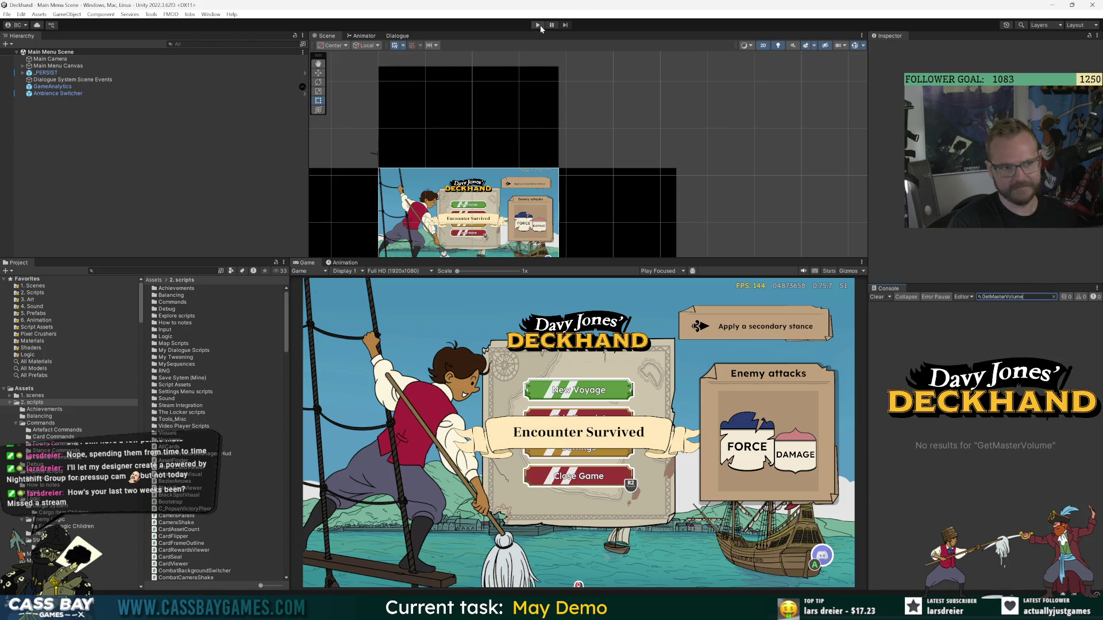
click(538, 25)
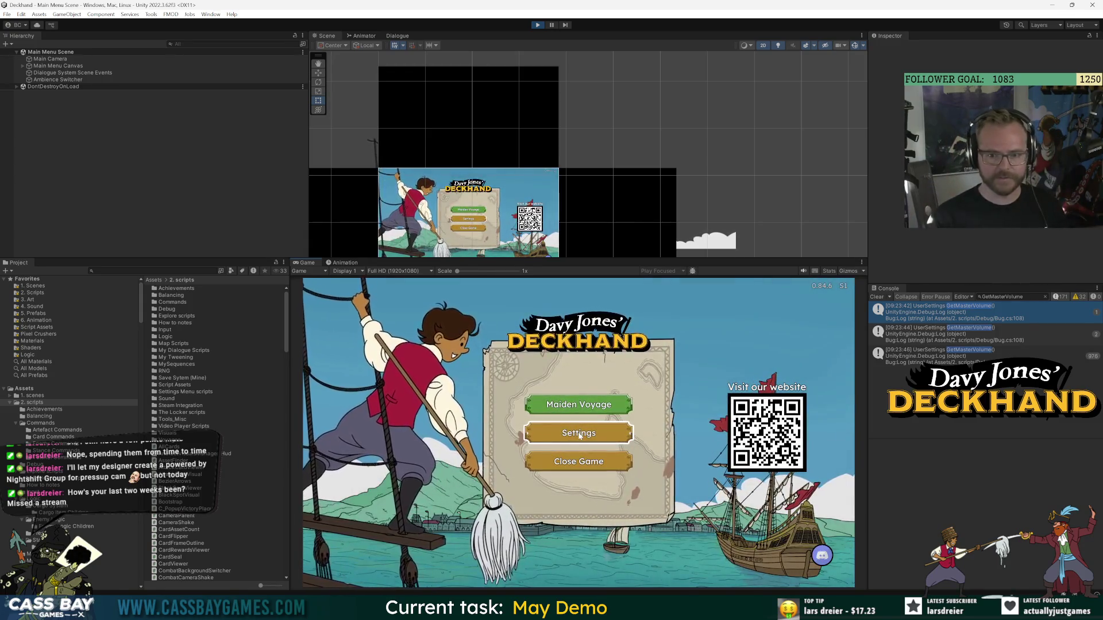
click(998, 319)
double_click(998, 319)
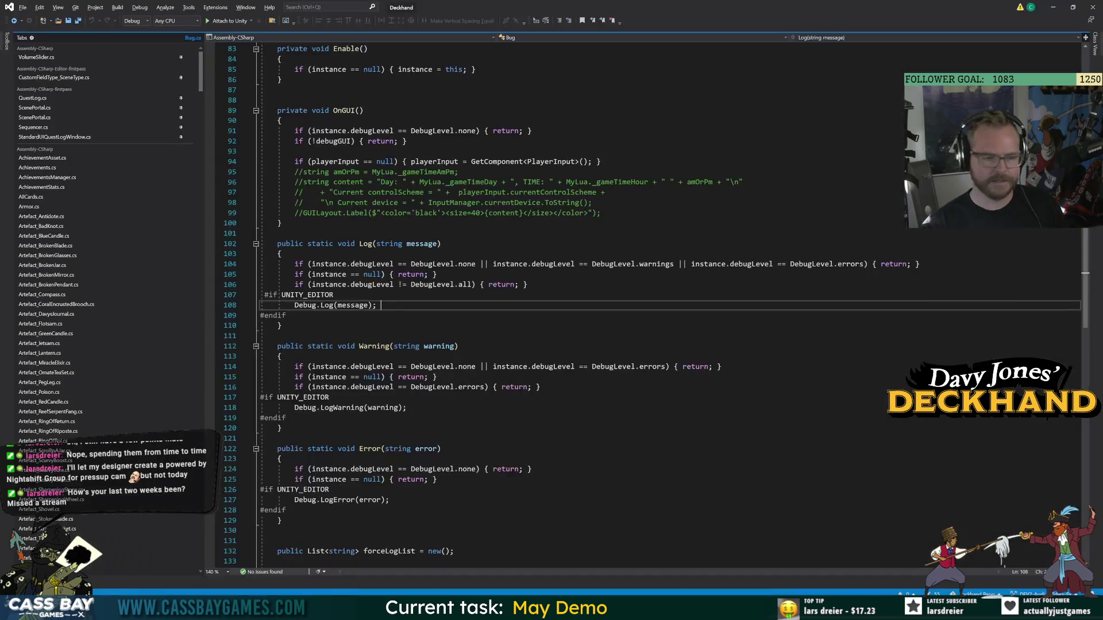
key(alt+Tab)
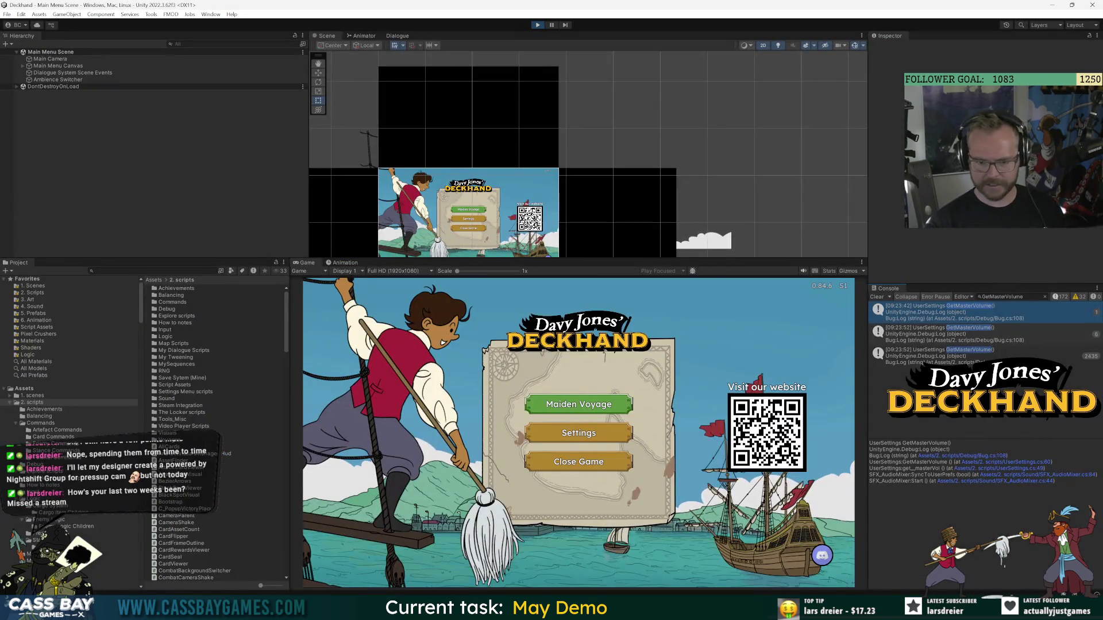
click(1028, 462)
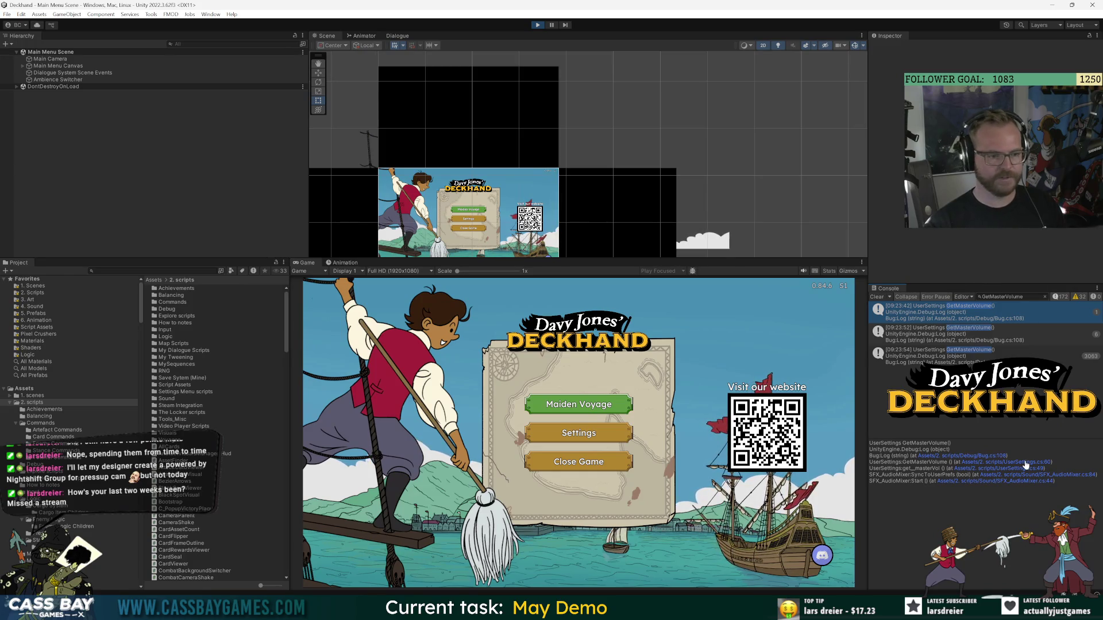
key(alt+Tab)
key(alt+Tab)
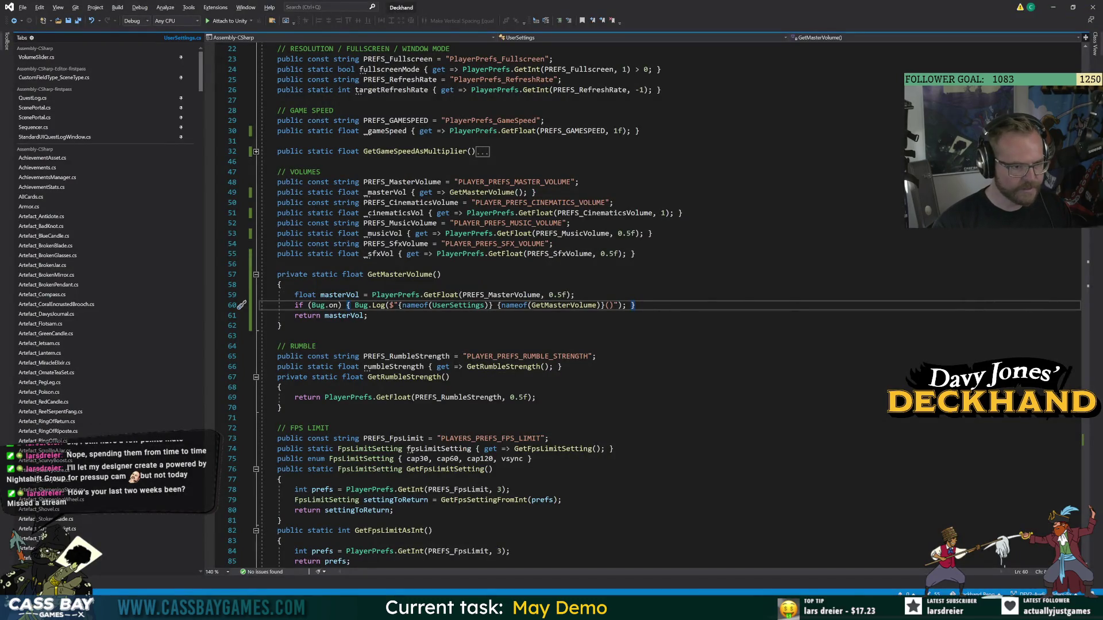
click(614, 305)
text(returning: {masterVol})
click(241, 397)
click(242, 387)
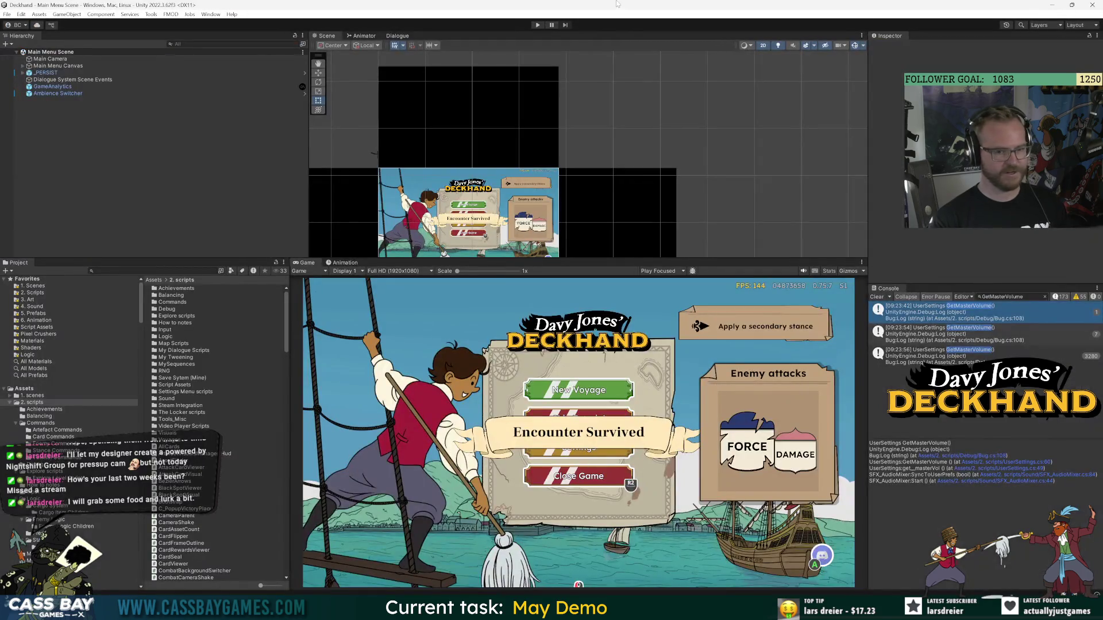
click(537, 25)
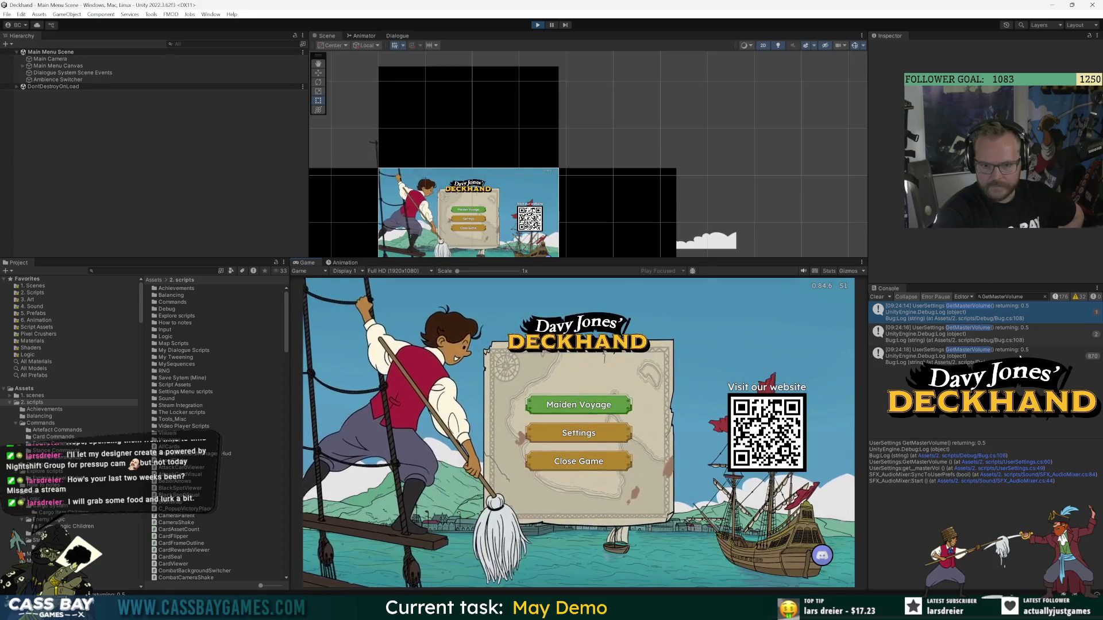
click(1019, 358)
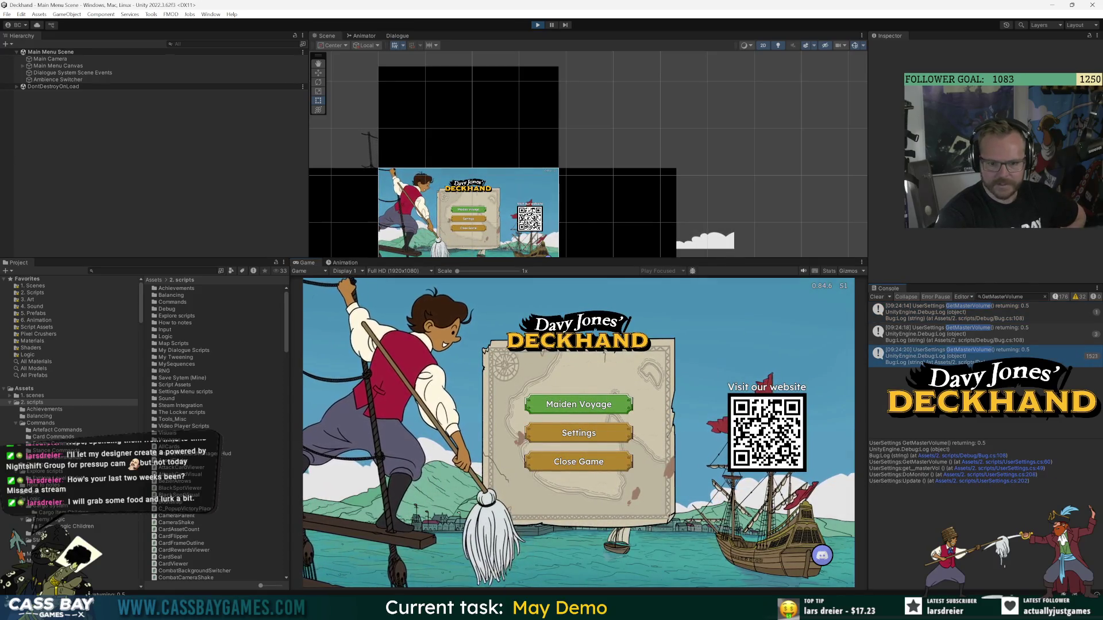
click(980, 475)
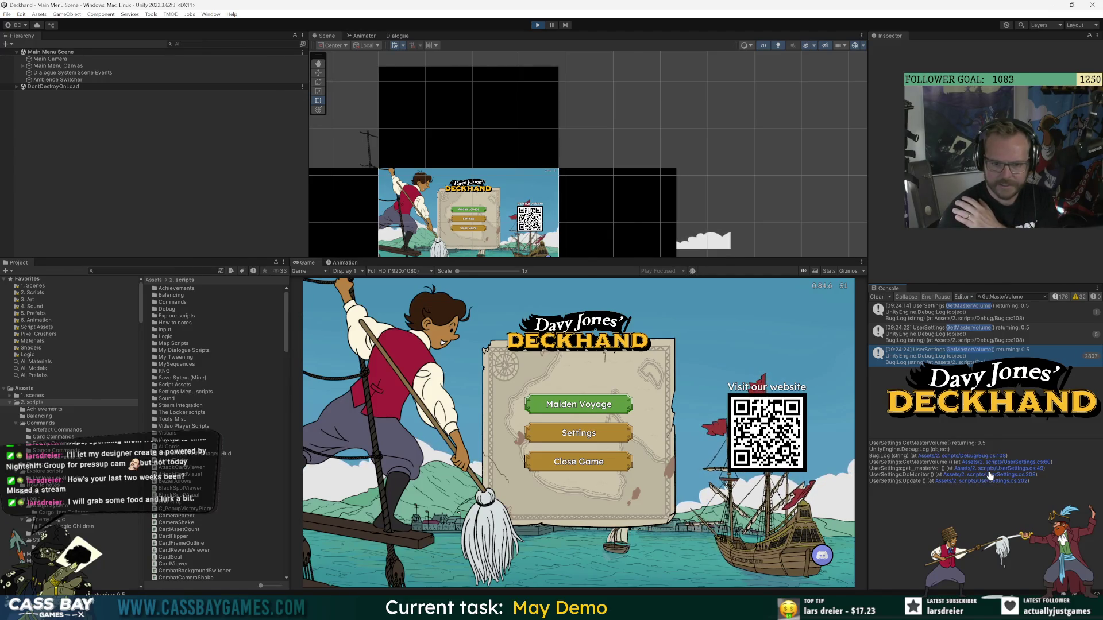
click(356, 274)
key(ctrl+r)
key(ctrl+r)
text(DebugMonitor)
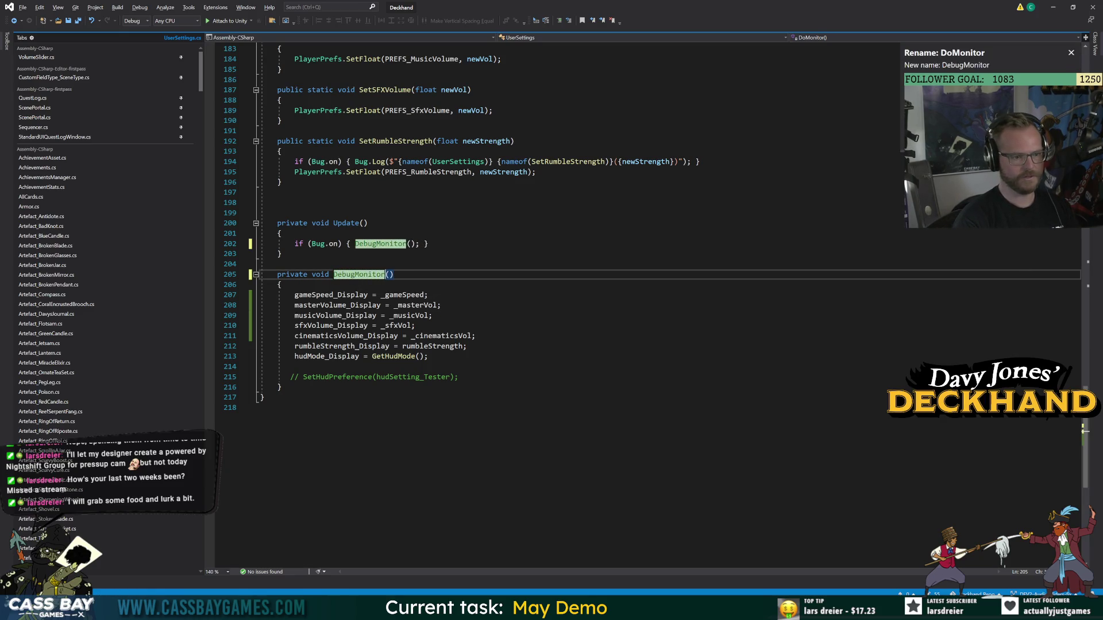
key(Return)
key(alt+Tab)
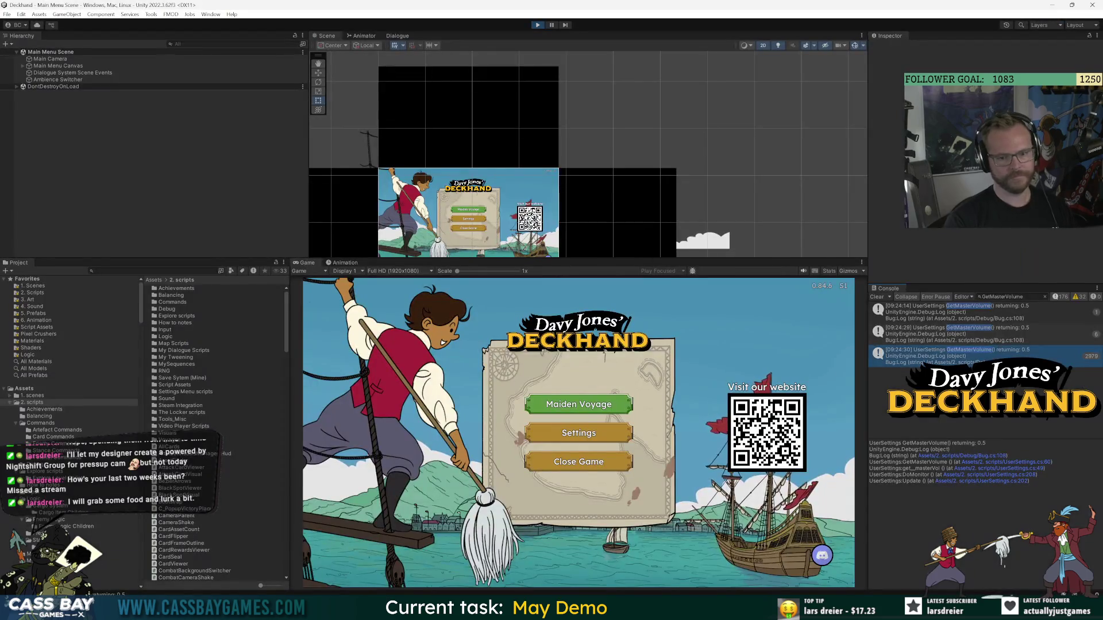
click(1046, 333)
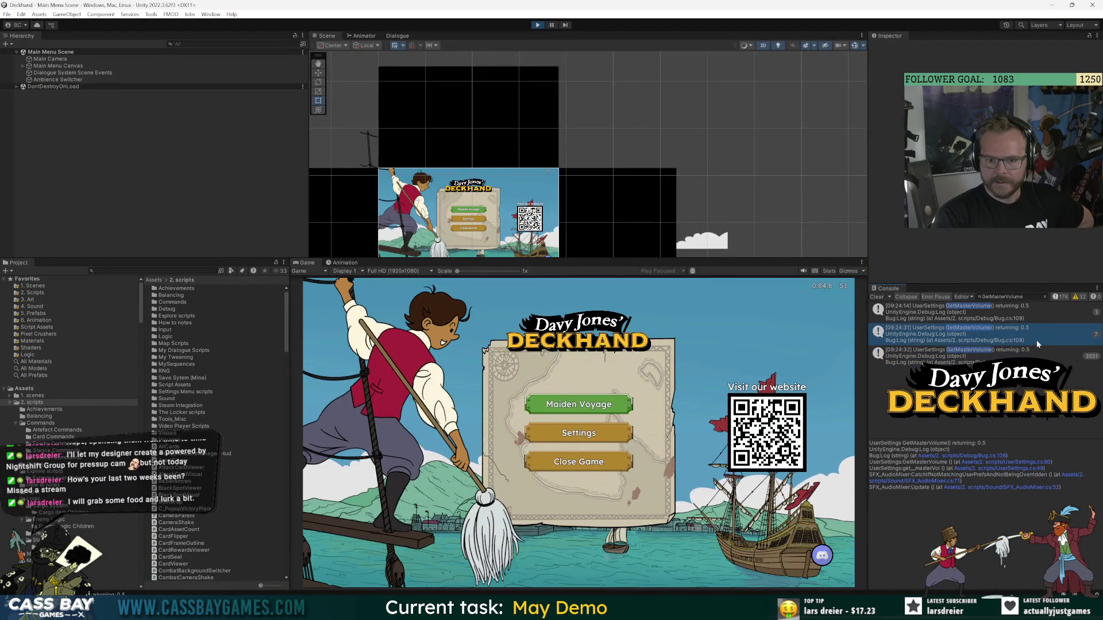
click(1046, 317)
click(767, 432)
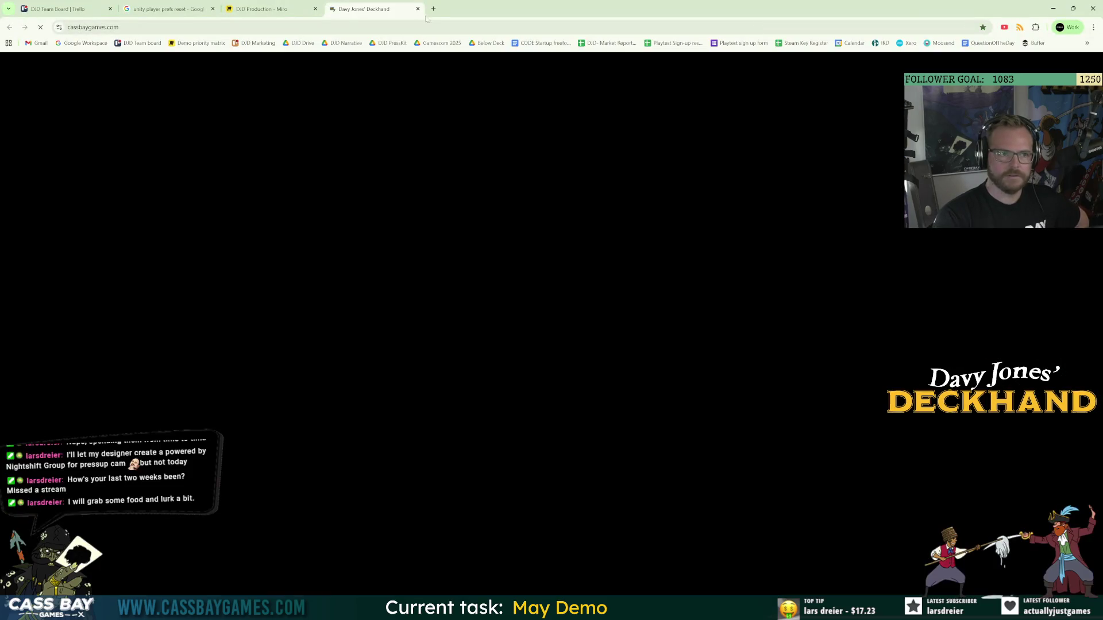
click(418, 8)
key(alt+Tab)
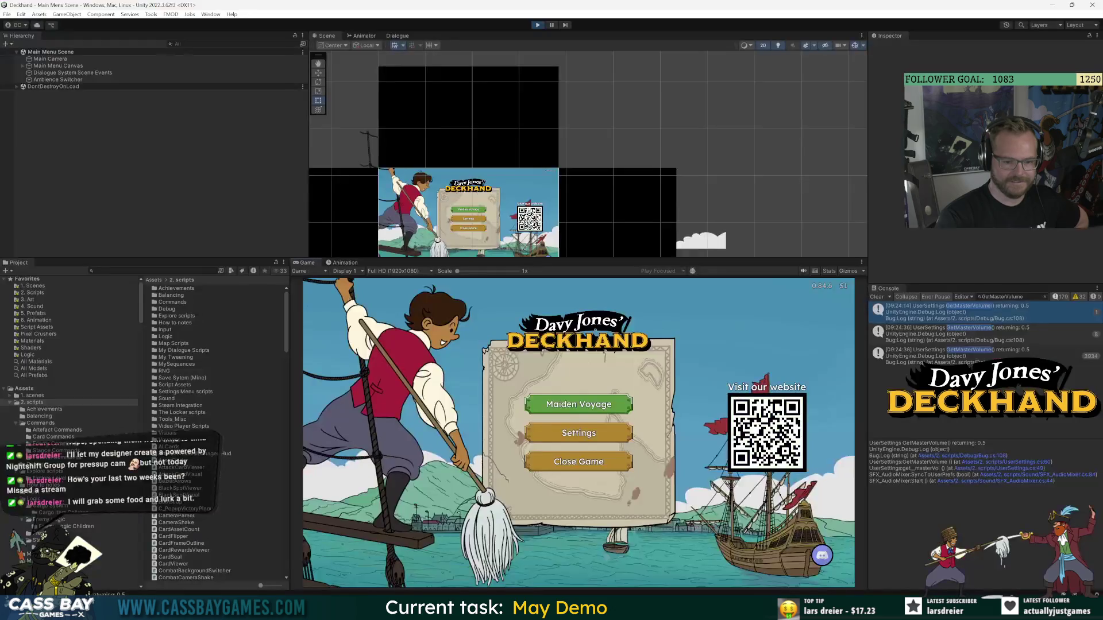
click(563, 435)
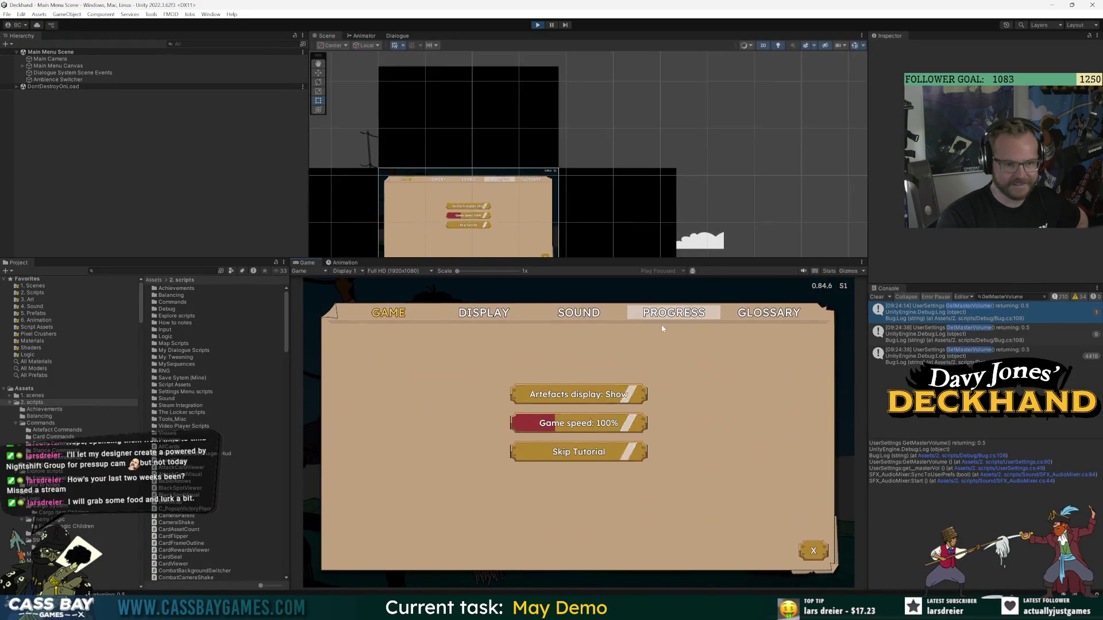
click(877, 298)
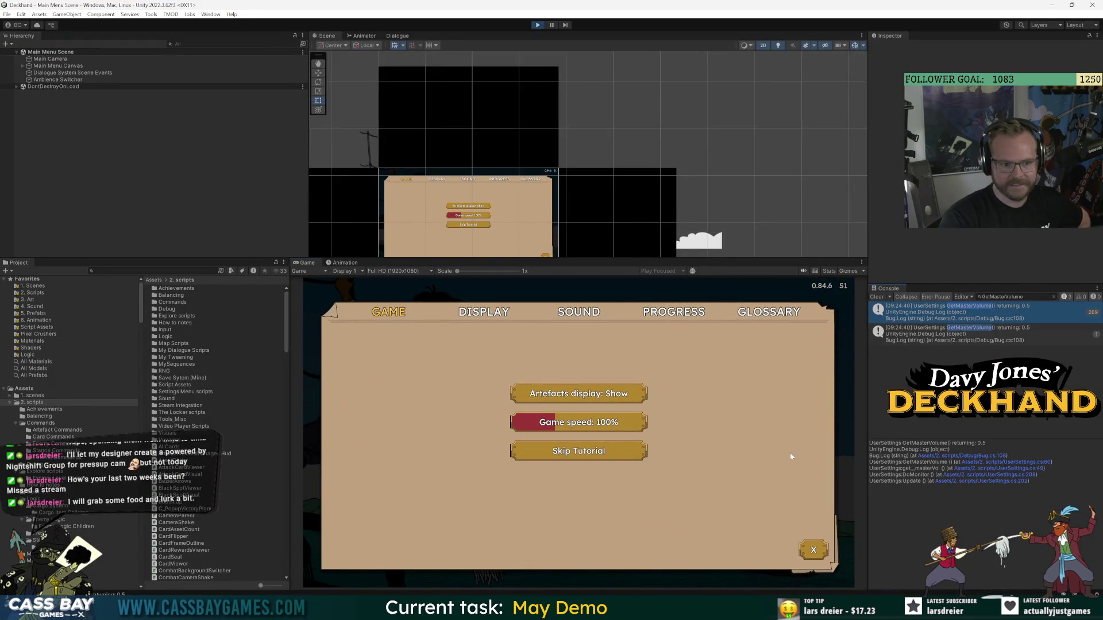
click(580, 316)
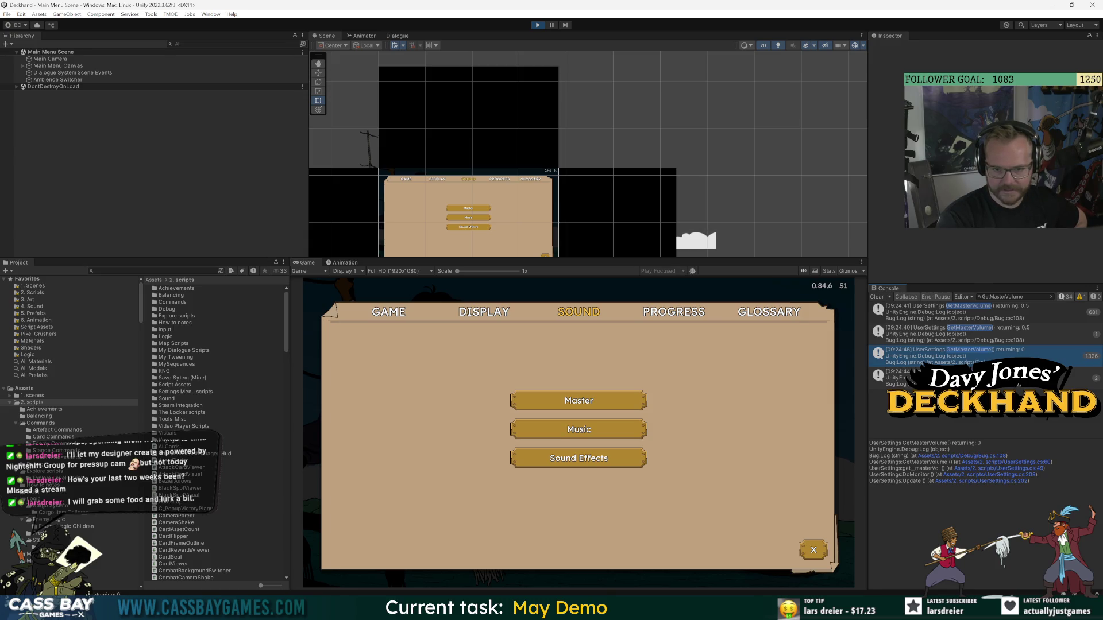
click(896, 377)
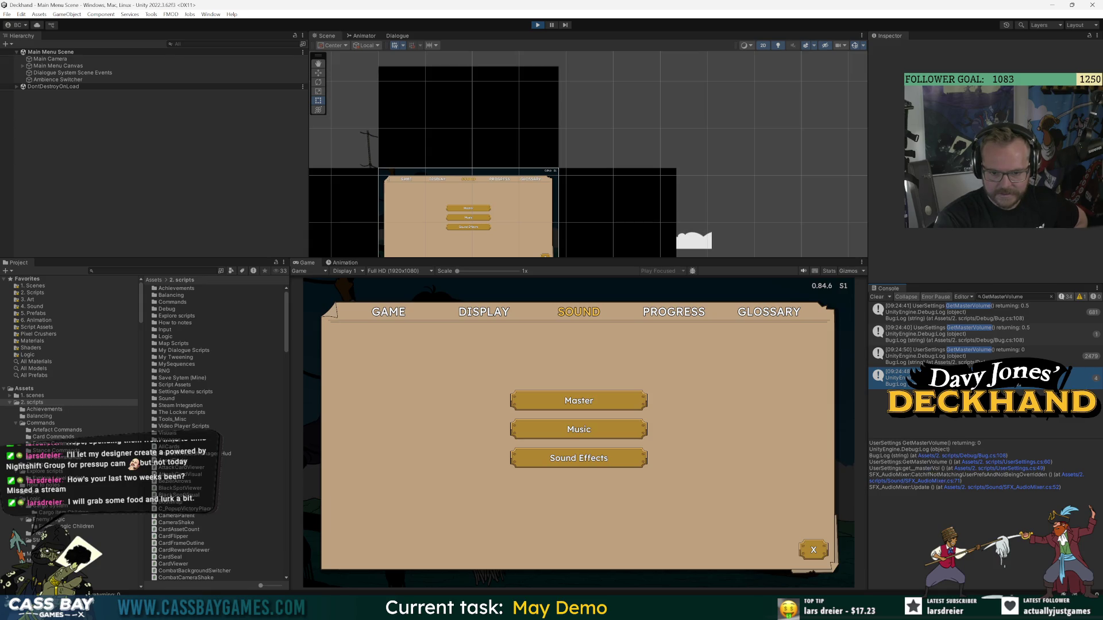
click(1072, 475)
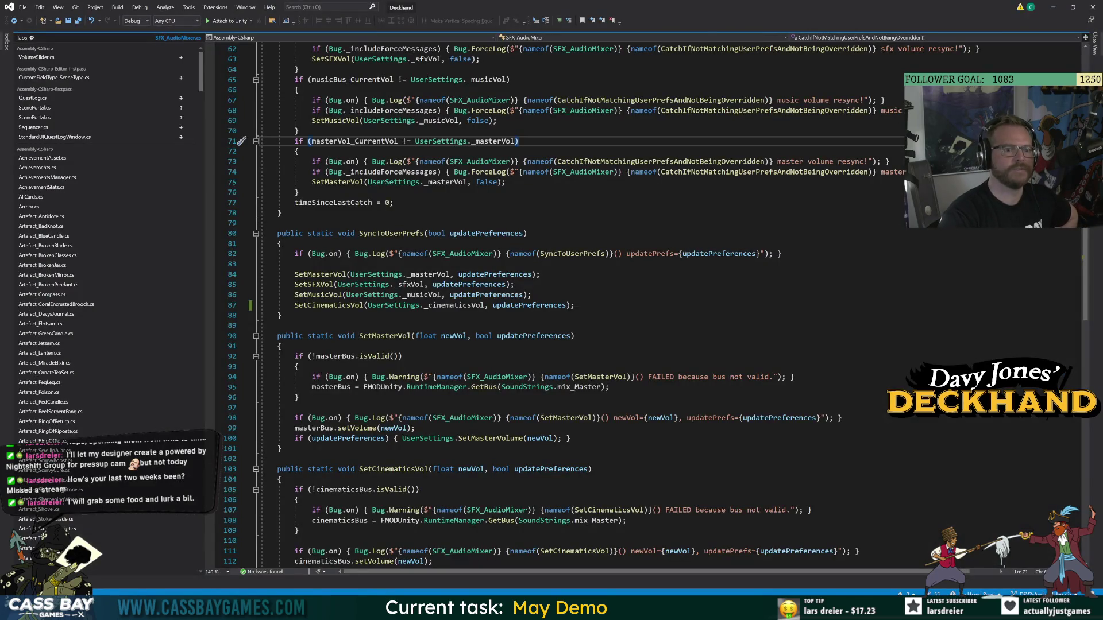
scroll(466, 81, up, 3)
double_click(467, 80)
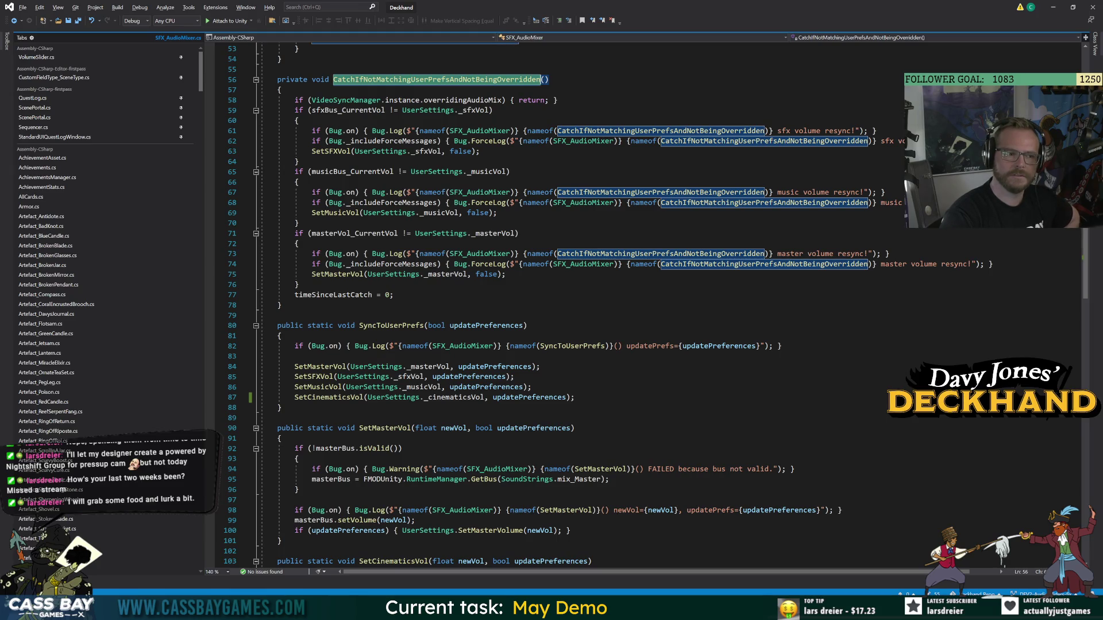
click(345, 233)
double_click(494, 234)
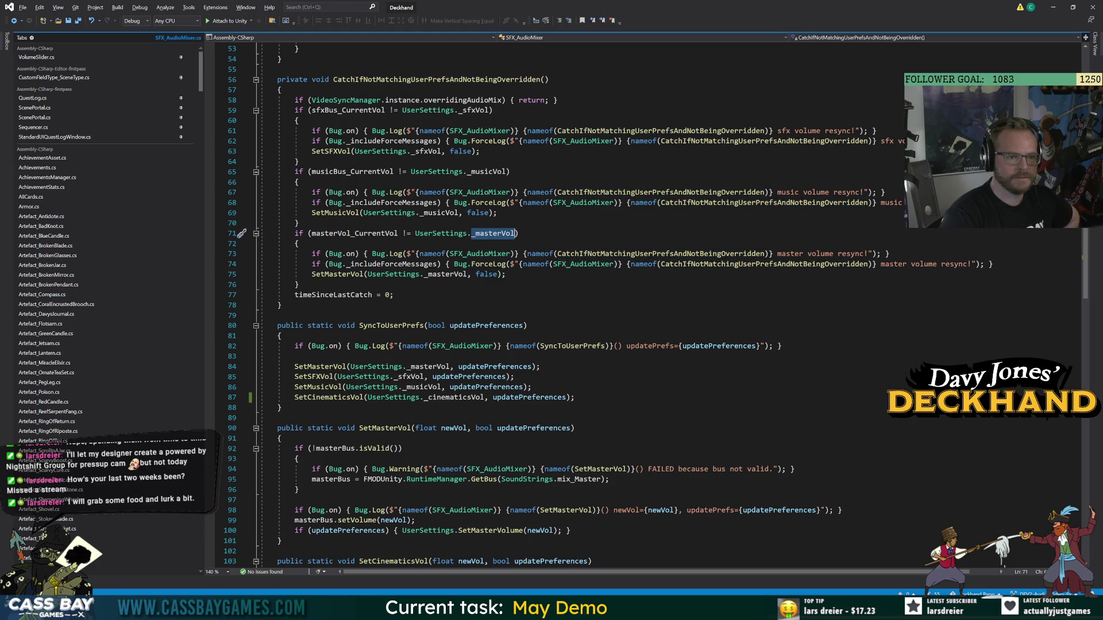
double_click(353, 233)
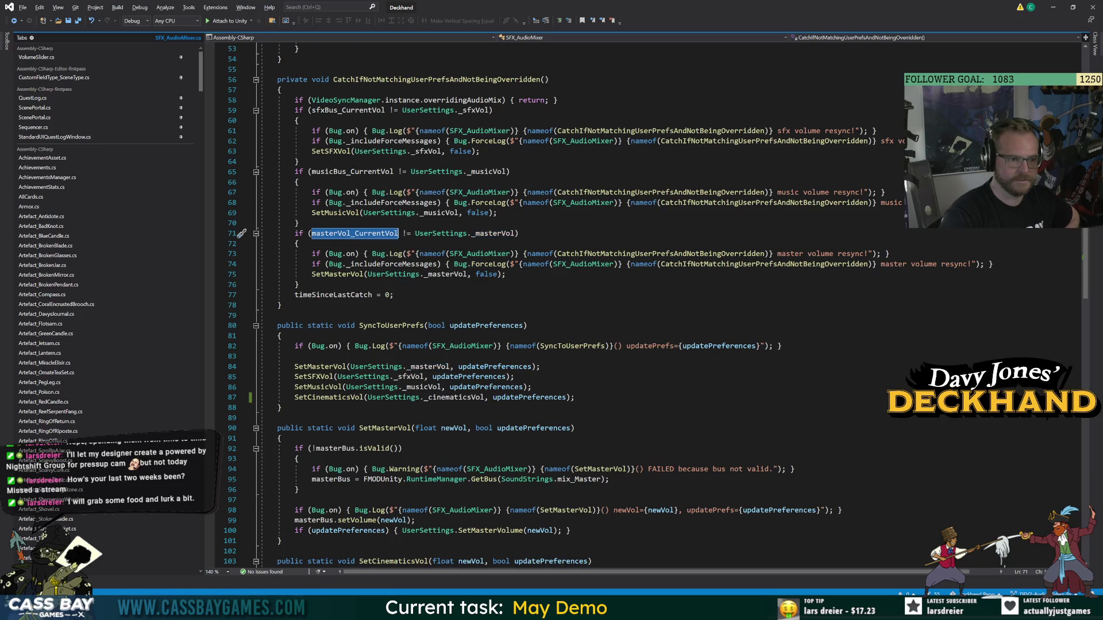
scroll(575, 304, up, 7)
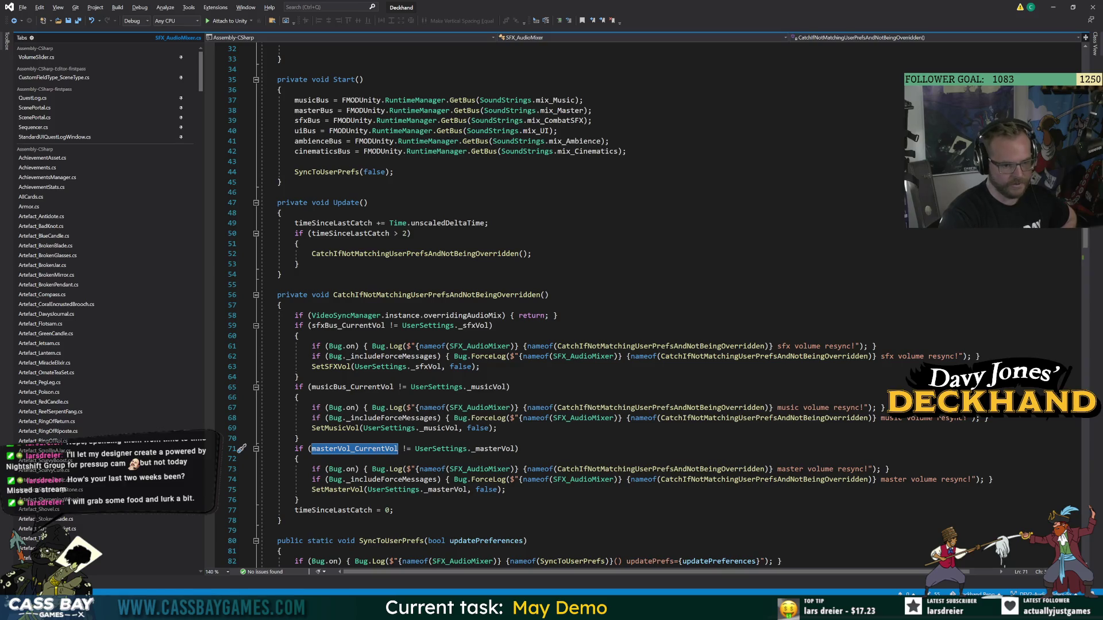
double_click(349, 491)
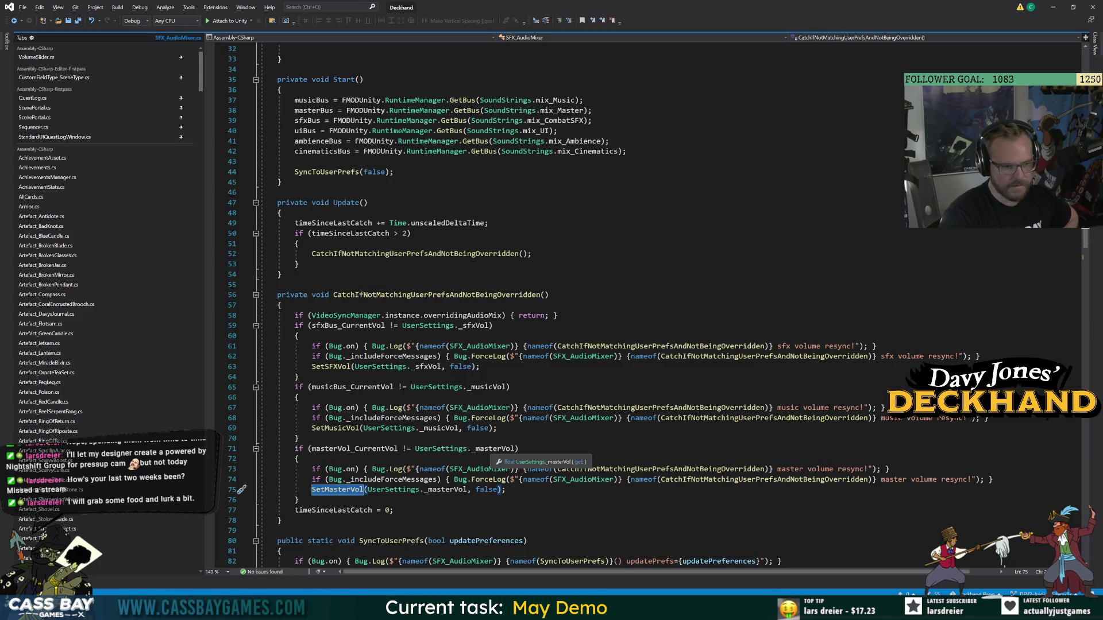
key(alt+Tab)
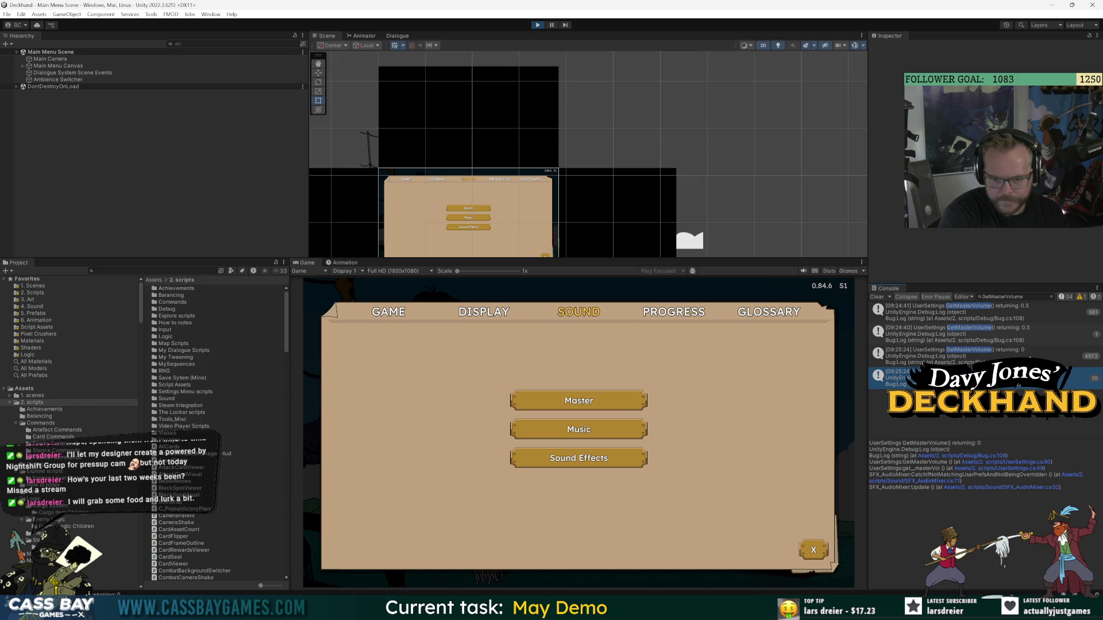
click(1025, 357)
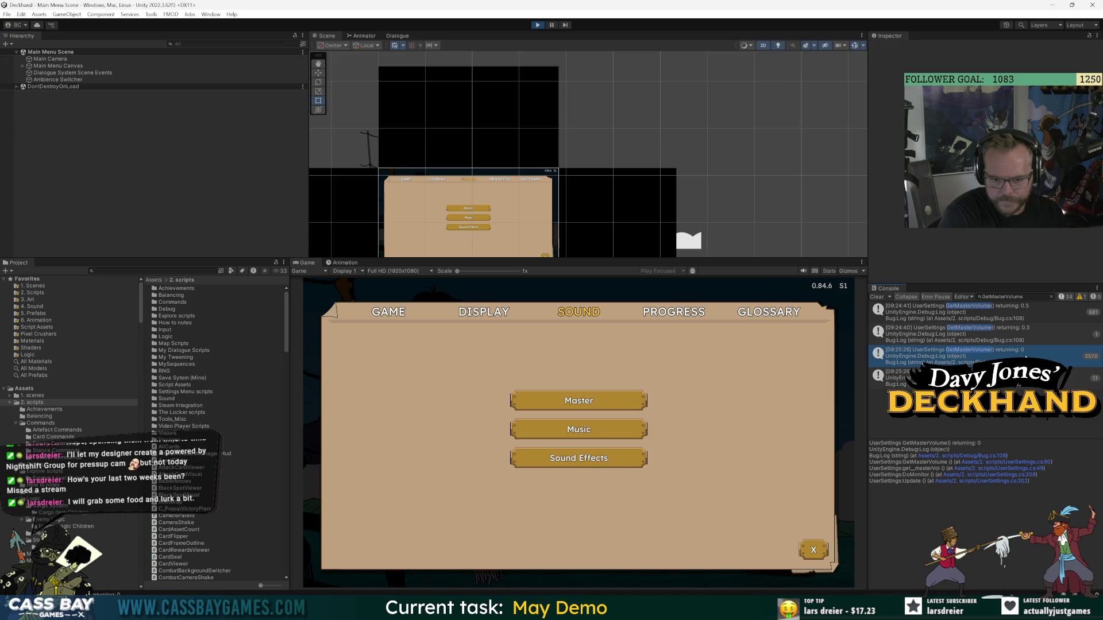
click(1032, 332)
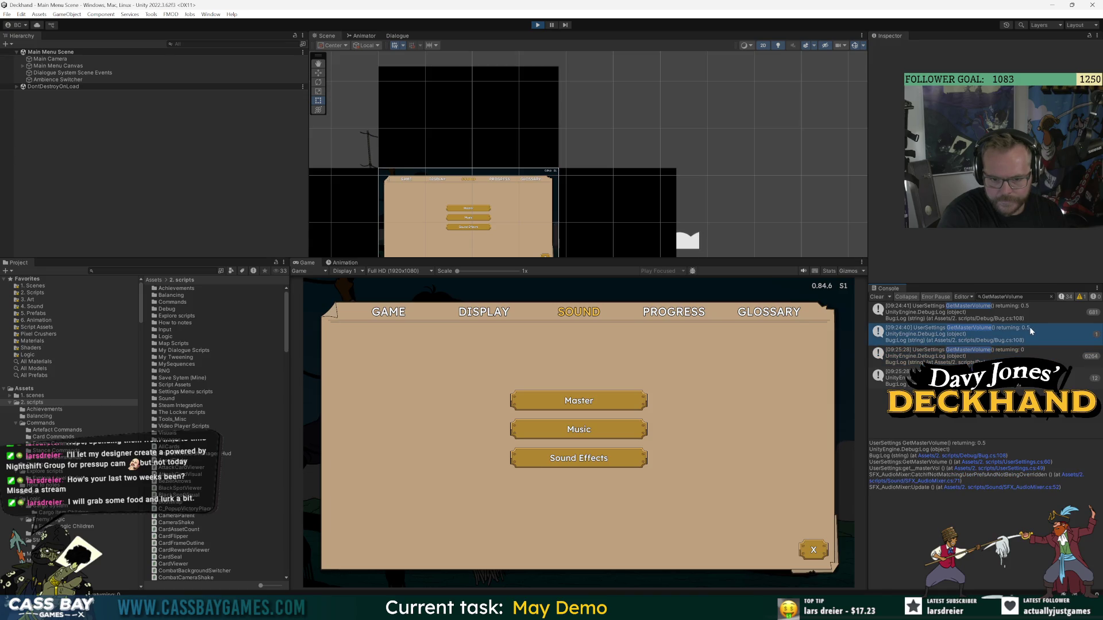
click(1040, 304)
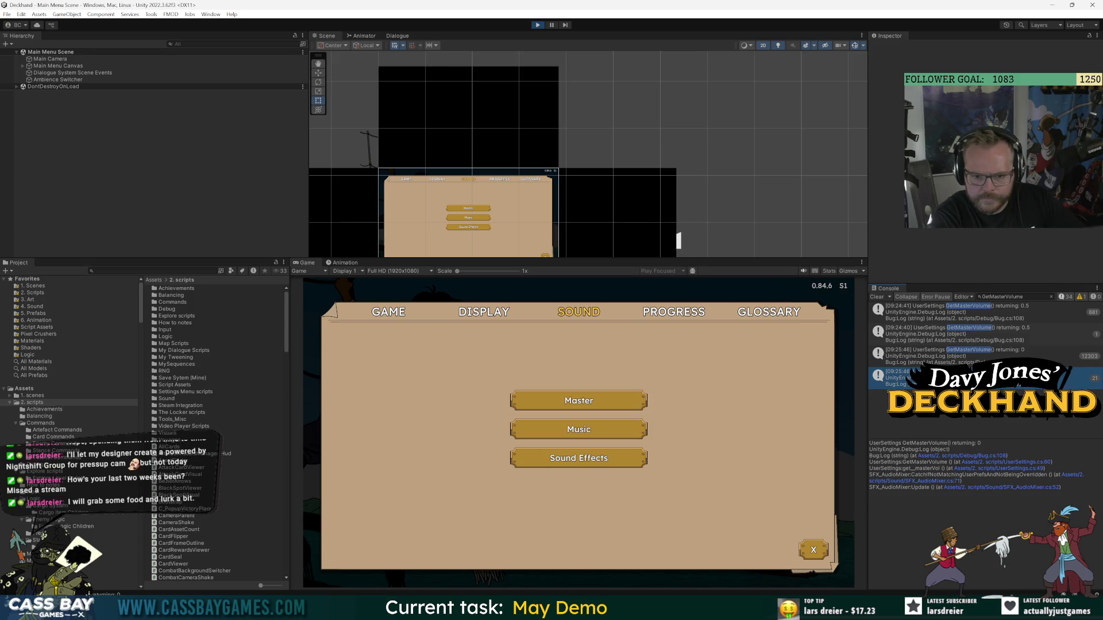
click(947, 356)
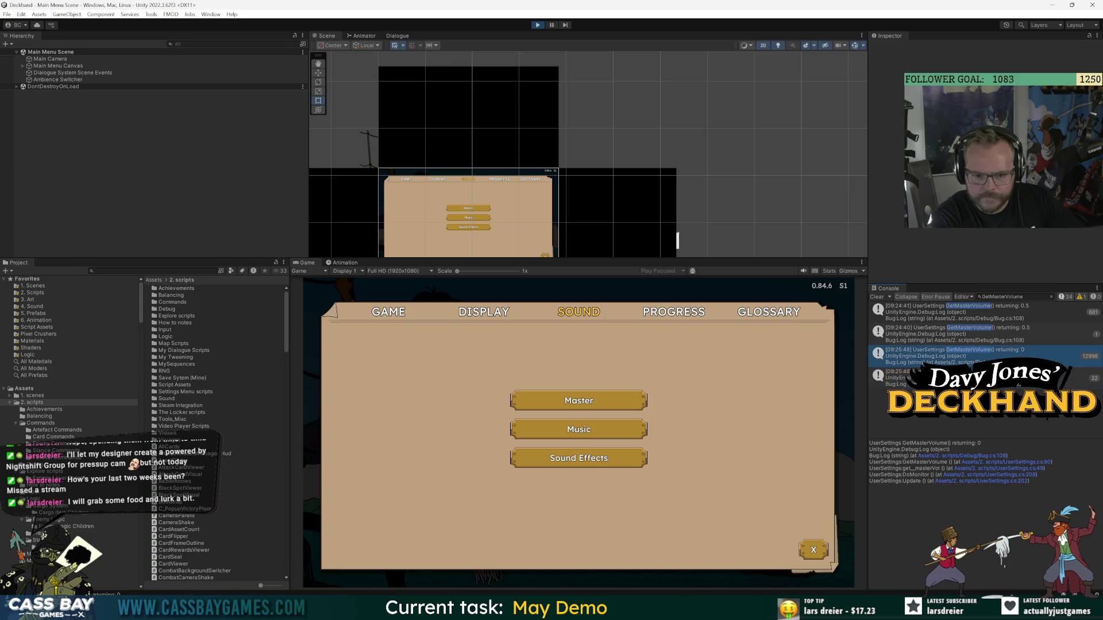
key(ctrl+f)
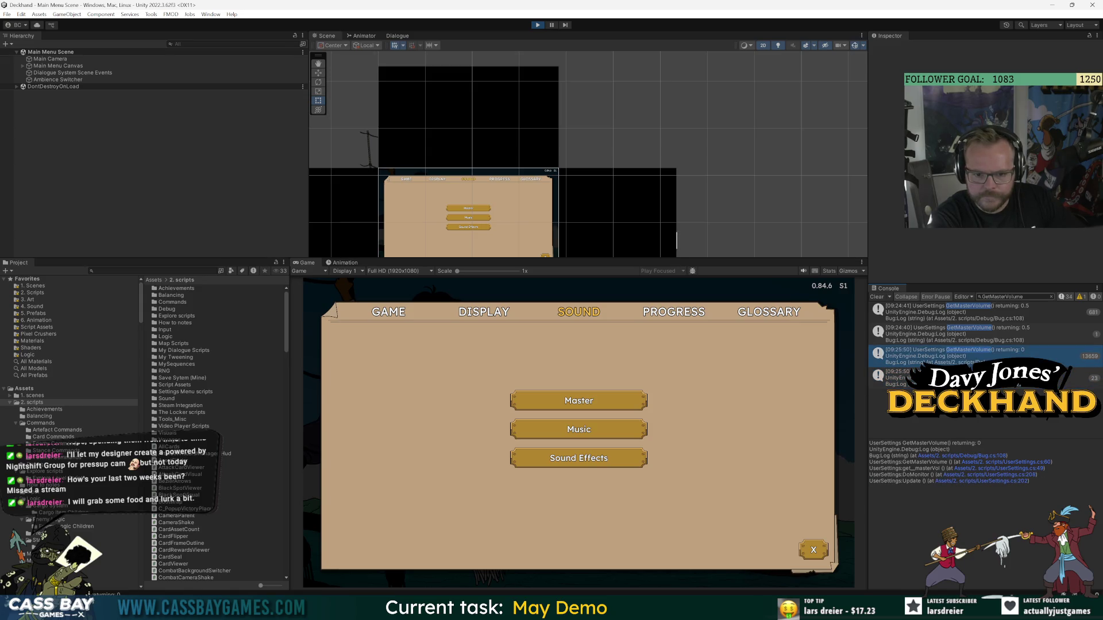
click(653, 171)
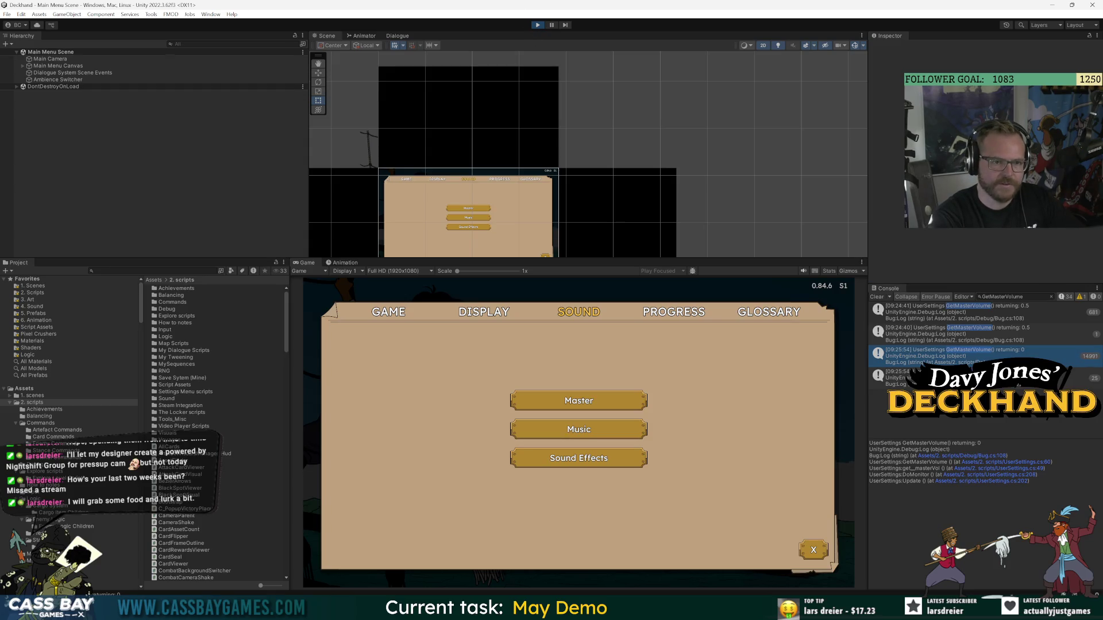
key(alt+Tab)
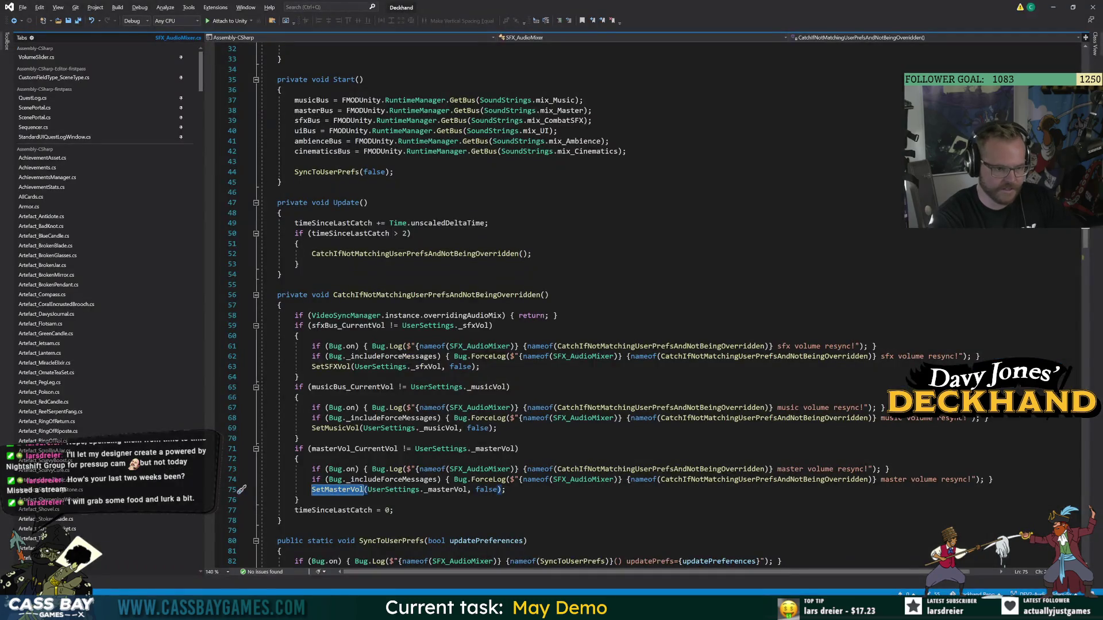
click(14, 21)
click(14, 21)
click(14, 22)
click(14, 21)
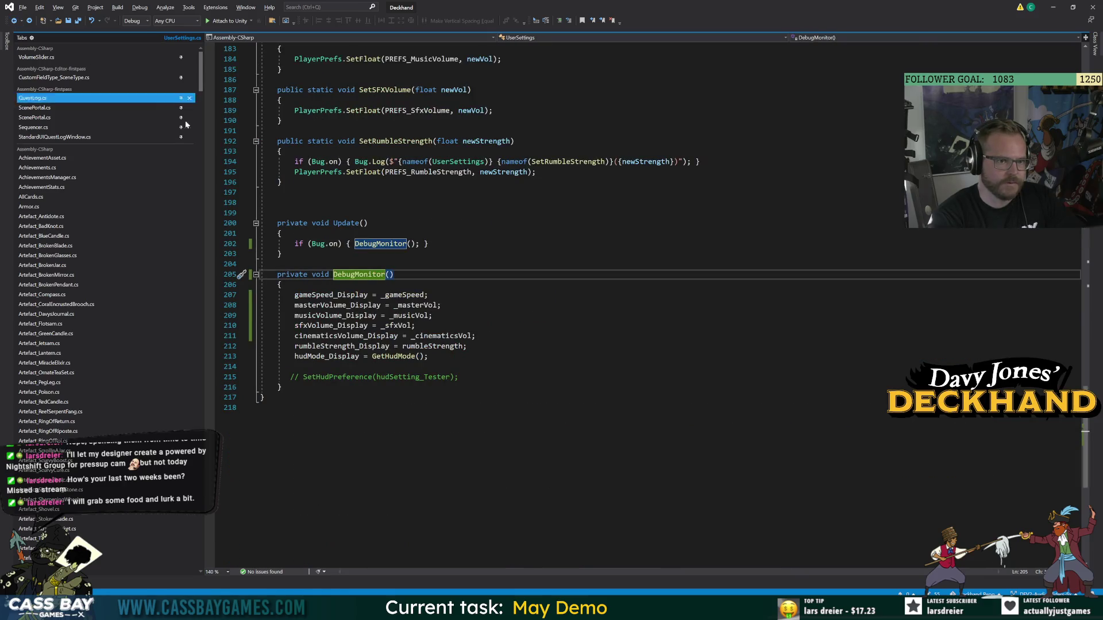
click(14, 21)
scroll(517, 305, up, 13)
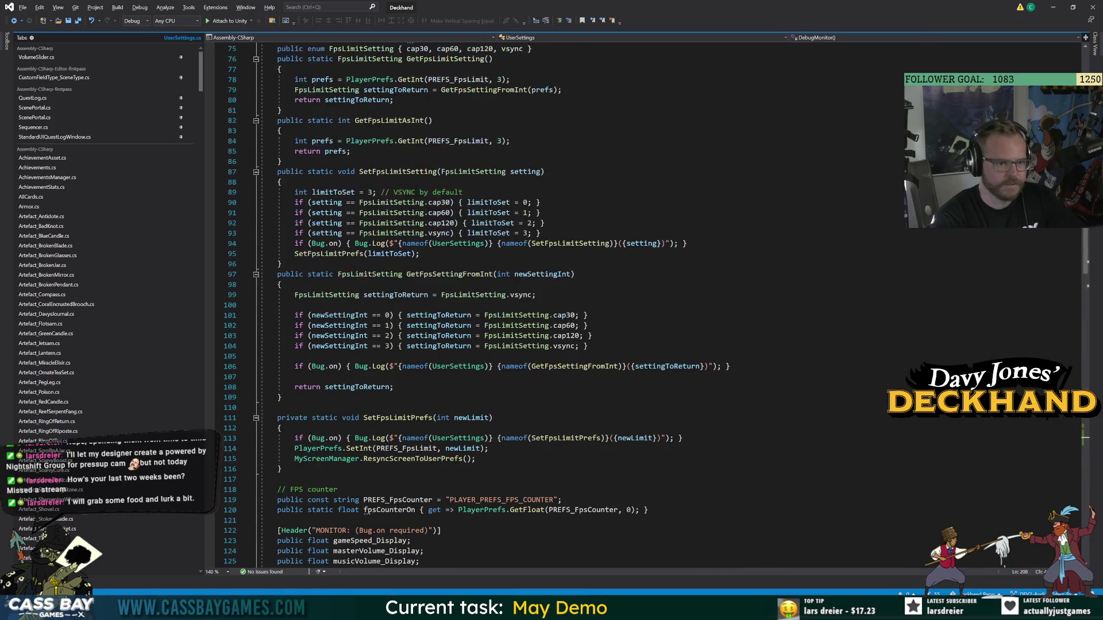
scroll(517, 304, up, 20)
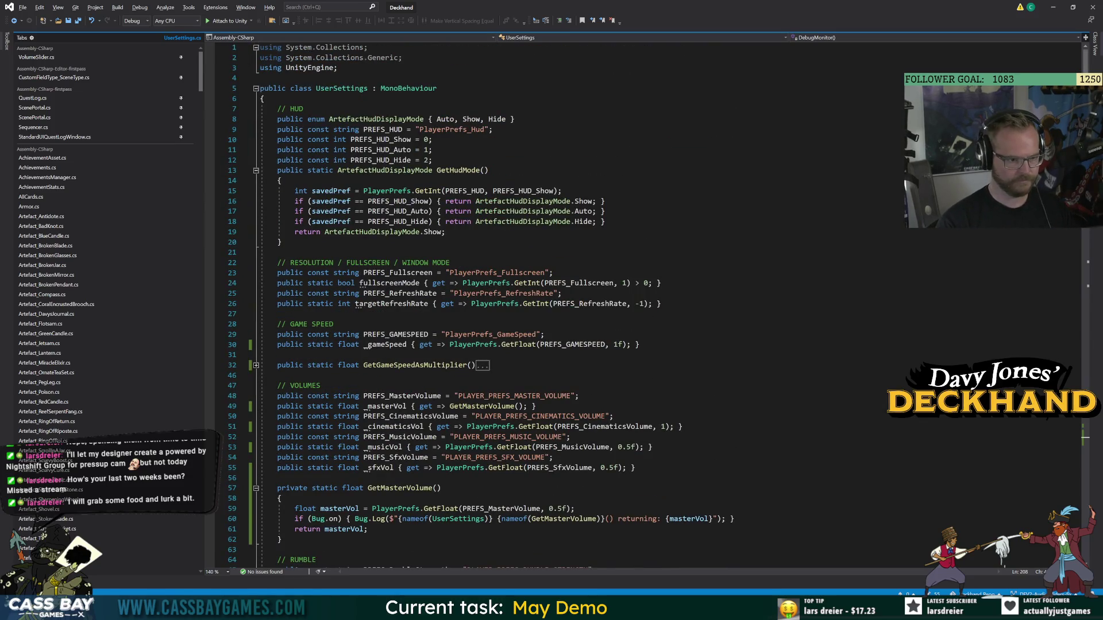
scroll(574, 305, down, 6)
click(277, 293)
key(Return)
text(private static)
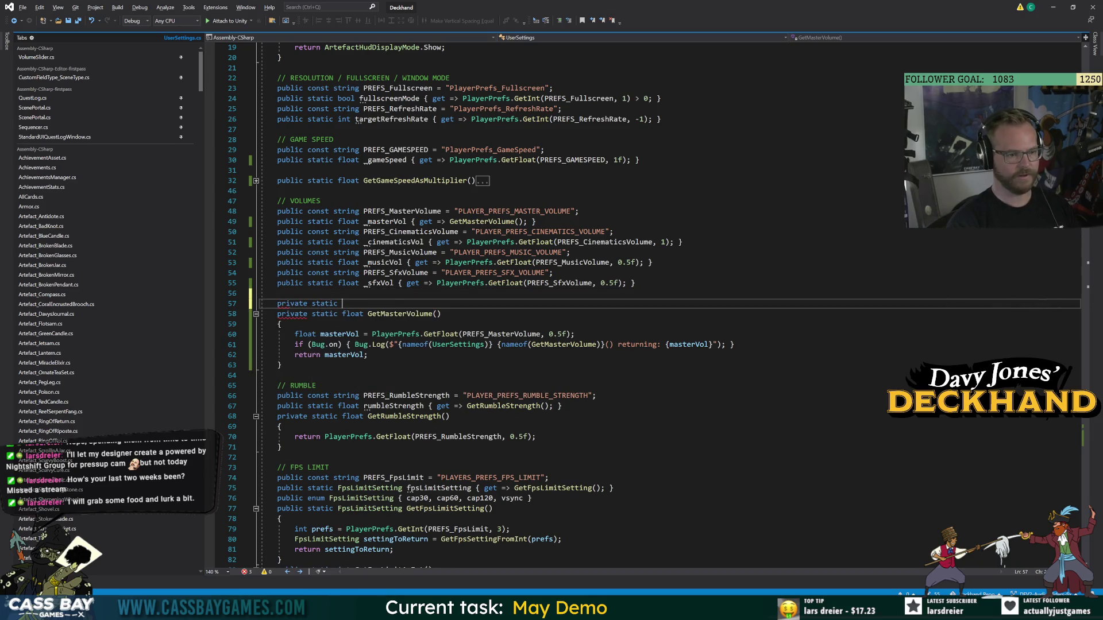
key(BackSpace)
key(BackSpace)
key(BackSpace)
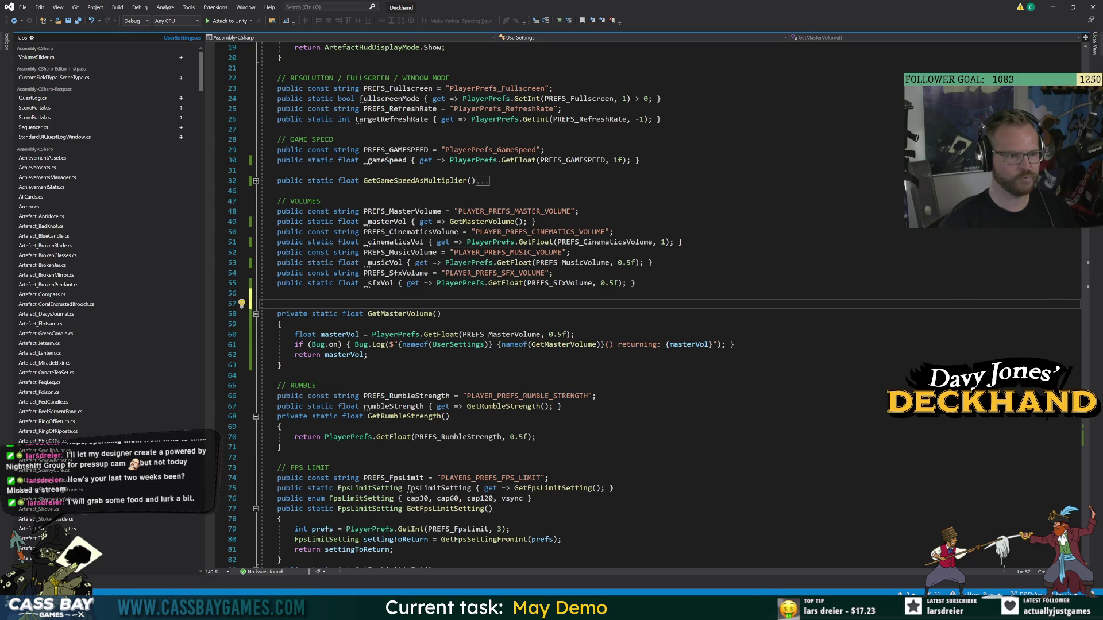
double_click(397, 241)
double_click(384, 222)
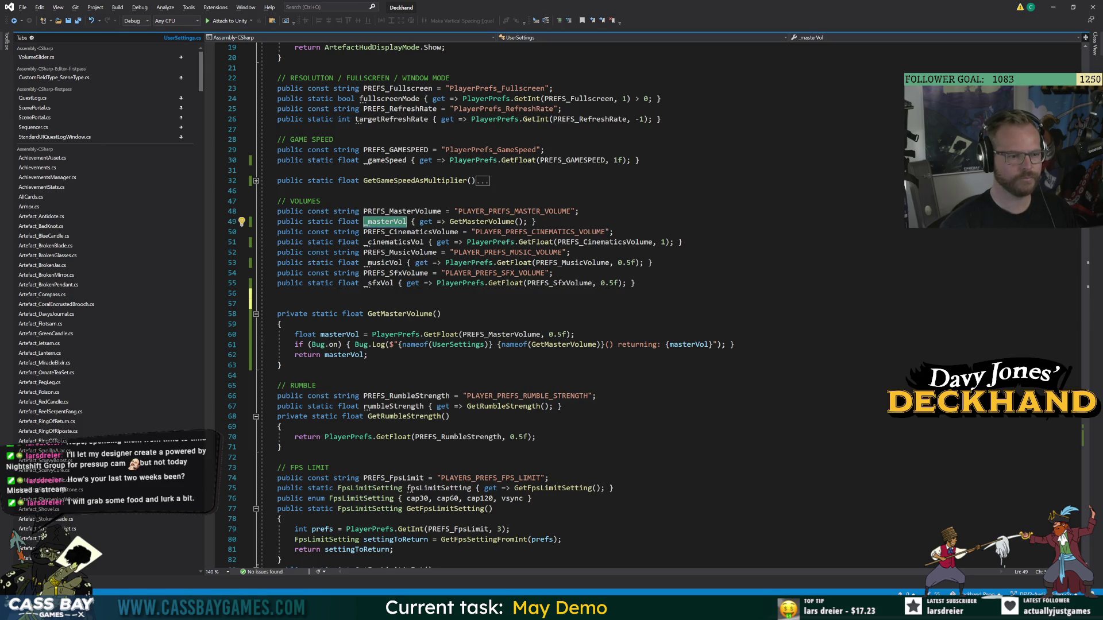
click(282, 447)
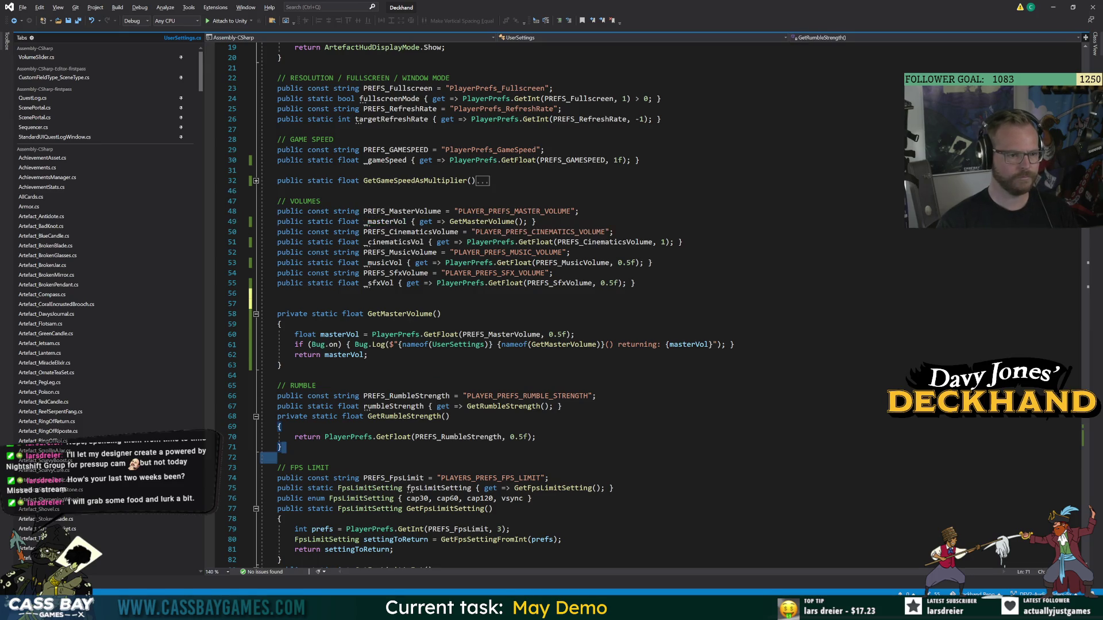
click(241, 375)
scroll(241, 375, down, 7)
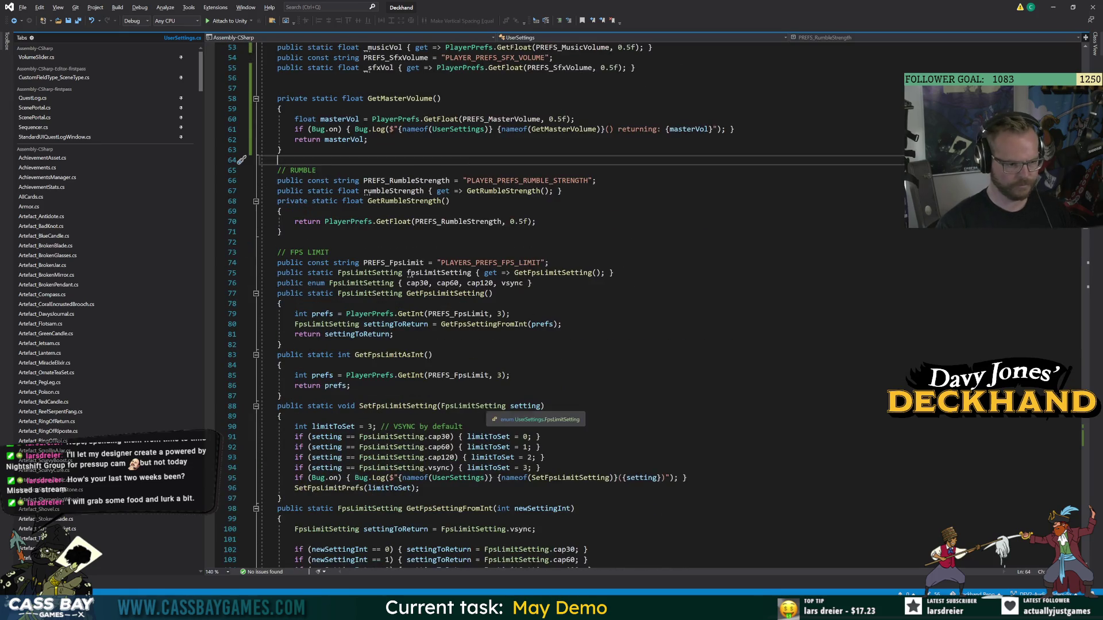
scroll(241, 160, down, 10)
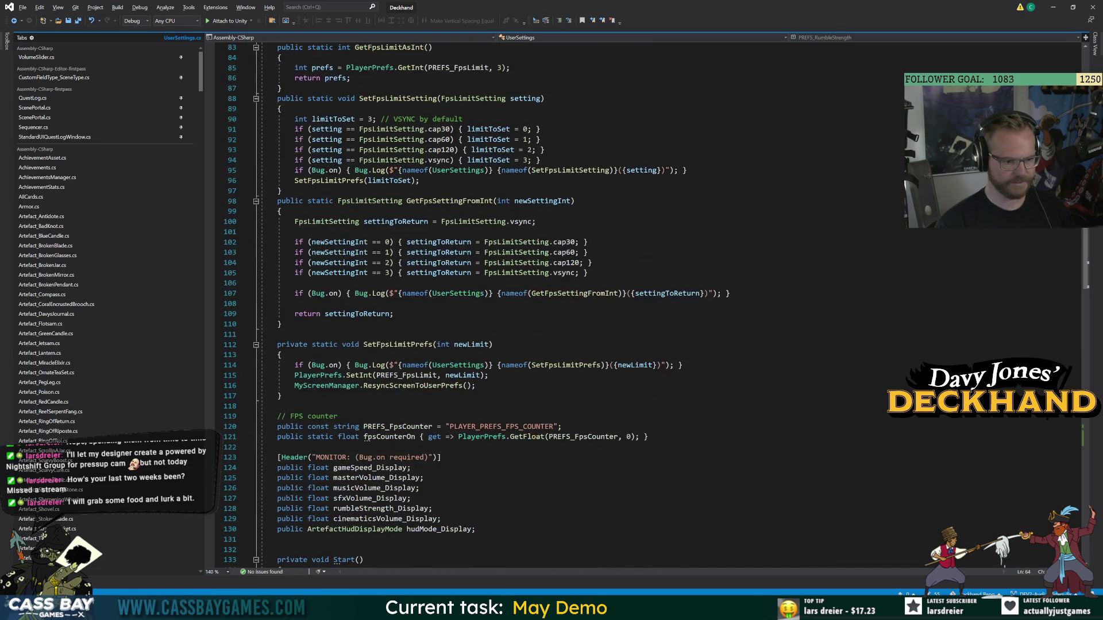
scroll(551, 305, down, 11)
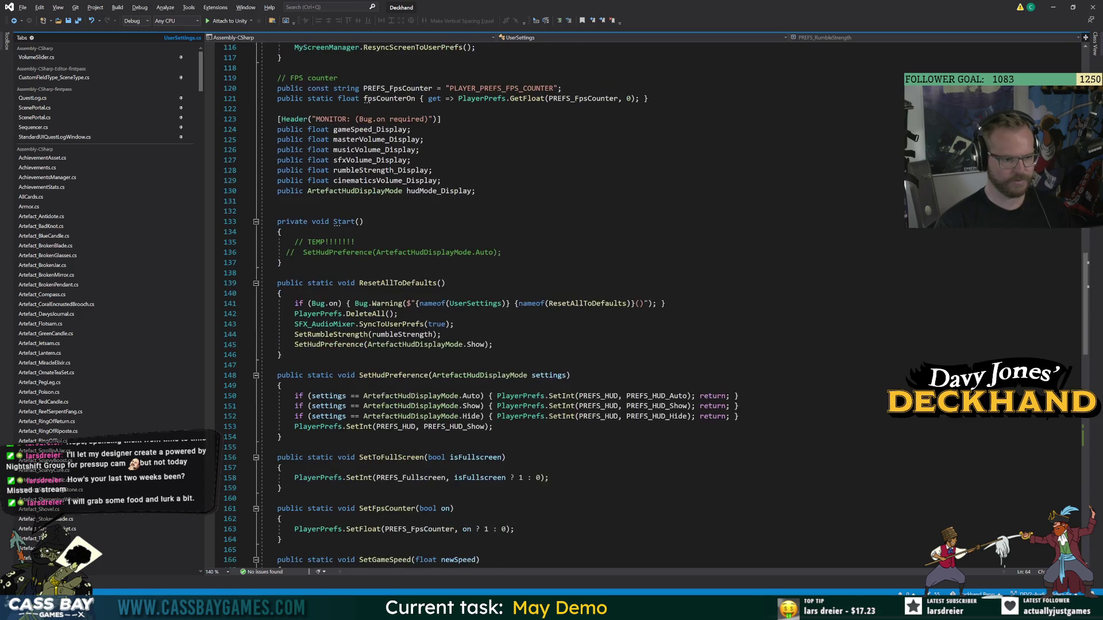
scroll(552, 305, down, 8)
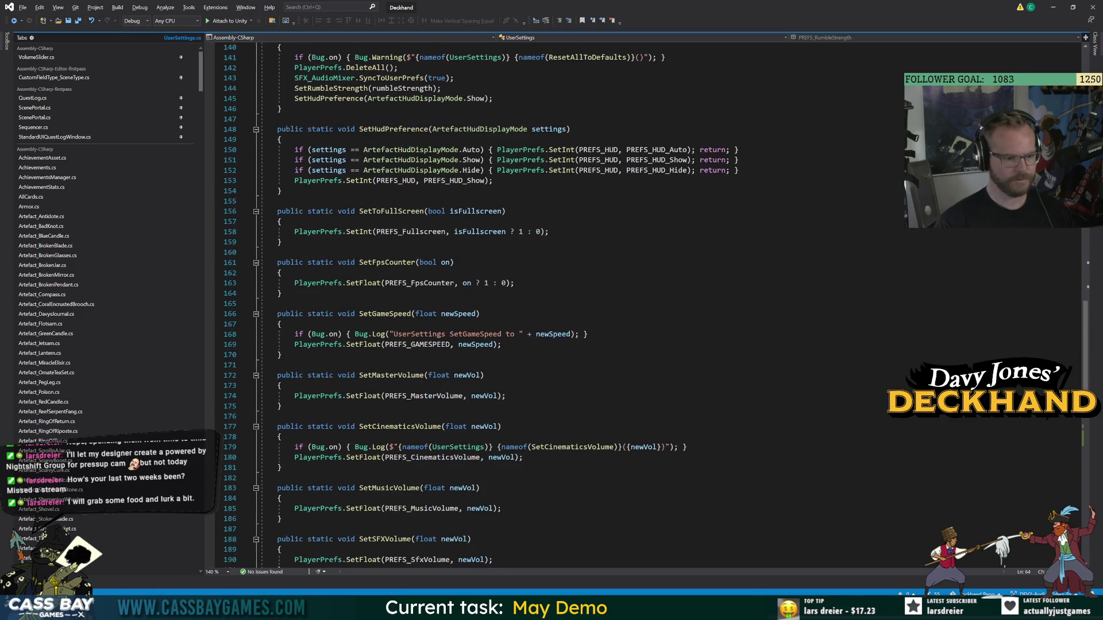
click(391, 376)
Inside SetMasterVolume, log 'UserSettings SetMasterVolume() to: {newVol}' when Bug.on is true.
click(282, 385)
key(Return)
text(if (Bug.on) Packages{ B)
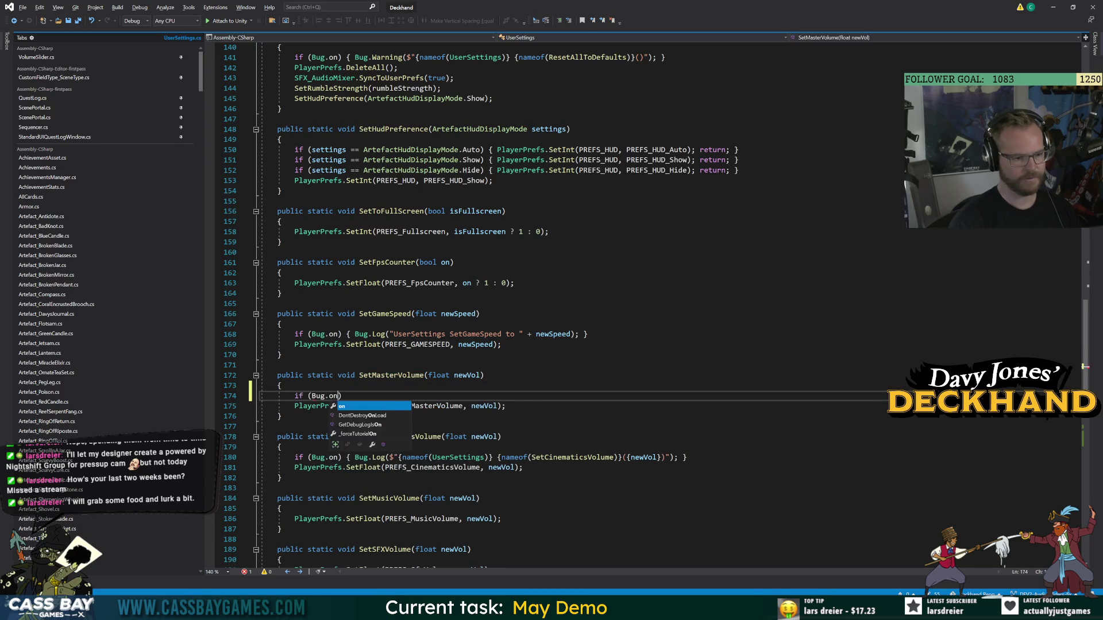
key(BackSpace)
key(BackSpace)
key(BackSpace)
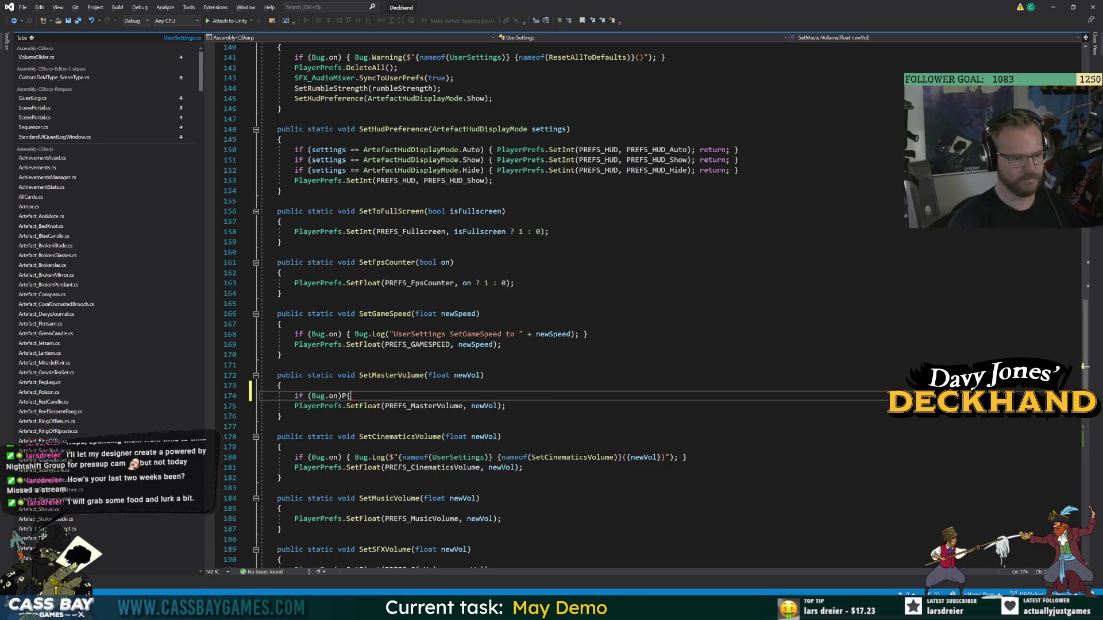
text({ Bug.Log()
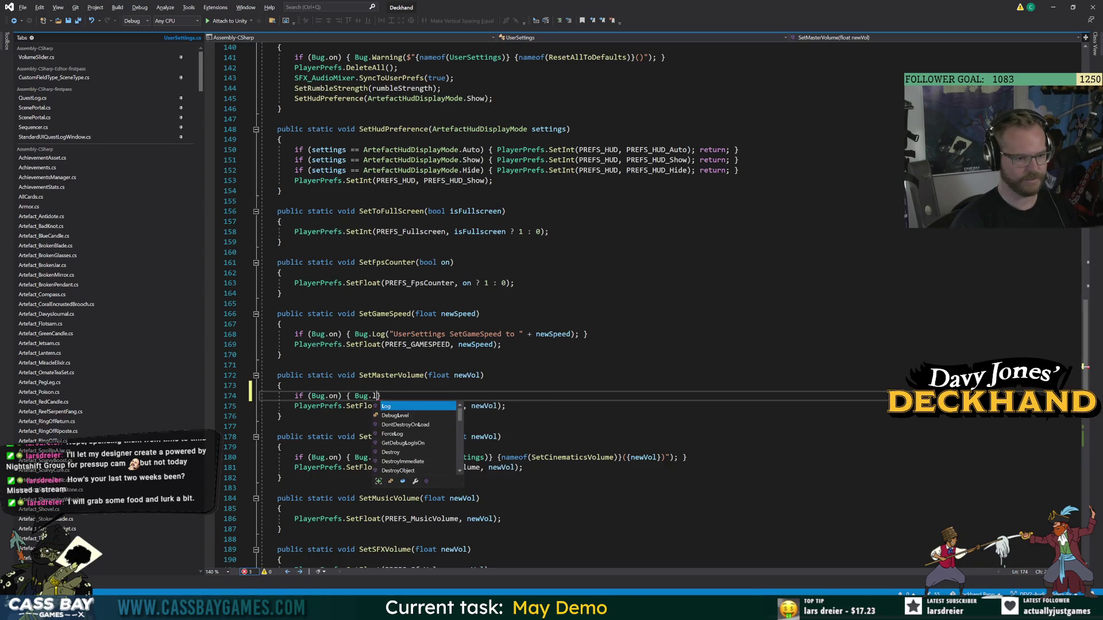
text($"{nameof()
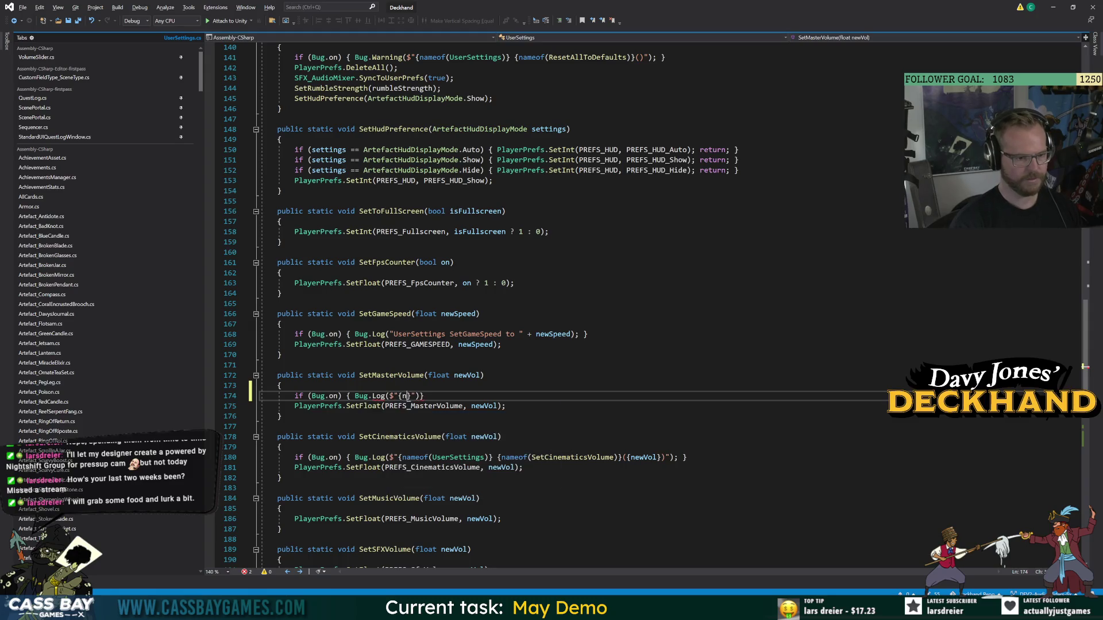
text(UserSettings)} {)
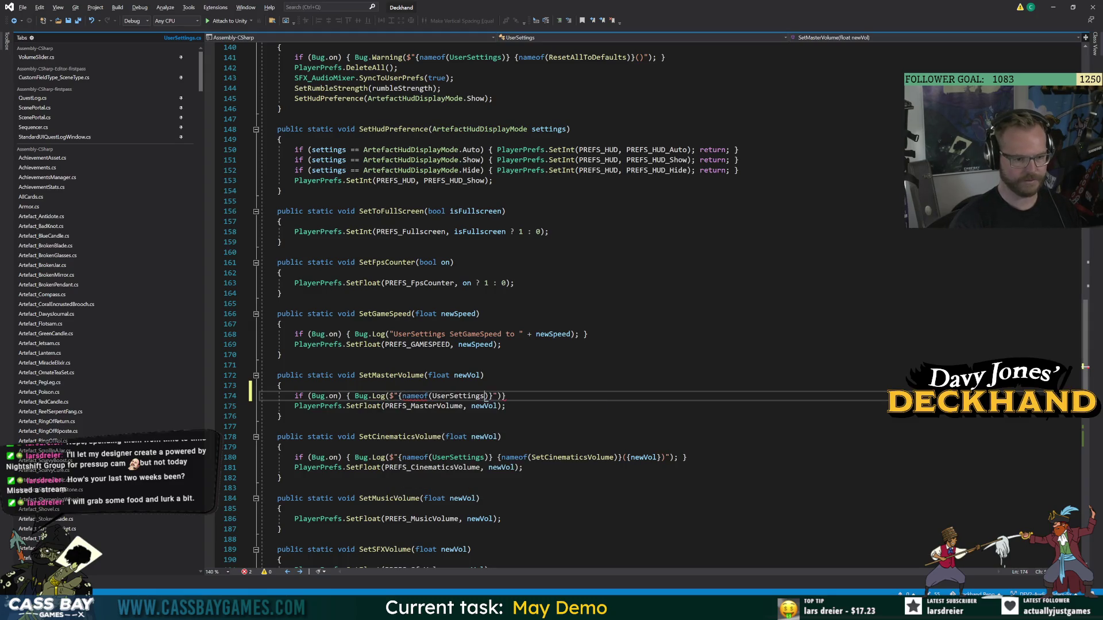
text(nameof(SetM)
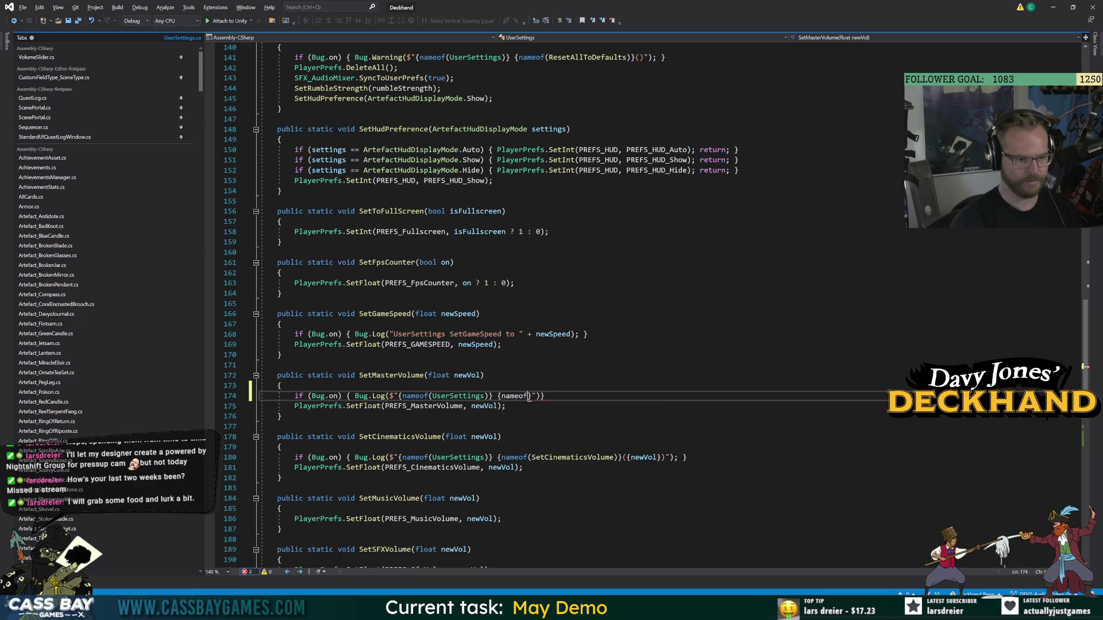
text(a)
key(Tab)
text(}())
text( to: {)
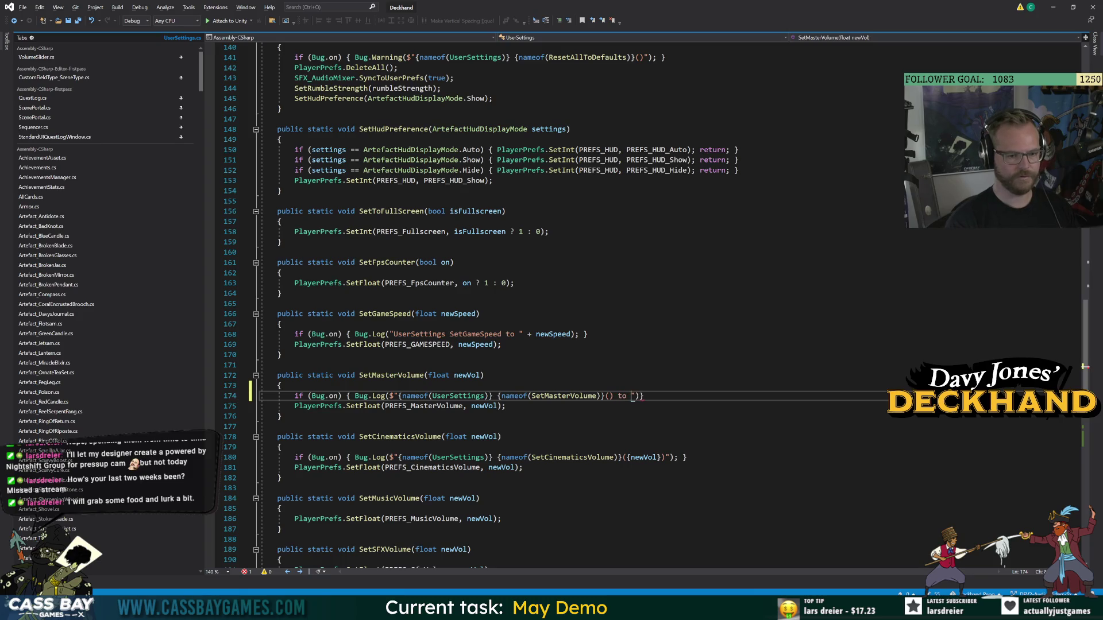
text(newVol})
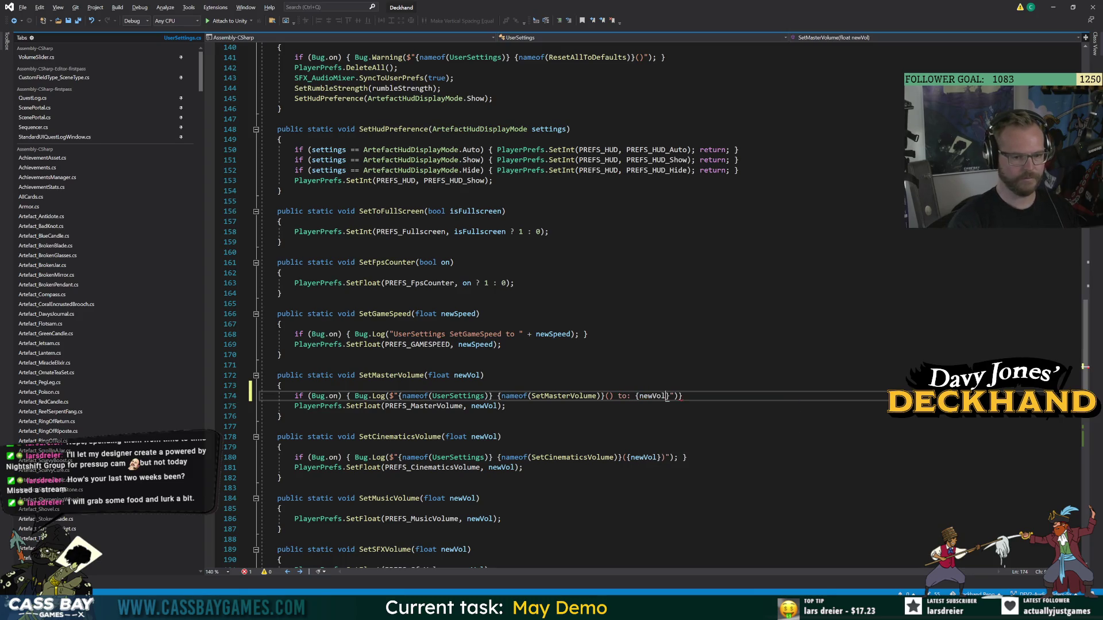
text(");)
click(554, 396)
key(alt+Tab)
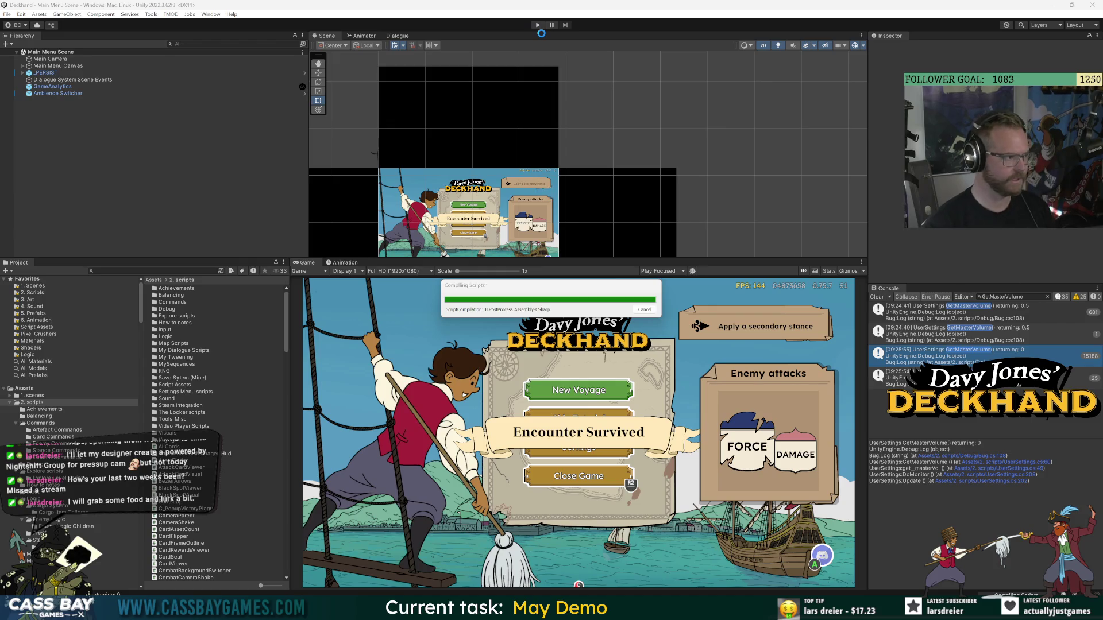
Filter the Console for SetMasterVolume, then run and stop Play mode once.
click(1038, 296)
key(Home)
key(Delete)
text(S)
click(543, 25)
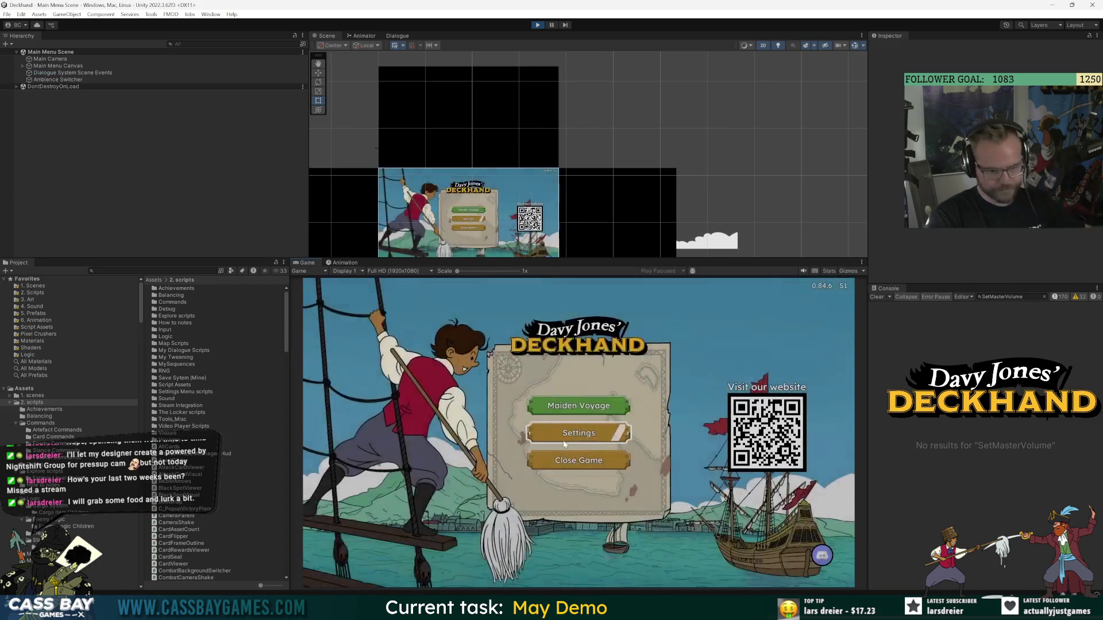
click(538, 26)
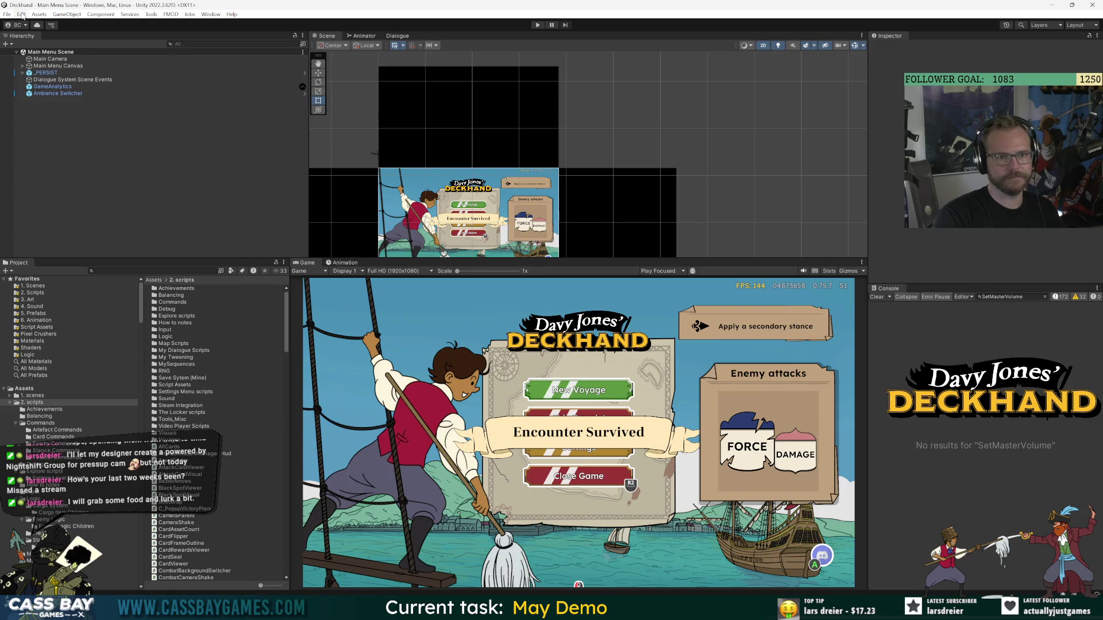
Clear all PlayerPrefs, restart Play mode and show the Settings panel's Progress page.
click(24, 15)
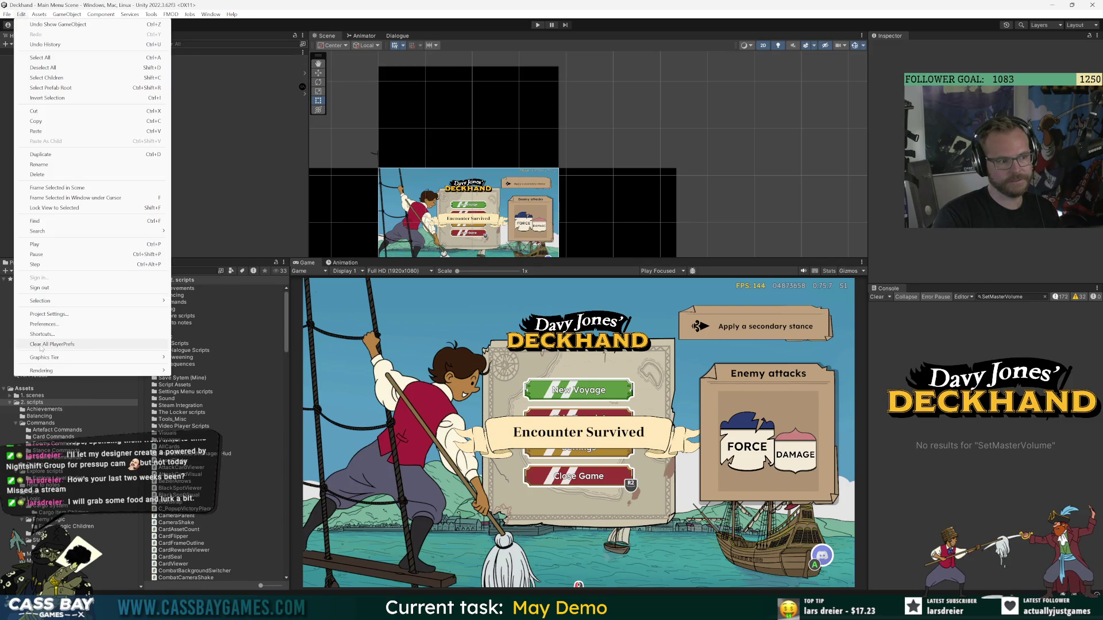
click(55, 346)
click(574, 316)
click(539, 25)
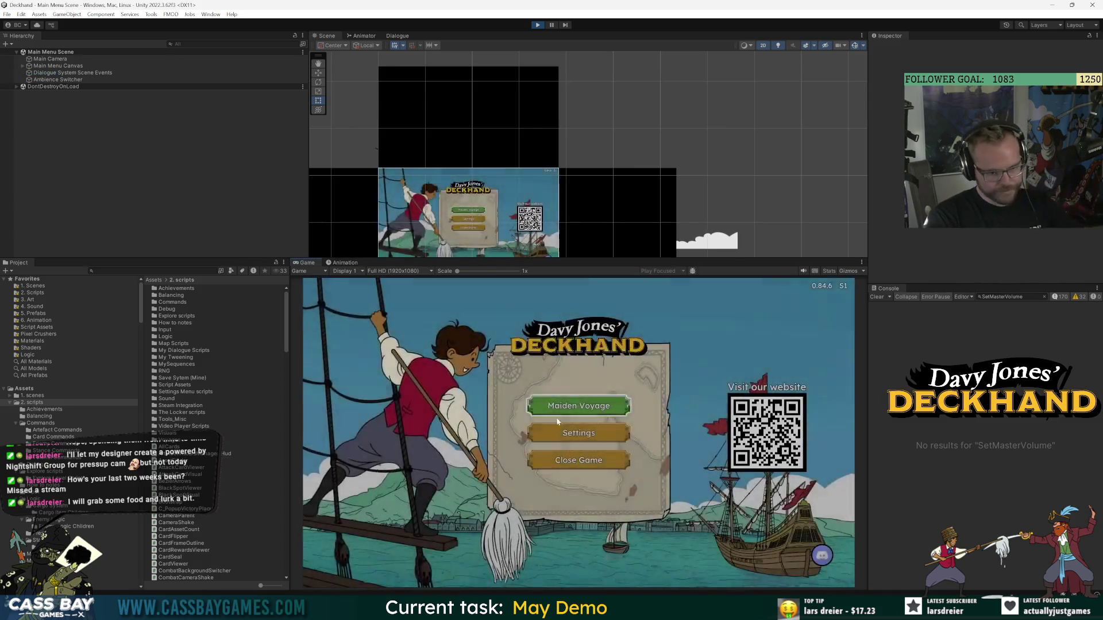
click(569, 433)
click(665, 314)
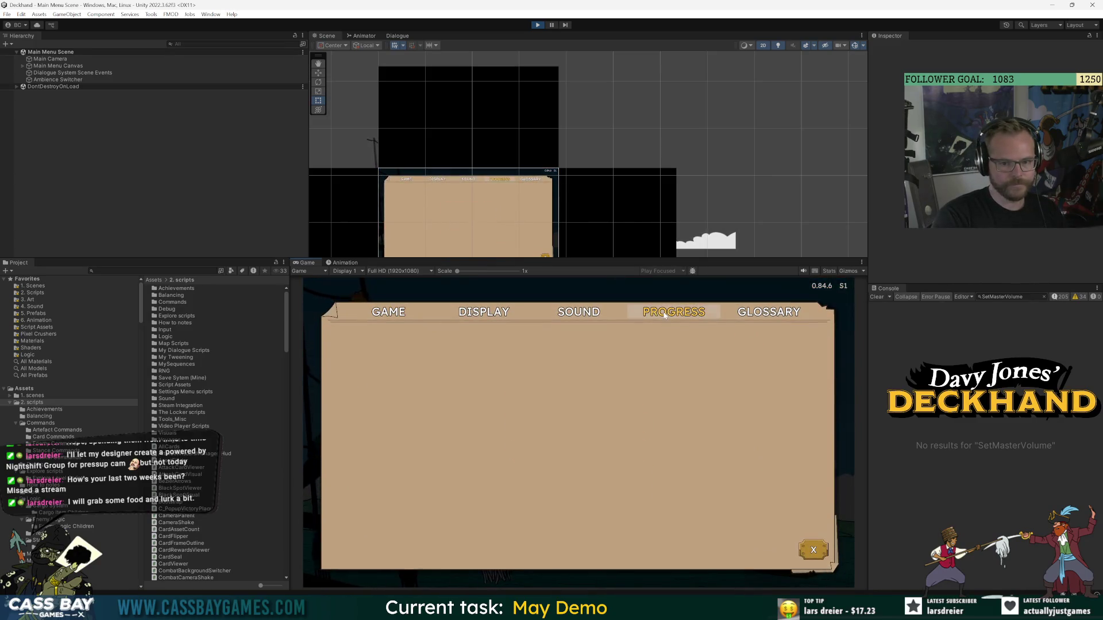
click(1058, 298)
key(alt+Tab)
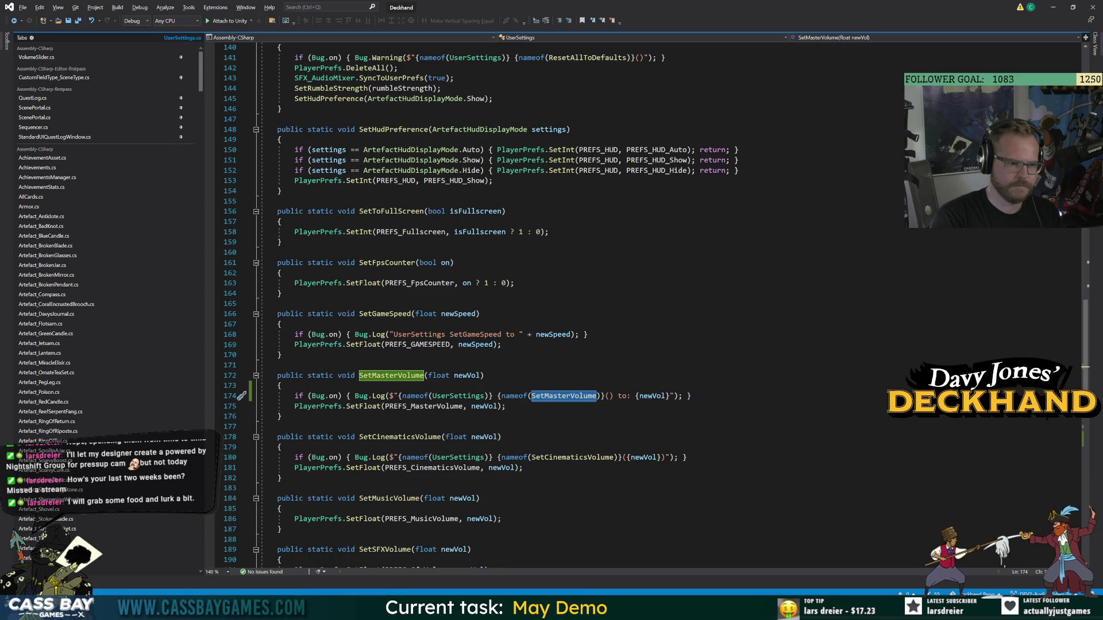
Select PREFS_MasterVolume in SetMasterVolume on line 175 of UserSettings.cs.
double_click(424, 406)
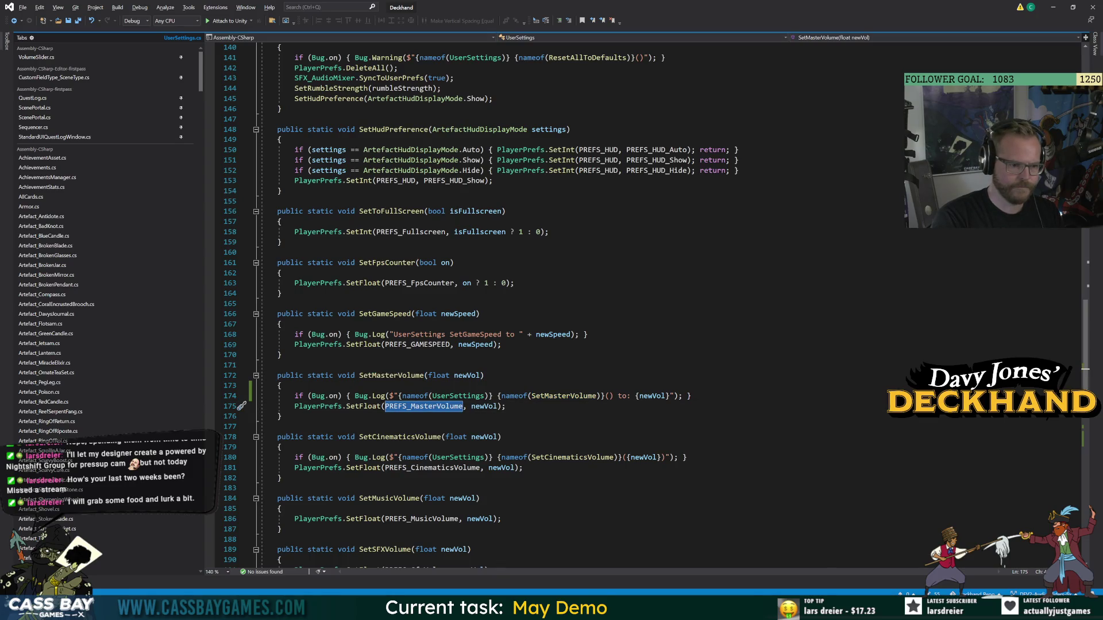
click(363, 406)
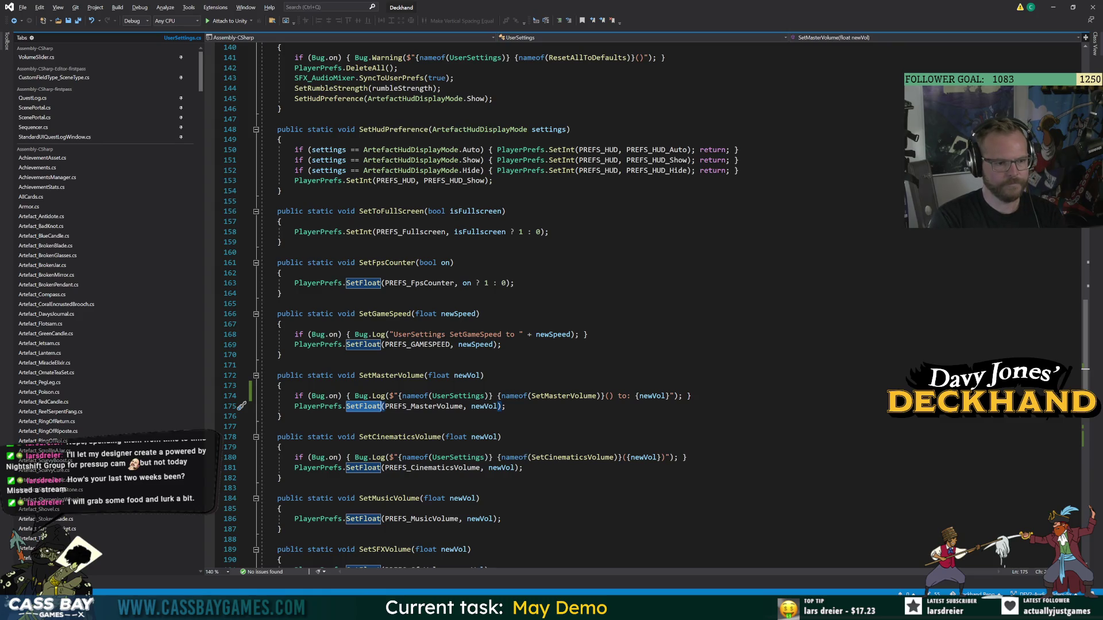
Jump to PREFS_MasterVolume's definition and change it from public to private on line 48.
double_click(424, 406)
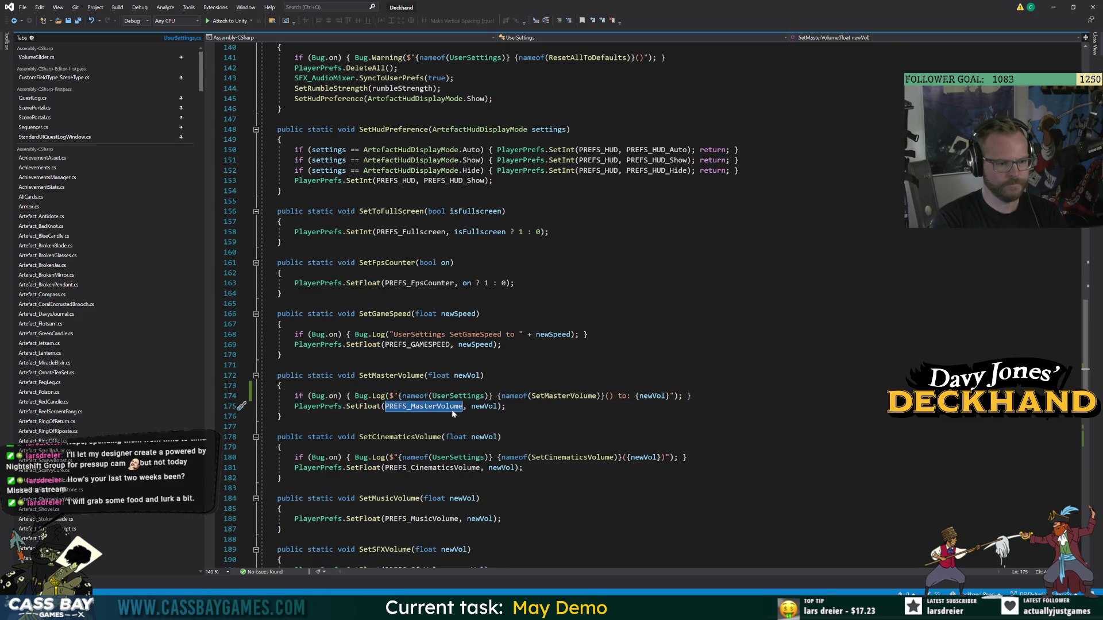
key(F12)
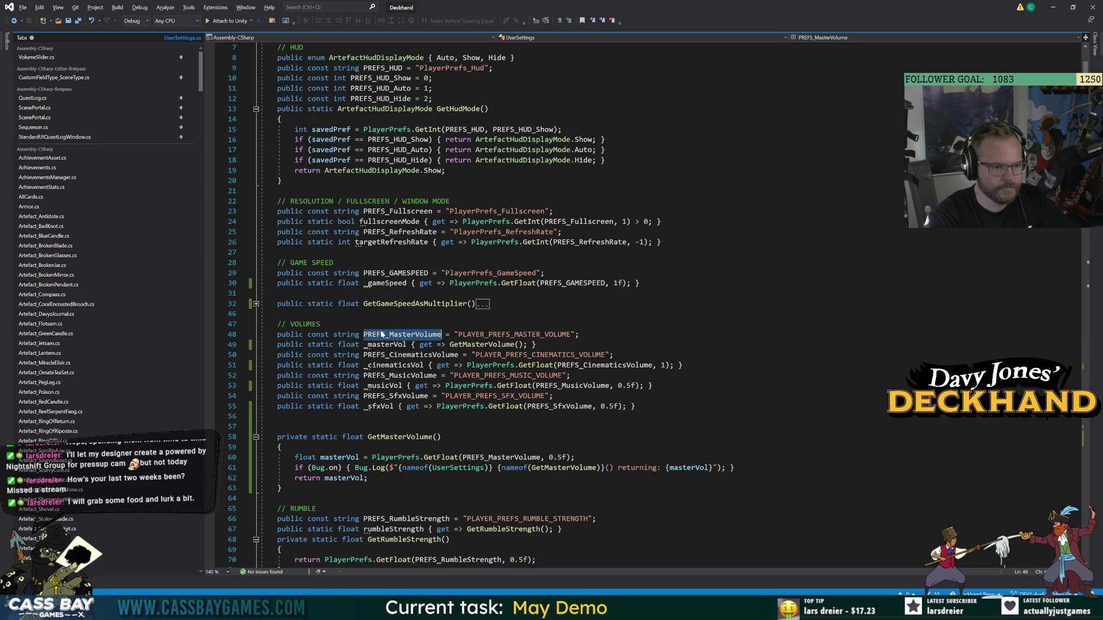
click(321, 324)
double_click(287, 335)
text(private)
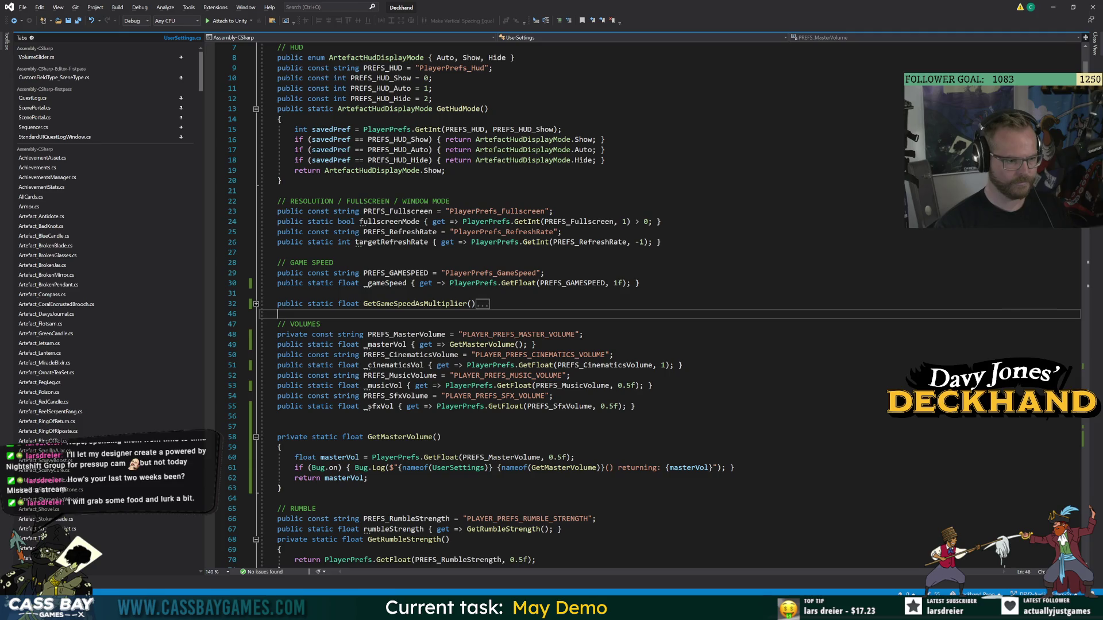
double_click(382, 345)
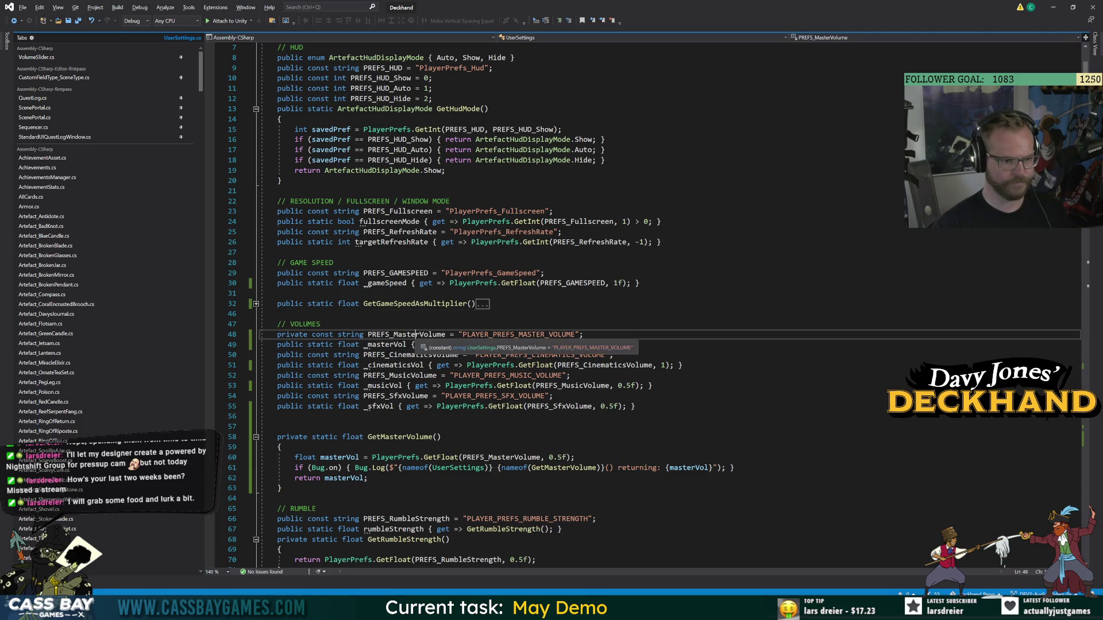
In Unity, clear the Console, remove its filter and go to the VolumeSlider.cs compile error.
key(alt+Tab)
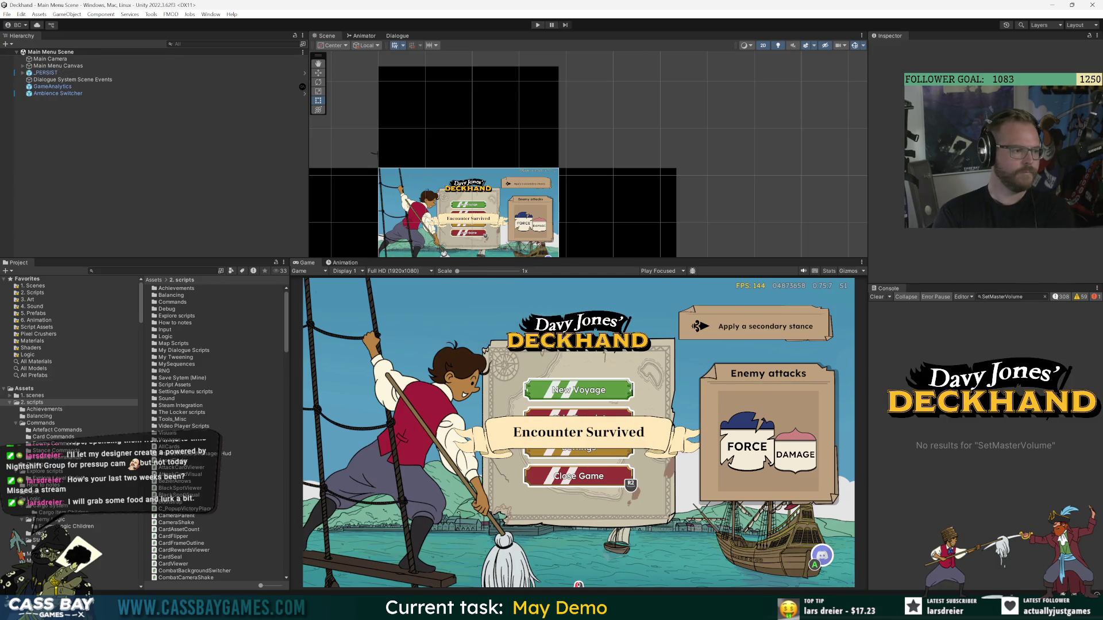
click(877, 297)
click(1045, 296)
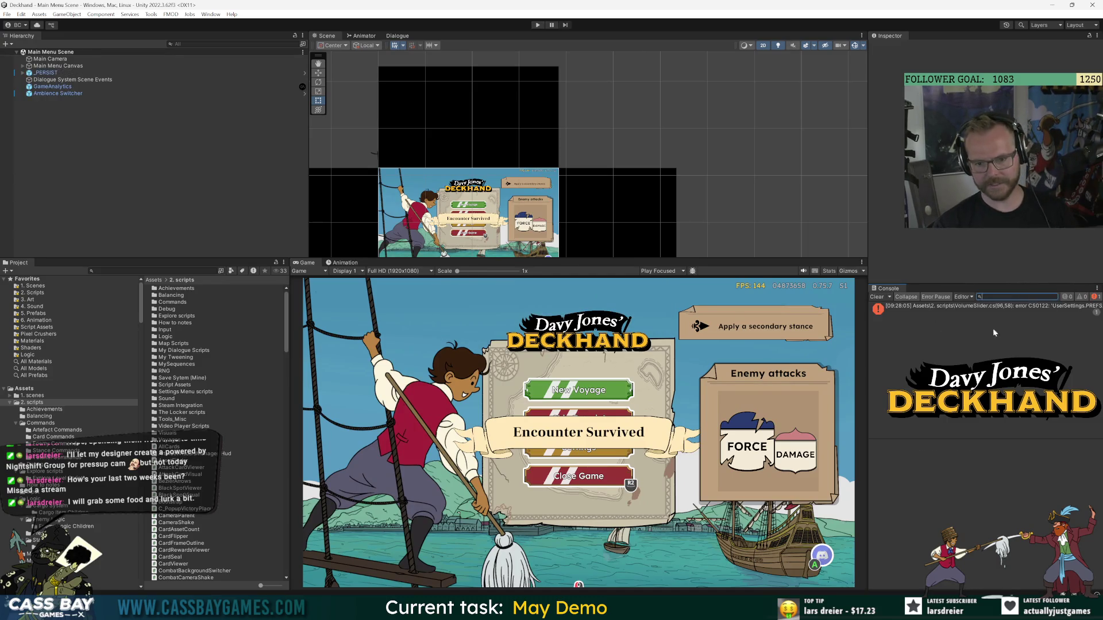
double_click(963, 312)
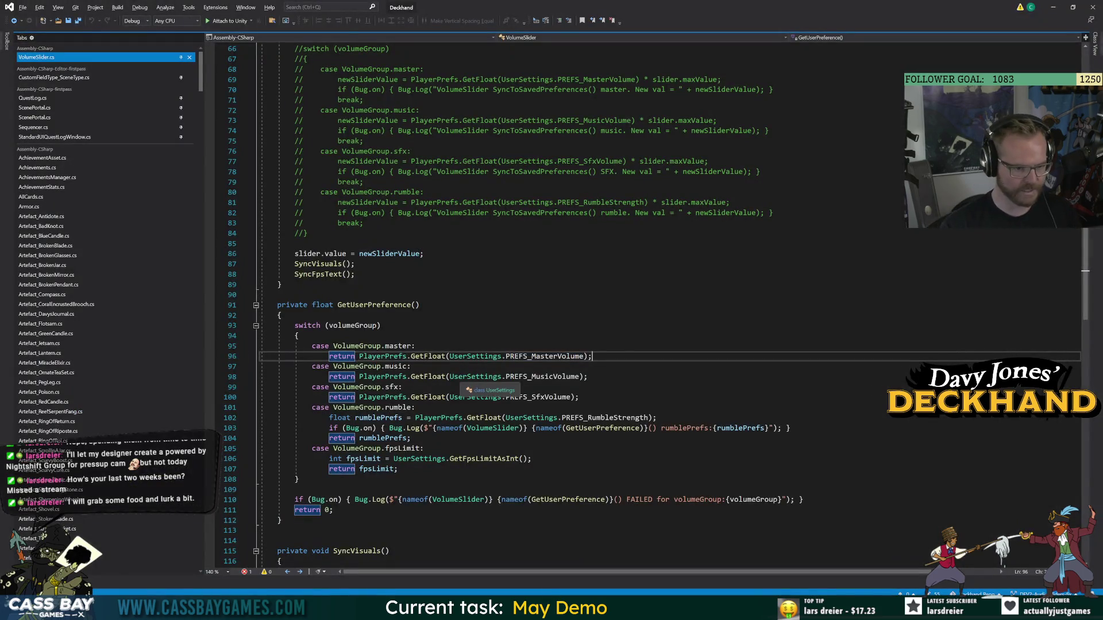
Examine GetUserPreference's volumeGroup switch and its cases in VolumeSlider.cs.
mouse_move(200, 88)
mouse_down()
mouse_move(201, 341)
mouse_move(210, 242)
mouse_move(229, 194)
mouse_move(219, 101)
mouse_up()
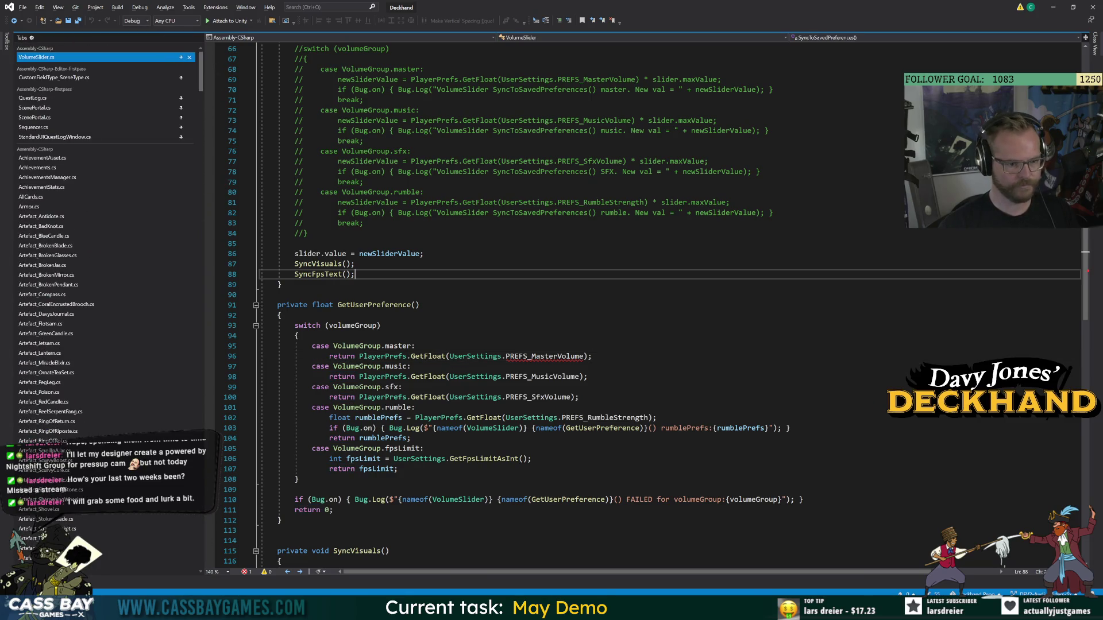
click(546, 356)
key(Up)
key(Home)
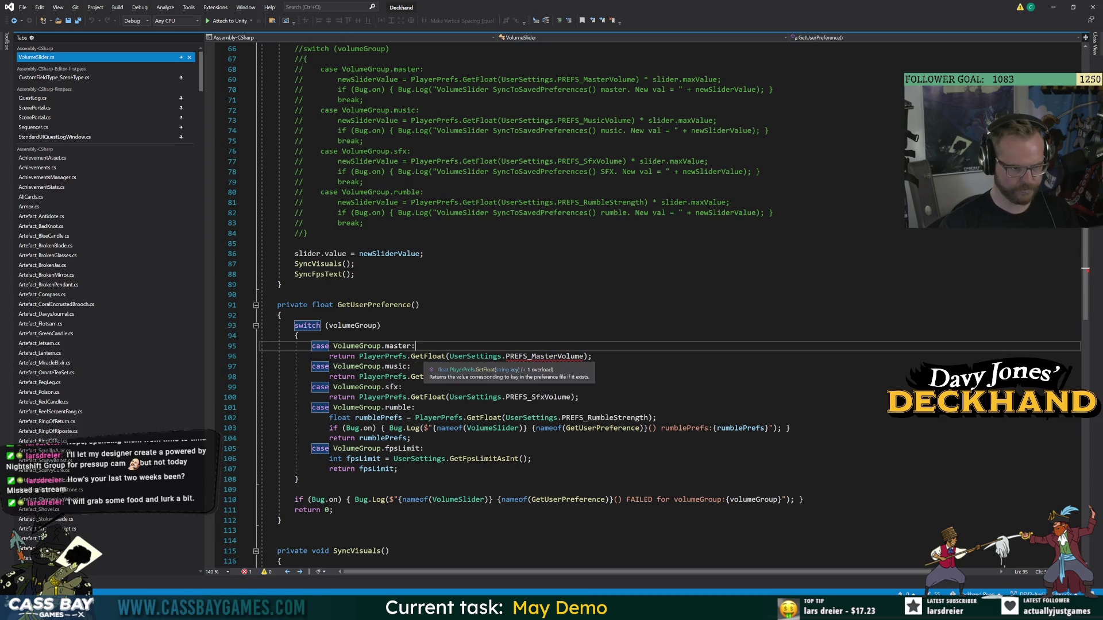
click(352, 326)
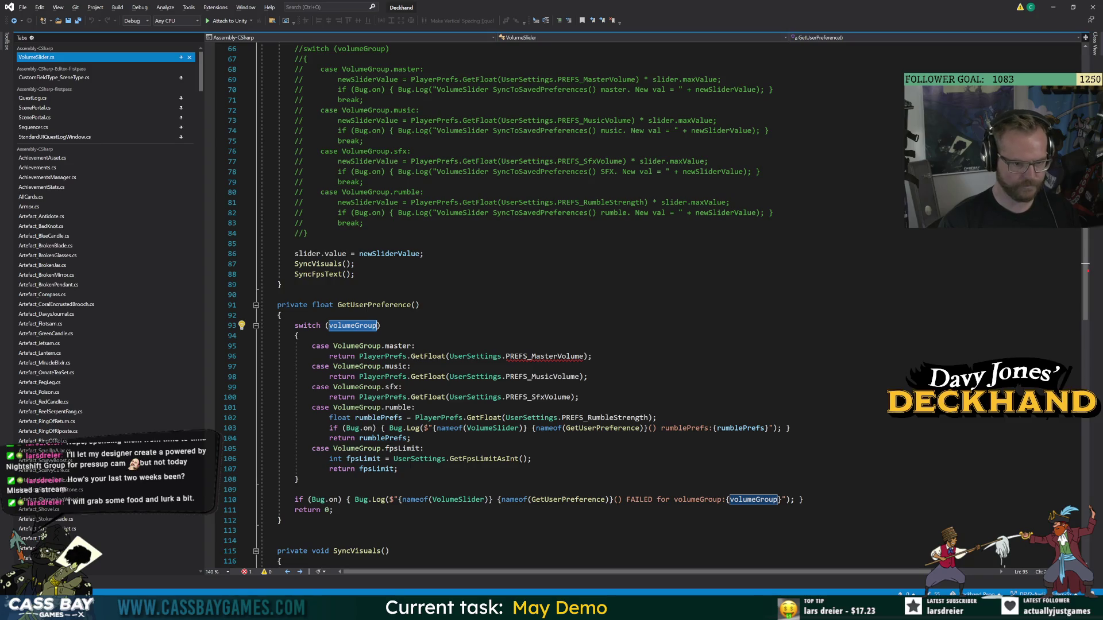
double_click(385, 308)
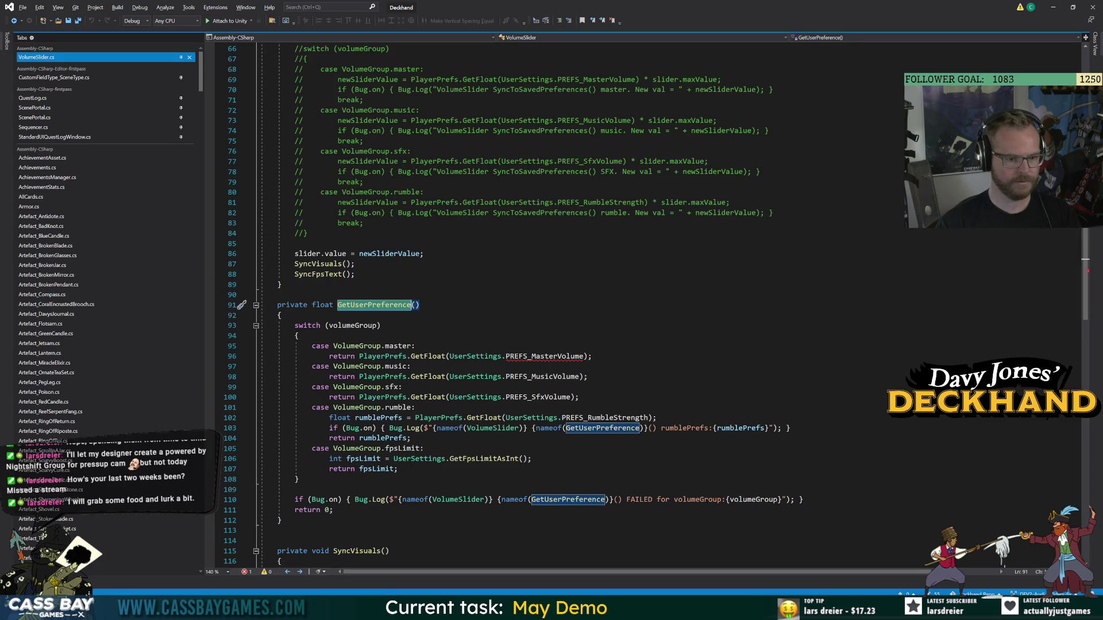
click(532, 459)
double_click(374, 305)
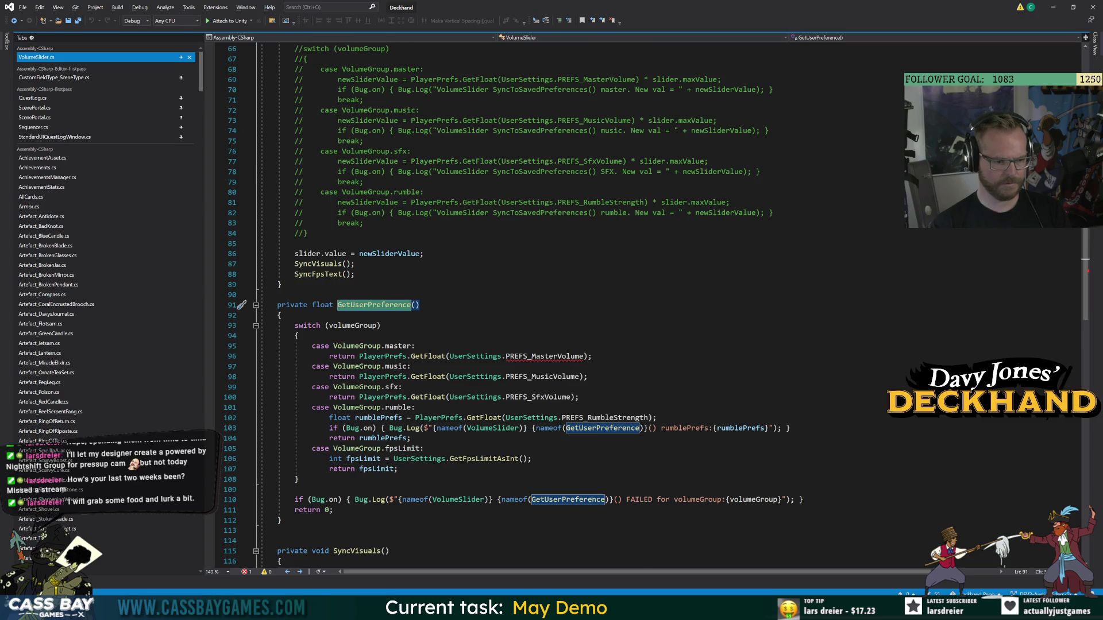
scroll(552, 356, down, 5)
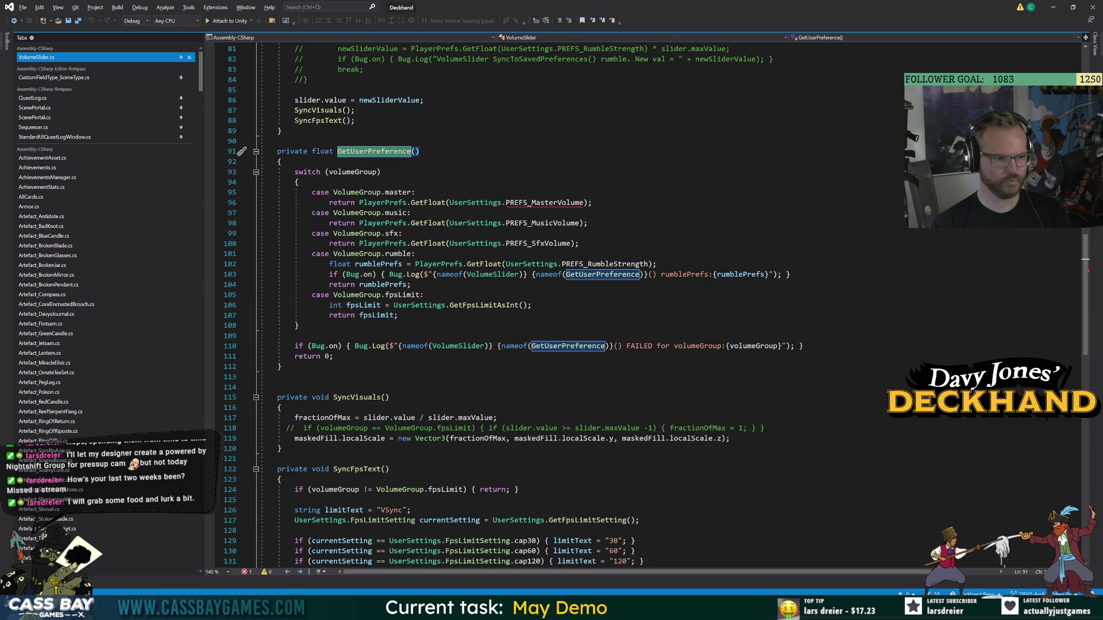
scroll(552, 356, up, 13)
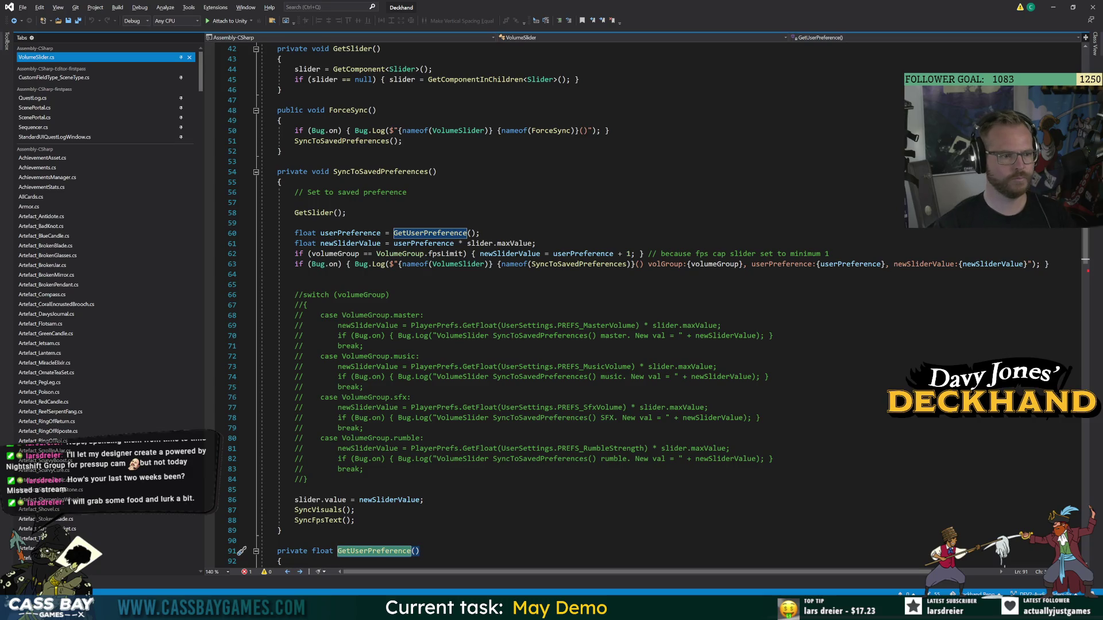
Trace how GetUserPreference feeds newSliderValue and SyncToSavedPreferences called from ForceSync.
double_click(350, 243)
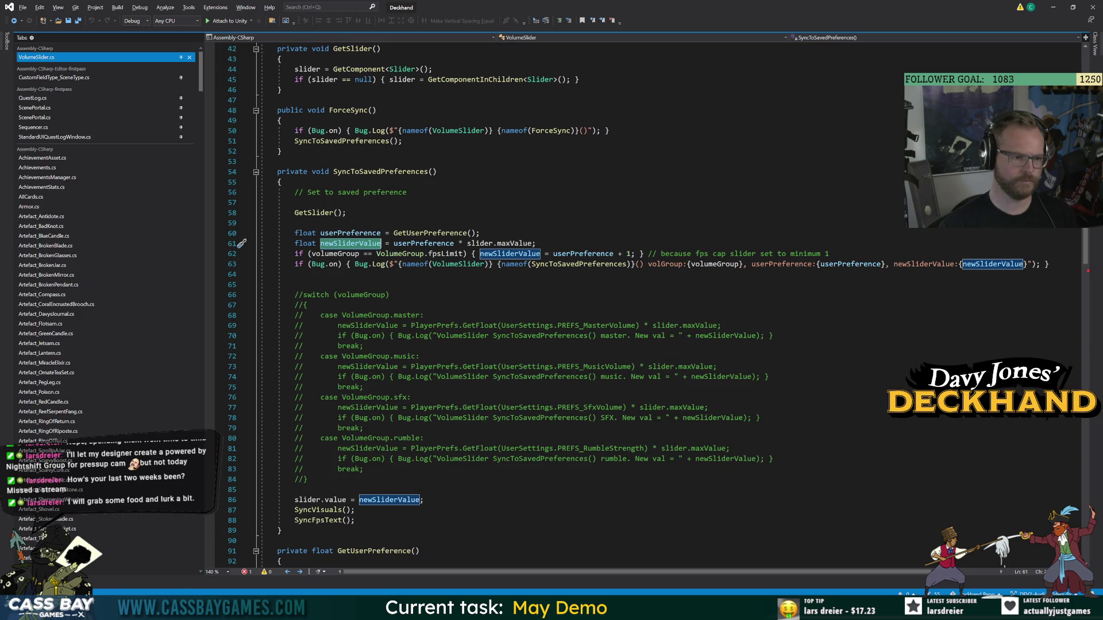
double_click(430, 233)
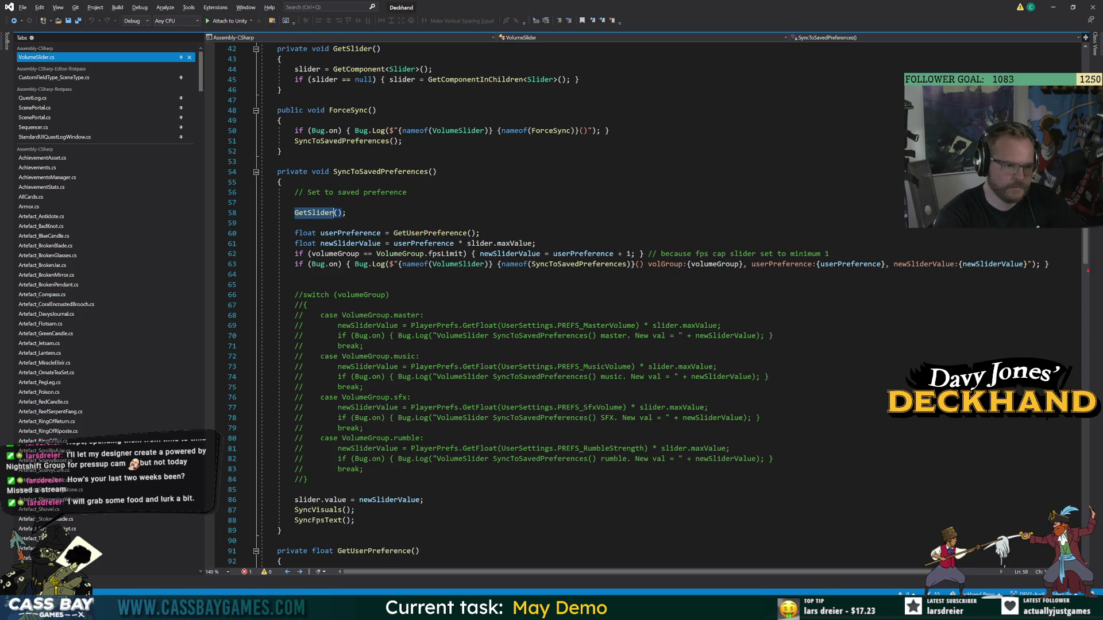
double_click(345, 141)
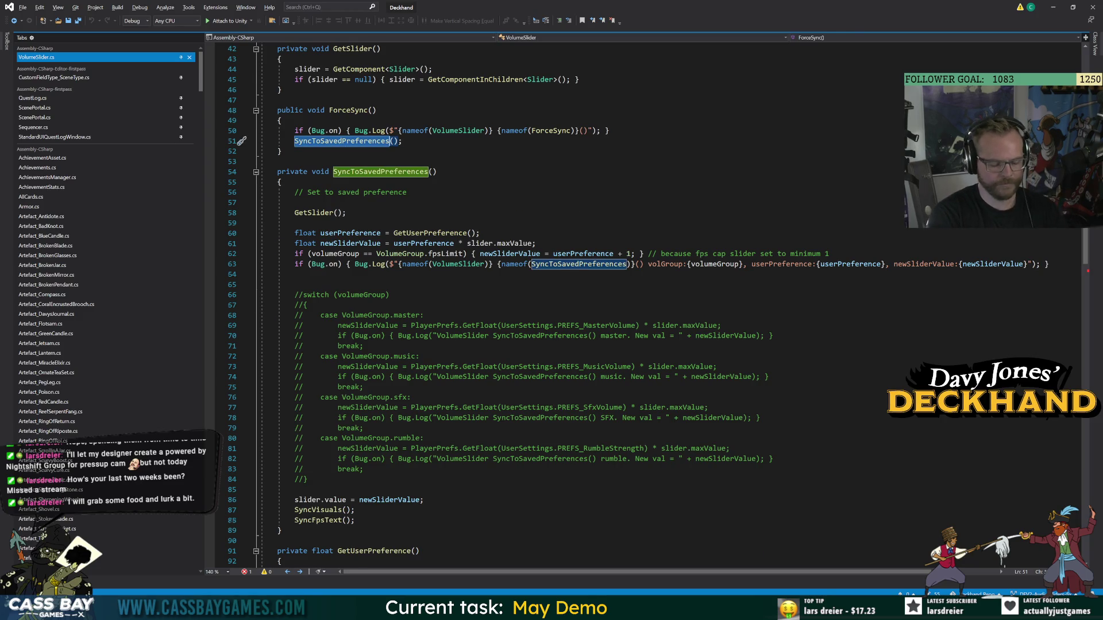
key(F12)
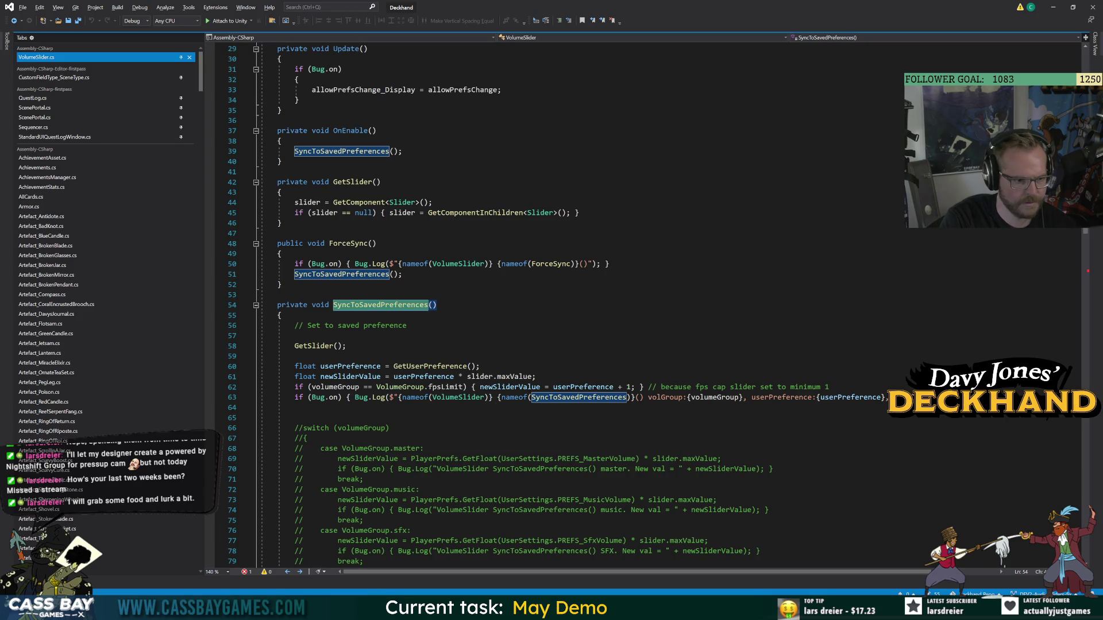
double_click(430, 366)
scroll(430, 366, down, 7)
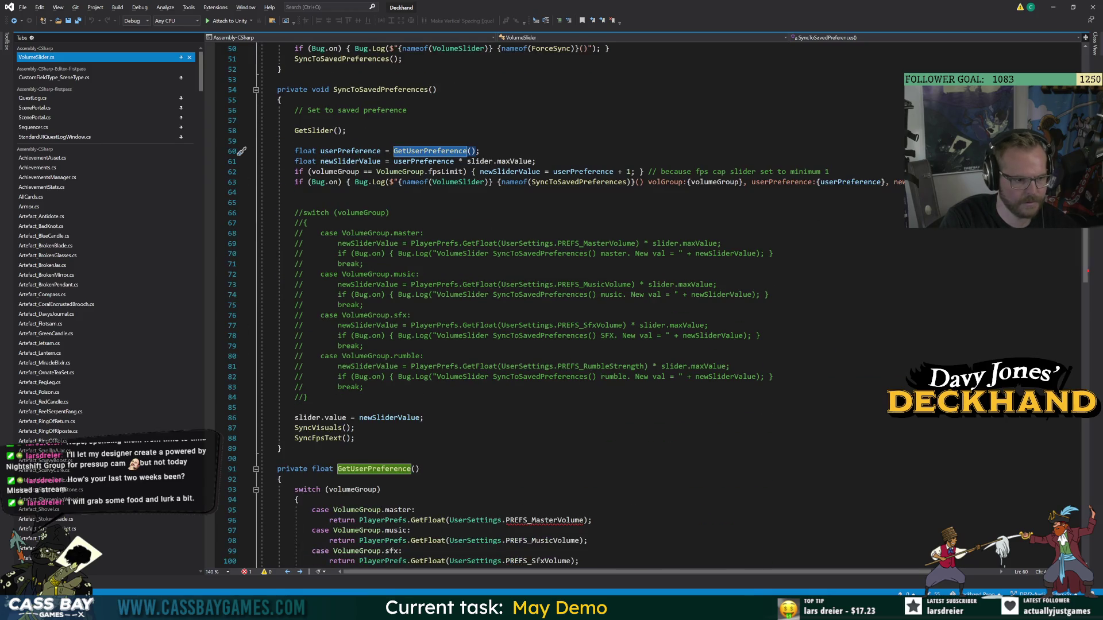
scroll(429, 366, down, 7)
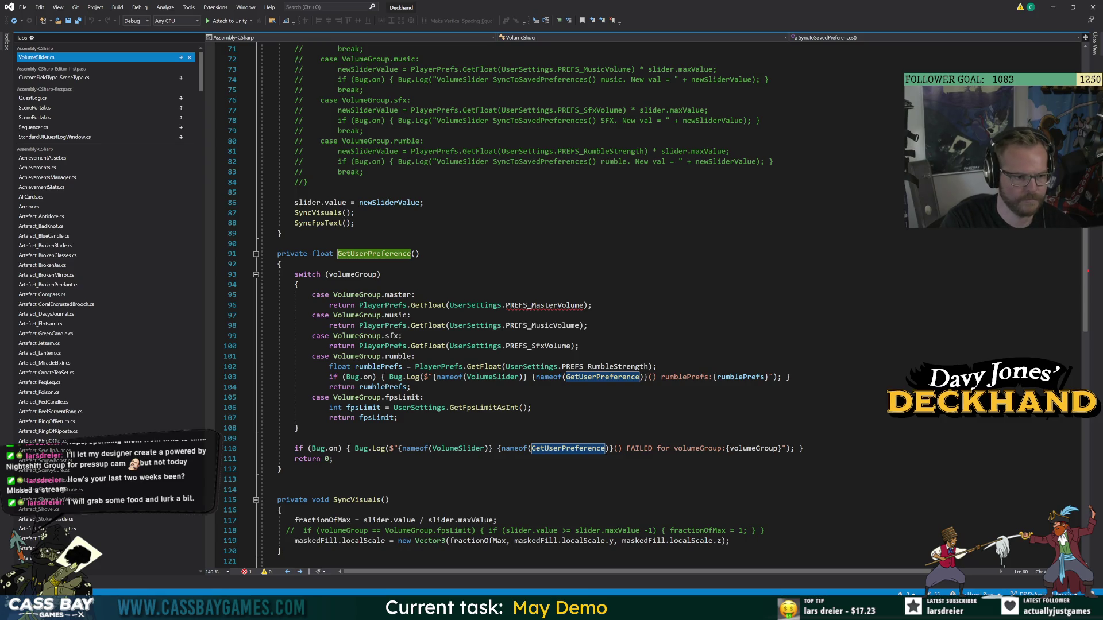
Begin replacing the master case's PlayerPrefs.GetFloat read by typing 'UserSettings.getma'.
double_click(428, 305)
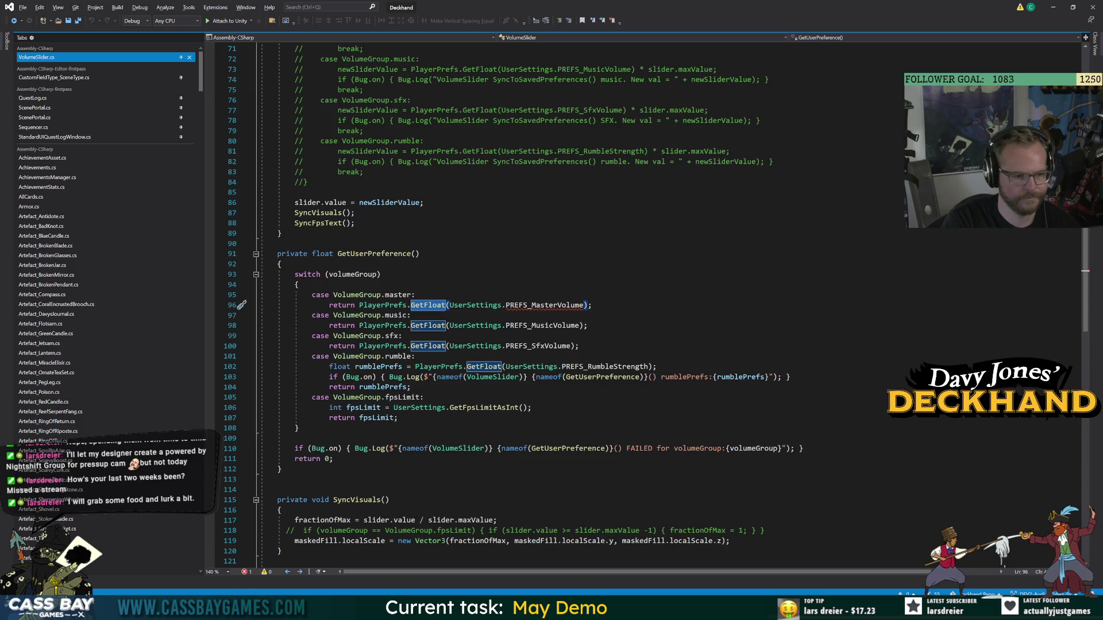
click(540, 305)
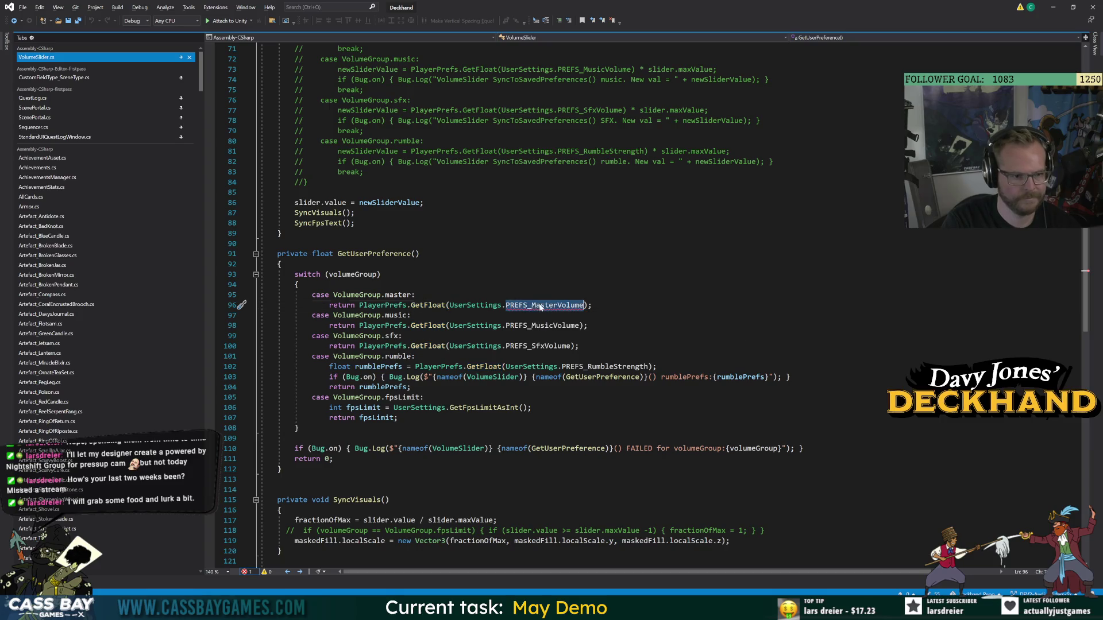
click(408, 294)
double_click(408, 295)
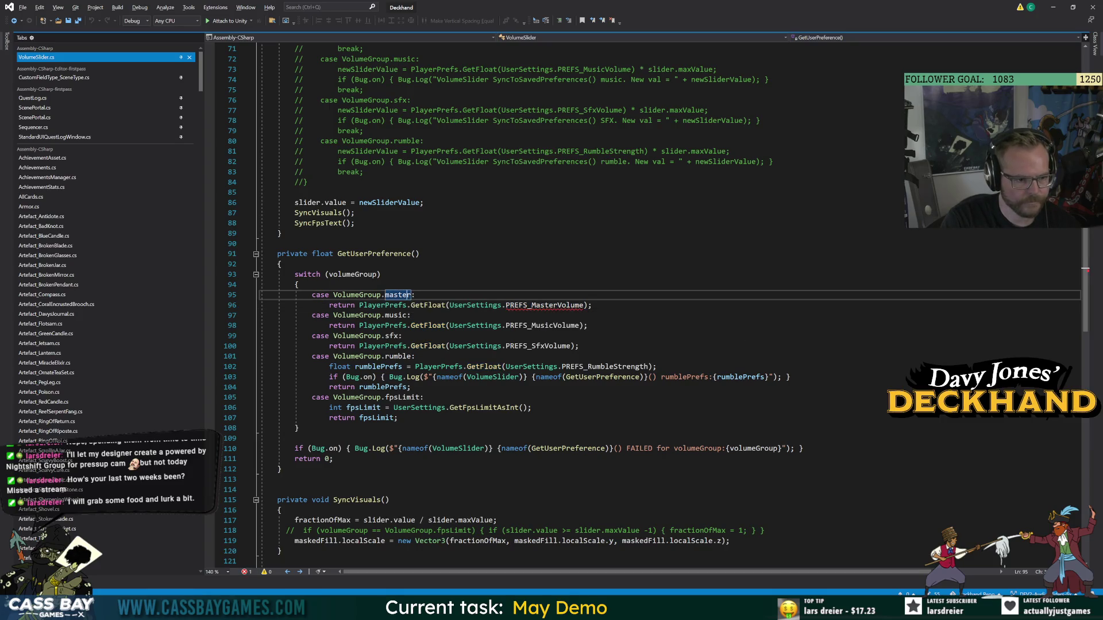
click(341, 305)
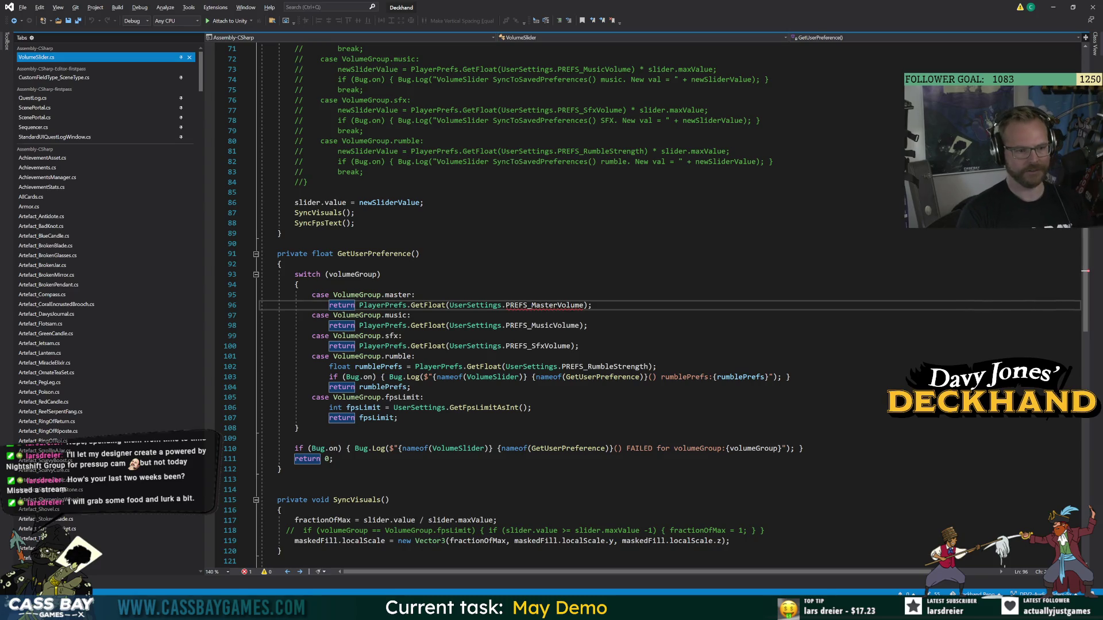
text(UserSettings.get)
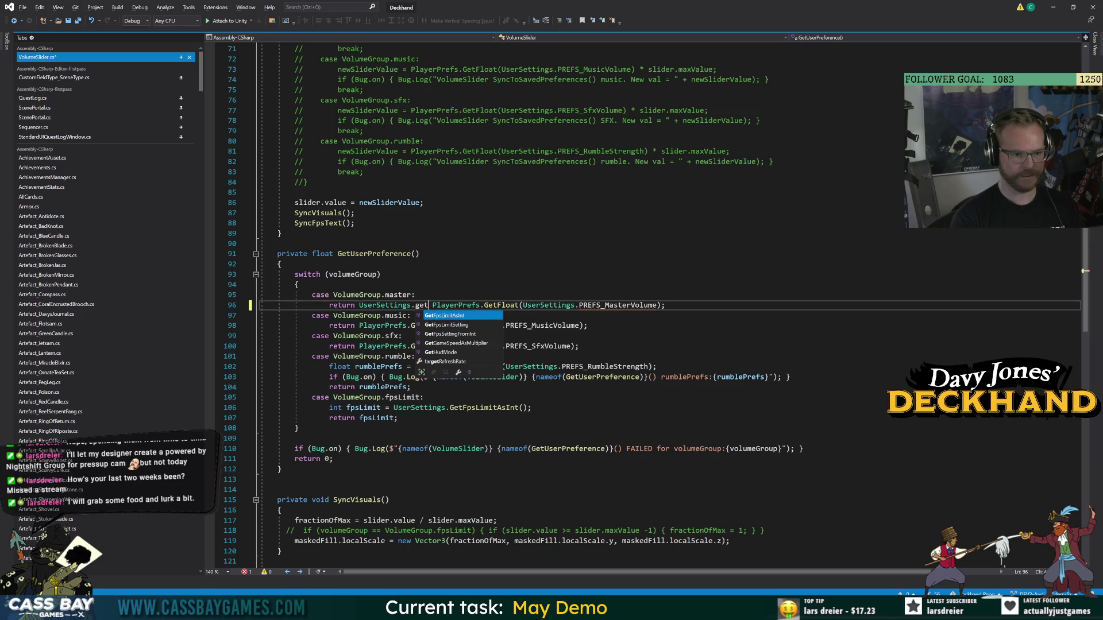
text(ma)
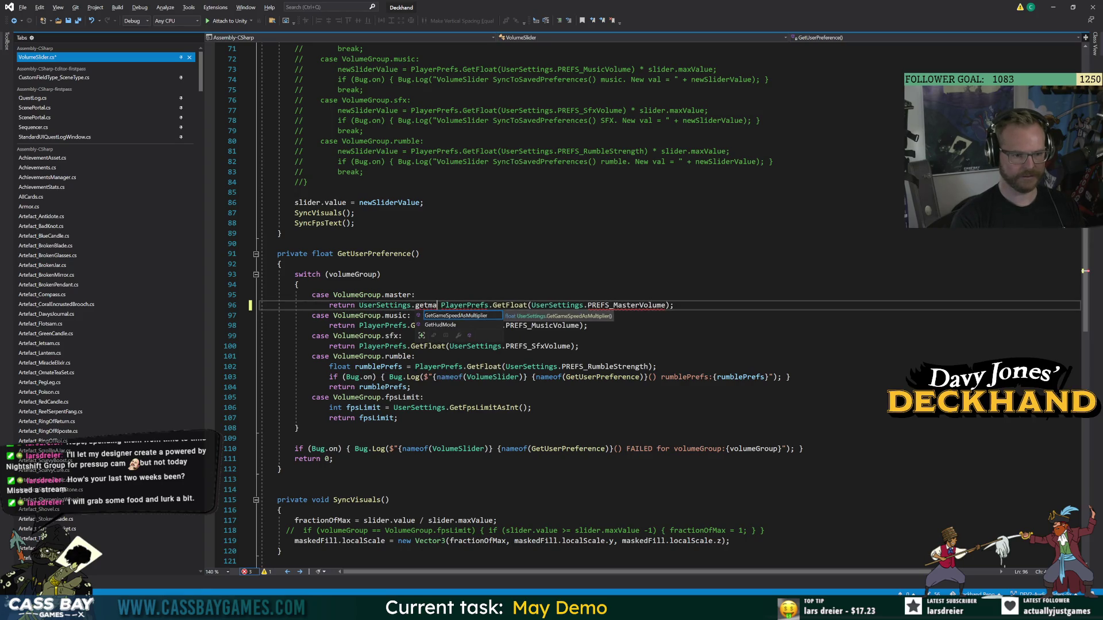
Return UserSettings.GetMasterVolume() in the master case and make GetMasterVolume public.
key(BackSpace)
key(BackSpace)
key(BackSpace)
text(GetMaster)
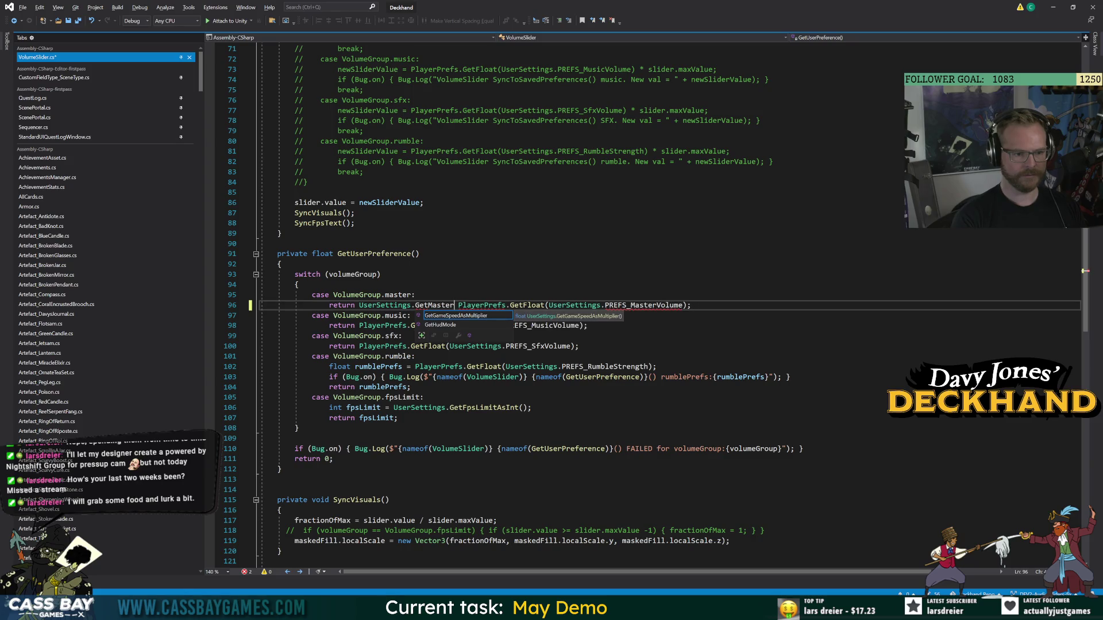
text(Volume();)
click(329, 305)
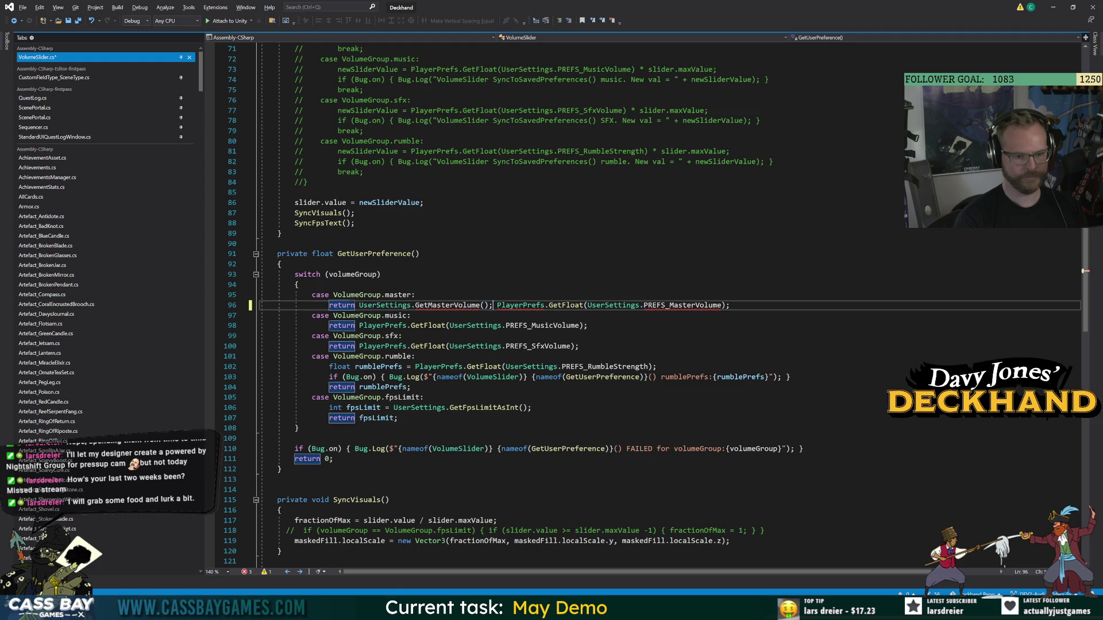
ctrl+click(448, 306)
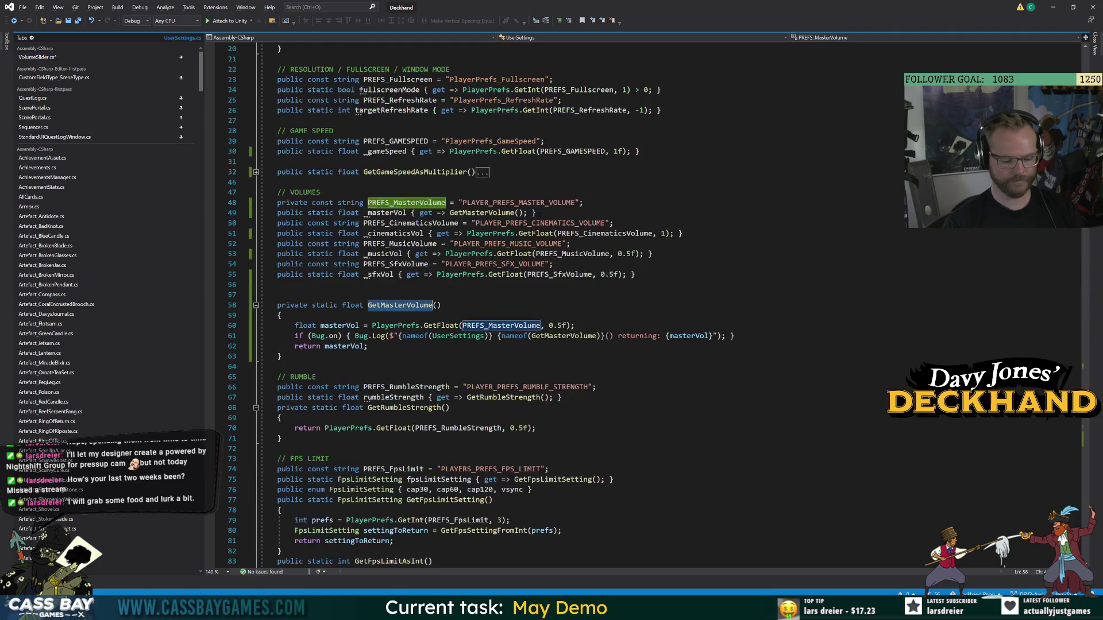
double_click(300, 309)
text(public)
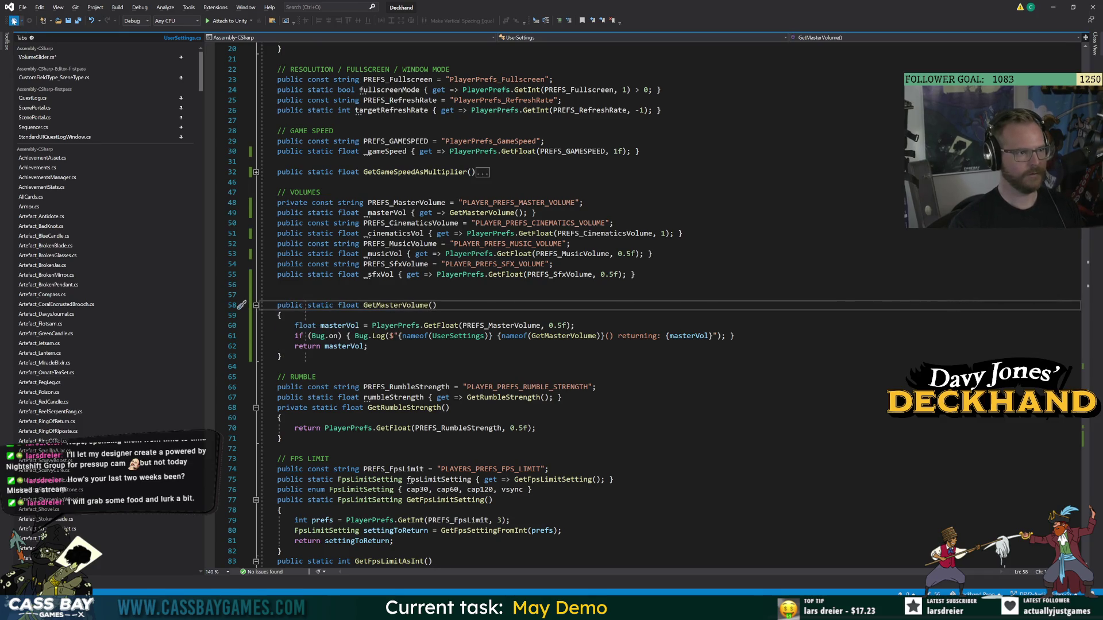
Comment out the old PlayerPrefs read in the master case, save, and switch to Unity.
click(13, 21)
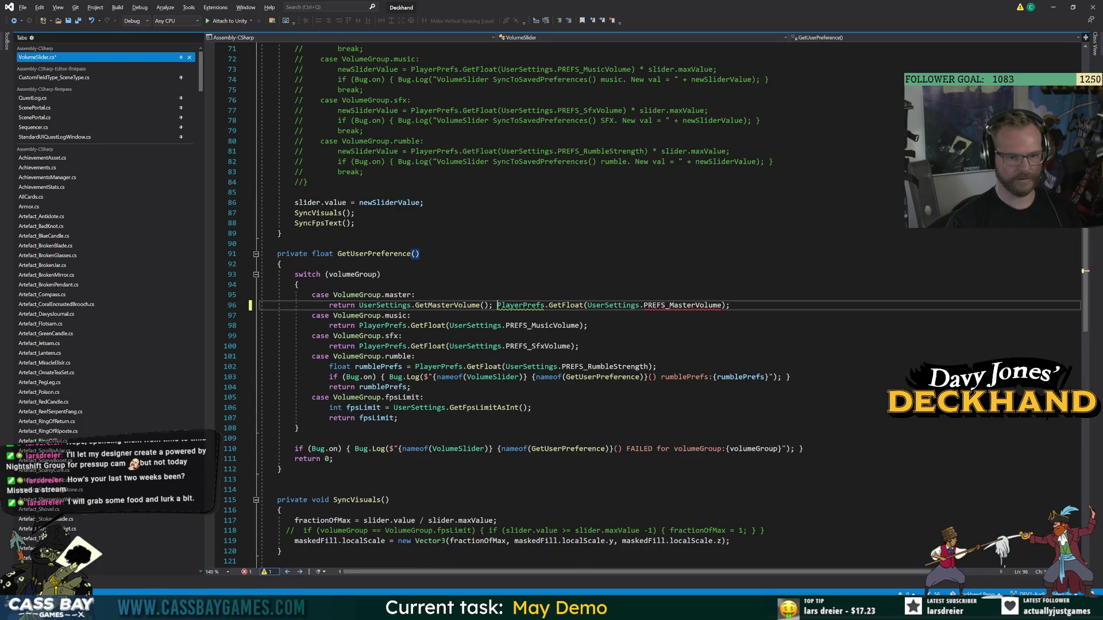
key(Return)
key(ctrl+k)
key(ctrl+c)
click(656, 377)
key(ctrl+s)
key(alt+Tab)
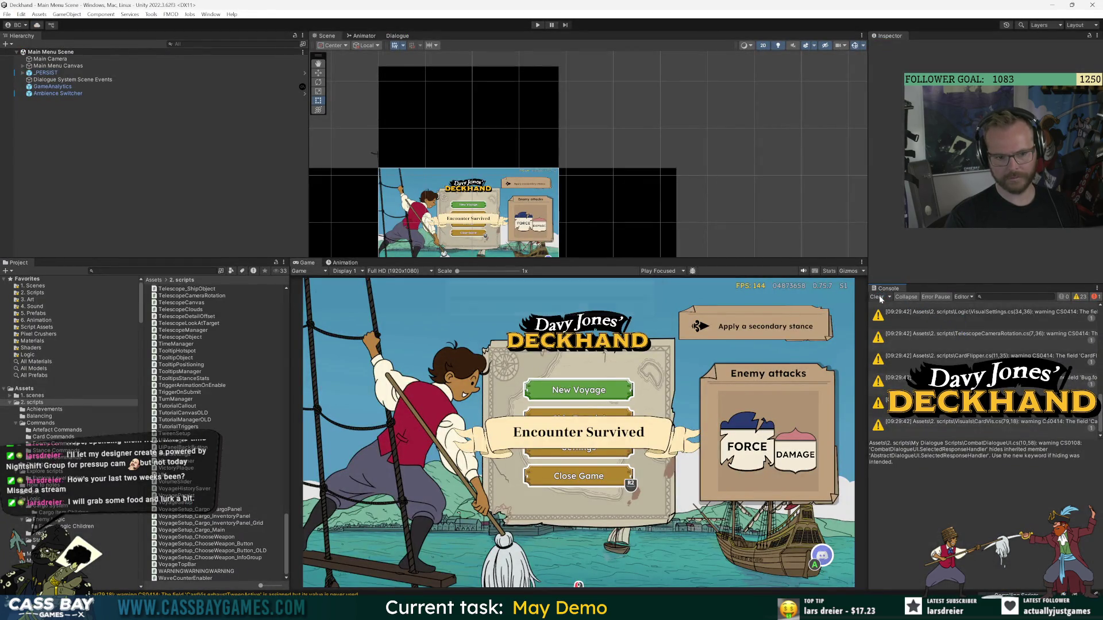
Clear the Console, filter it by GetMasterVolume copied from the log line, and start Play mode.
click(877, 297)
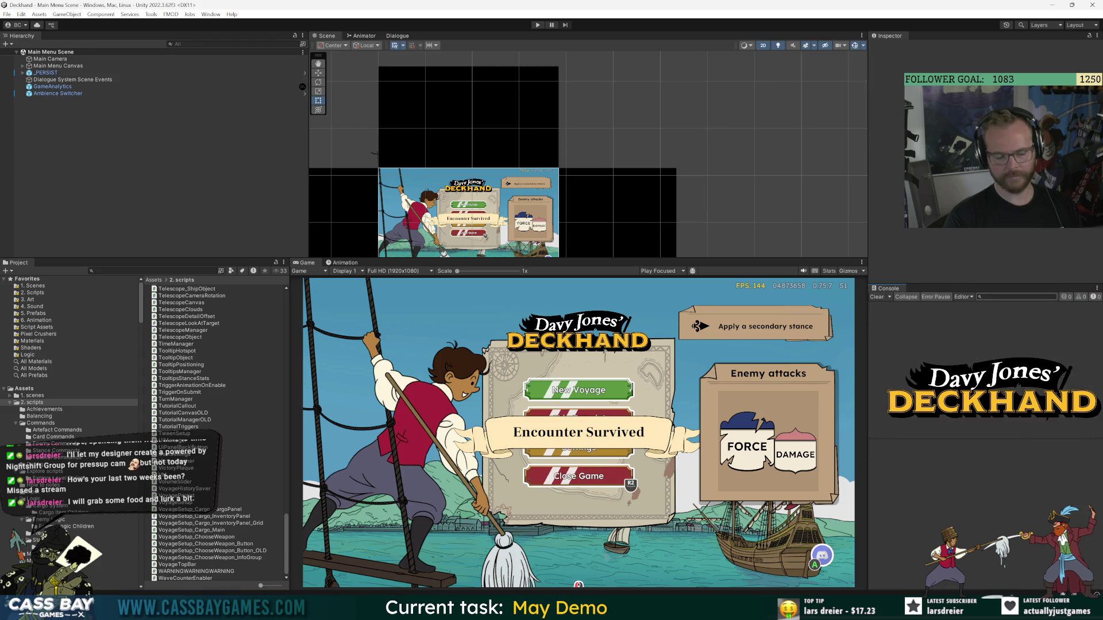
key(alt+Tab)
click(437, 305)
key(F12)
scroll(191, 69, down, 20)
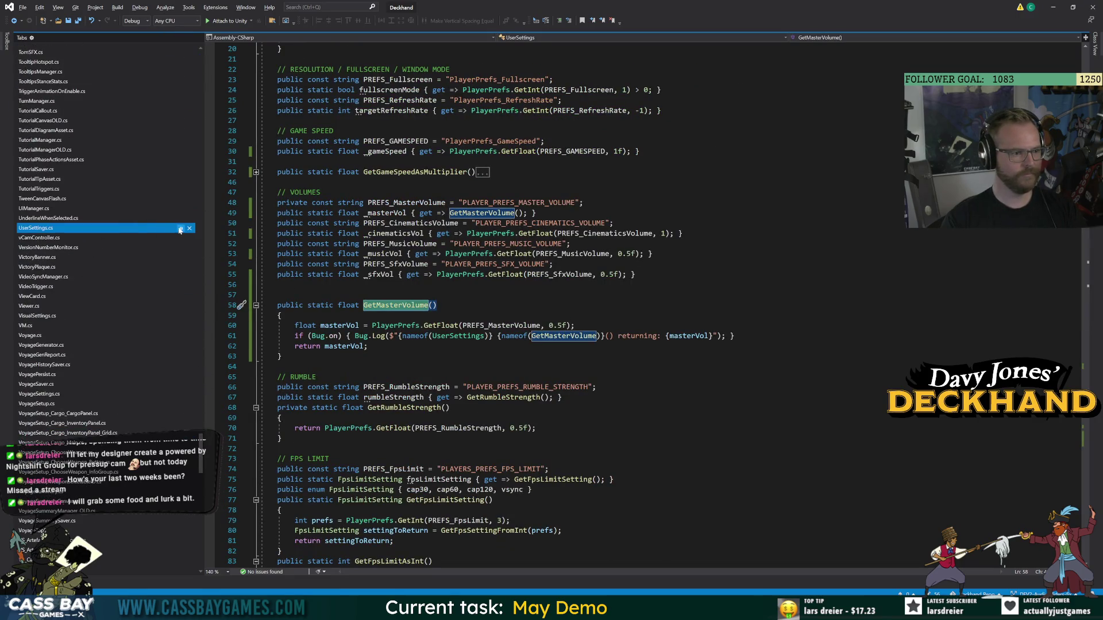
click(281, 264)
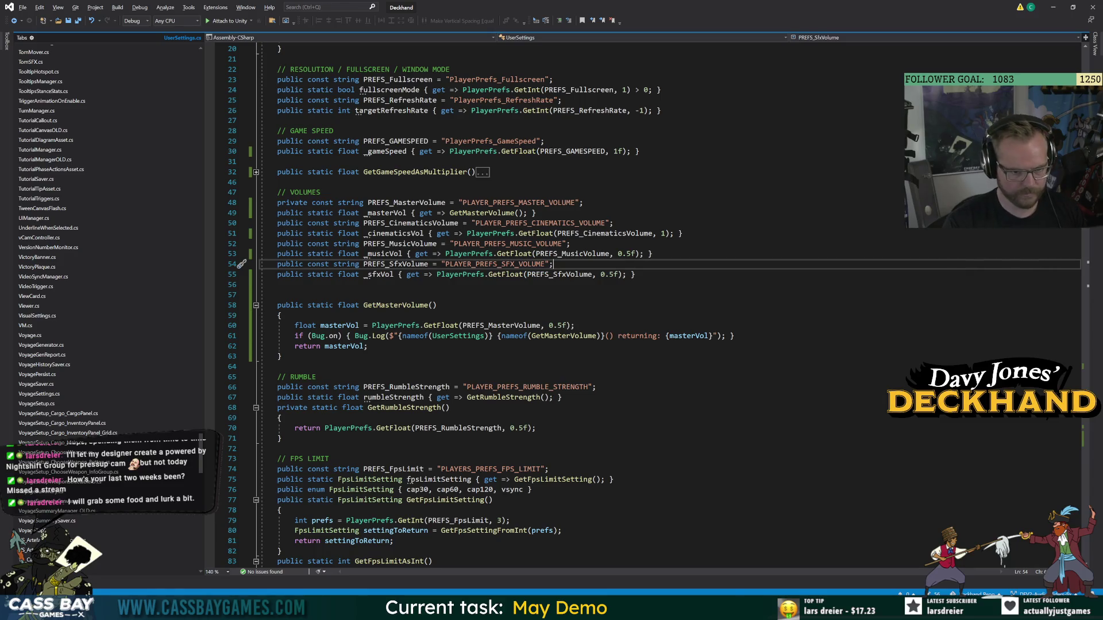
double_click(564, 337)
key(ctrl+c)
key(alt+Tab)
key(ctrl+v)
click(538, 25)
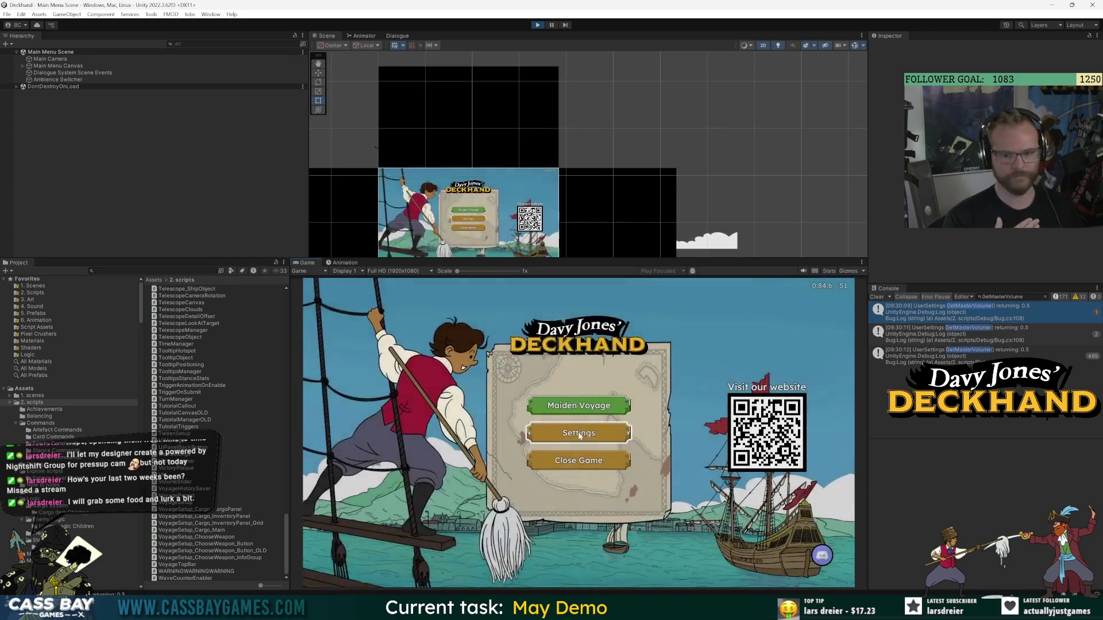
In Play mode, open Settings > SOUND and read the GetMasterVolume 'returning: 0.5' log entry.
click(579, 436)
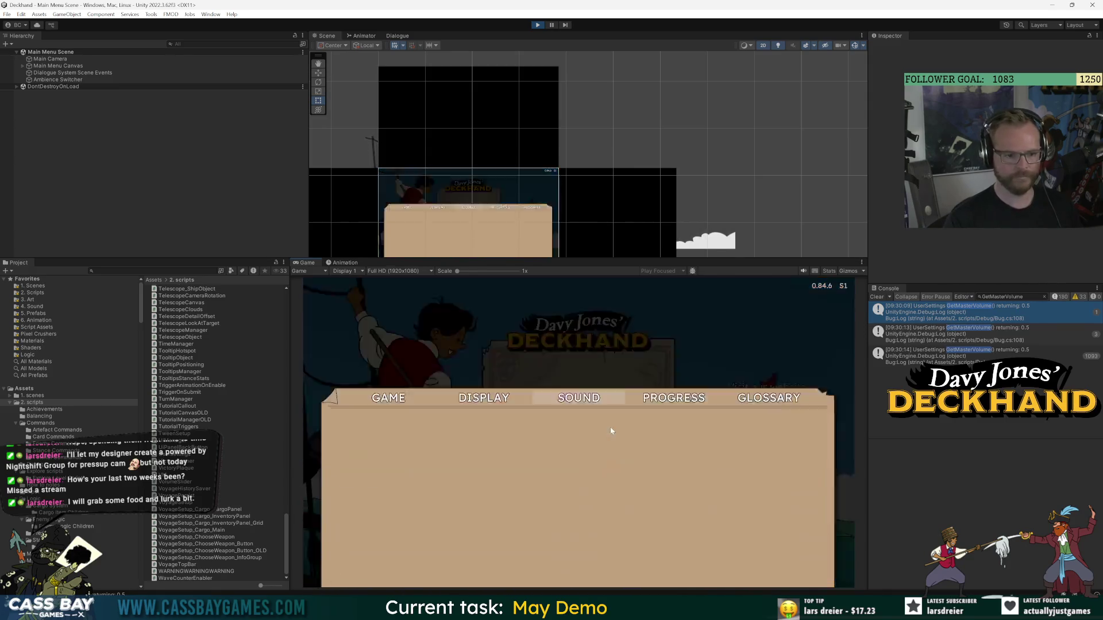
click(660, 318)
click(596, 312)
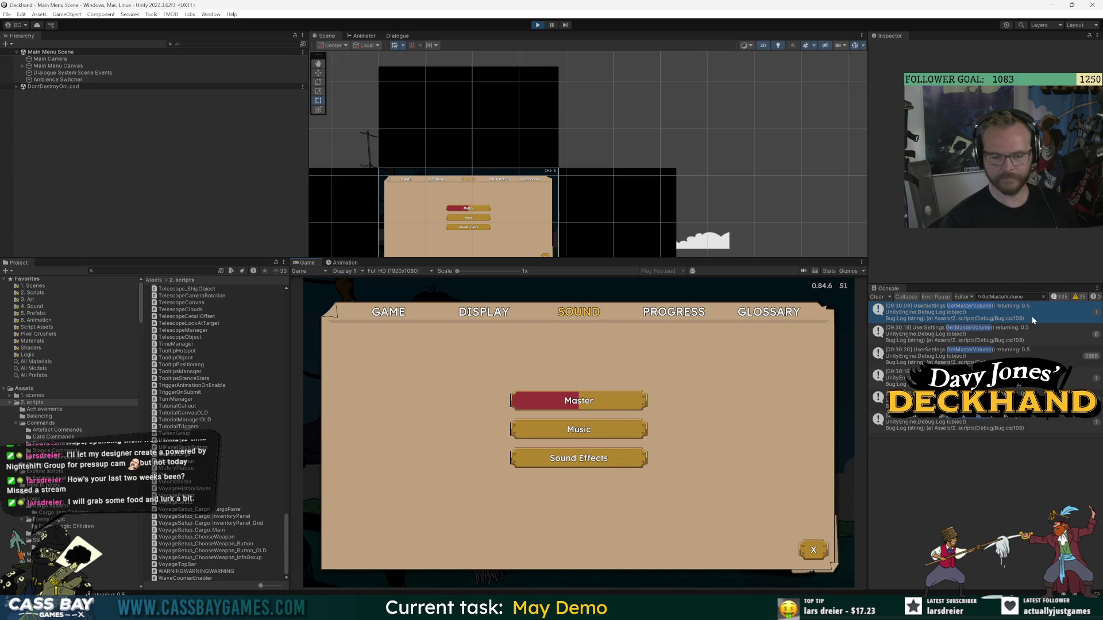
click(1031, 316)
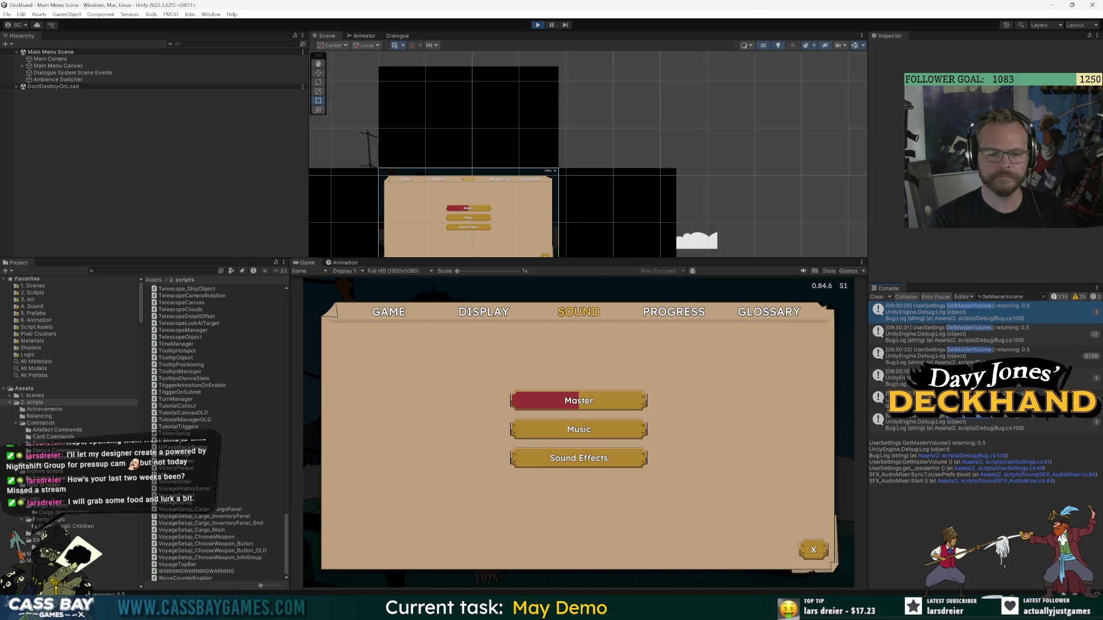
Stop Play mode and clear all PlayerPrefs, confirming with Yes.
click(537, 25)
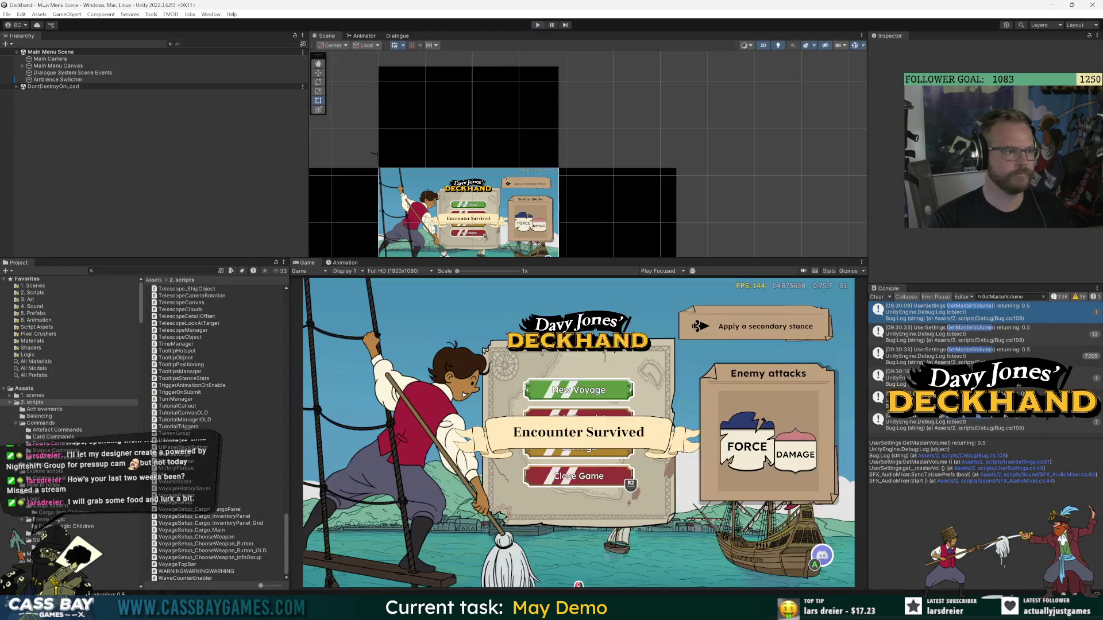
click(21, 13)
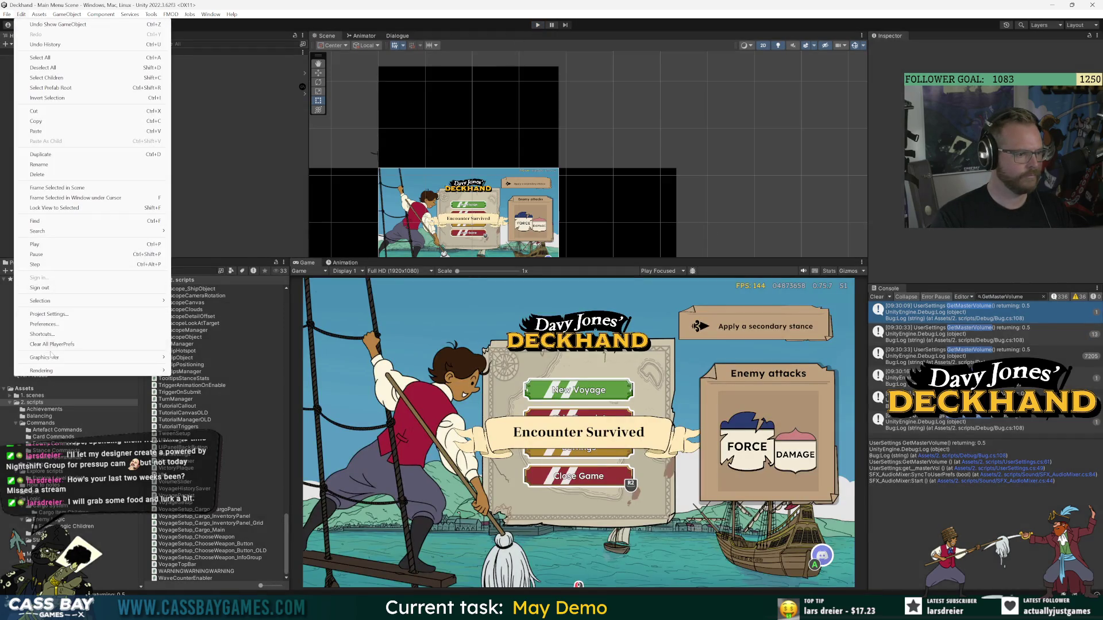
click(46, 315)
click(574, 316)
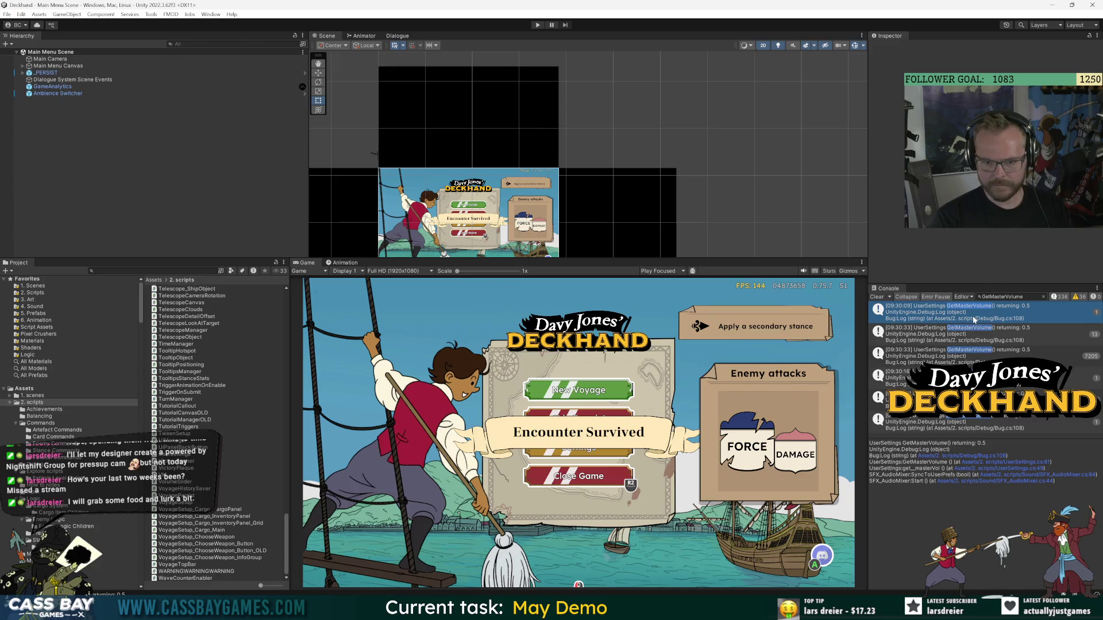
Open the logging code line from the Console, then open Settings > SOUND in the running game.
click(1022, 297)
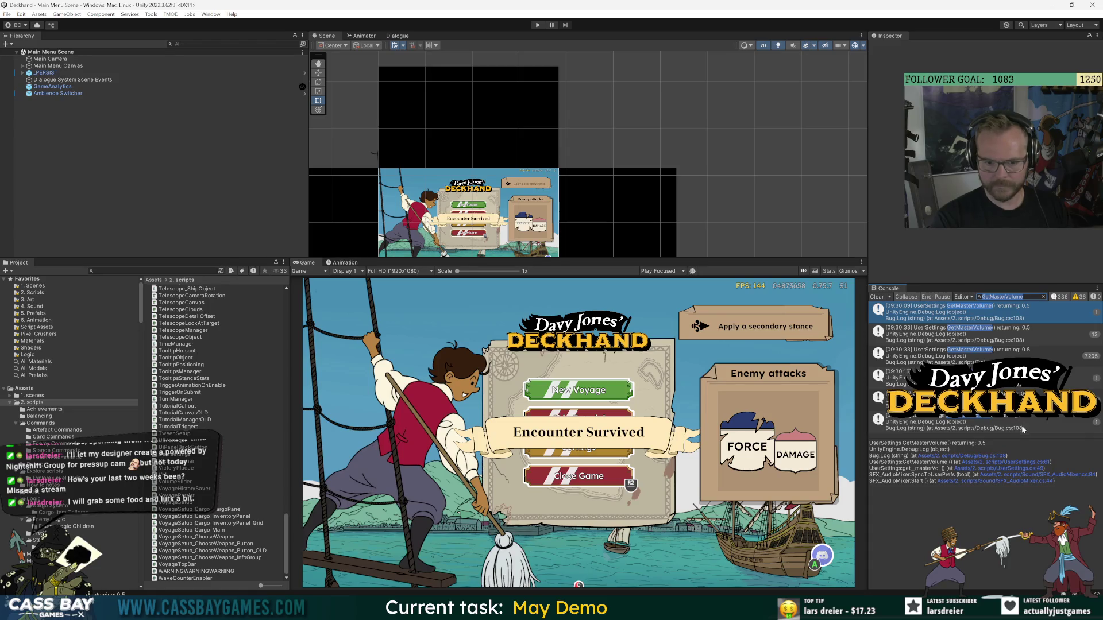
double_click(948, 312)
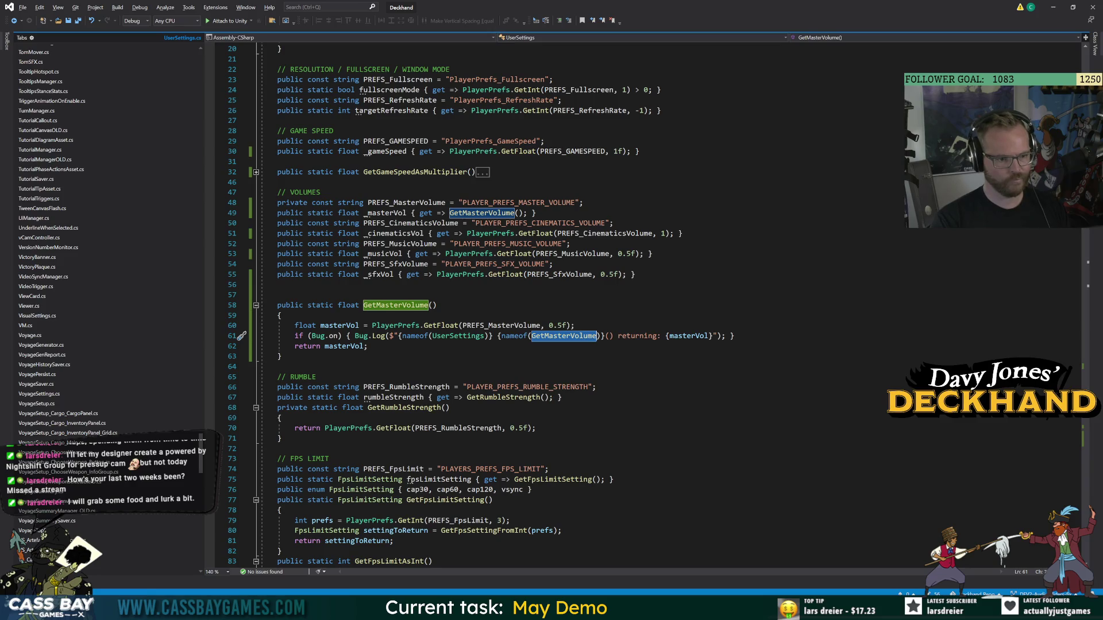
key(alt+Tab)
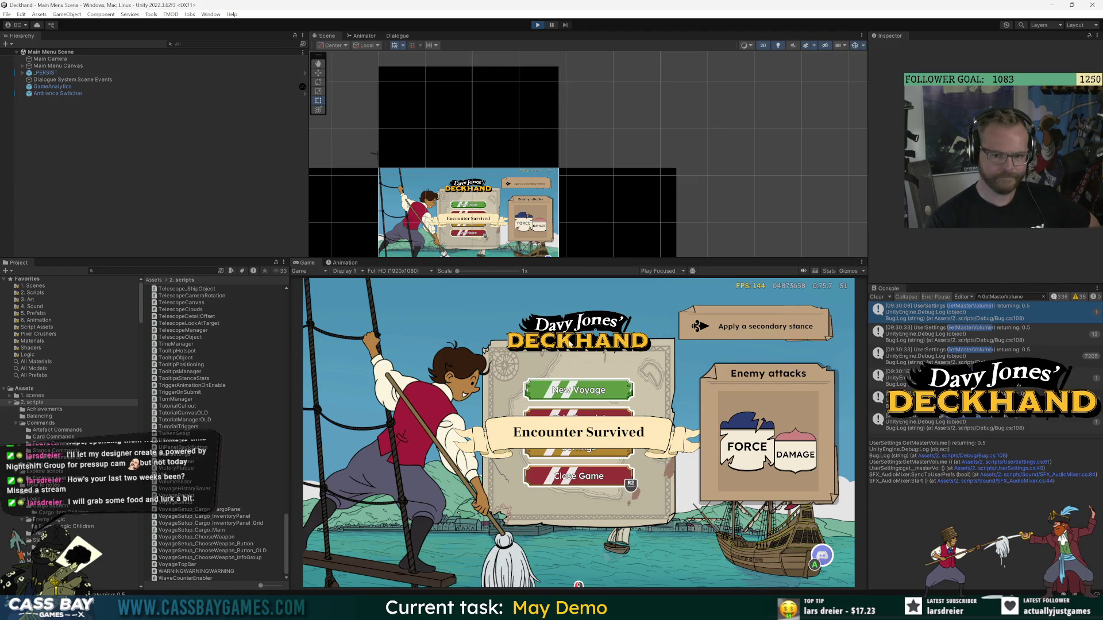
click(586, 435)
click(674, 313)
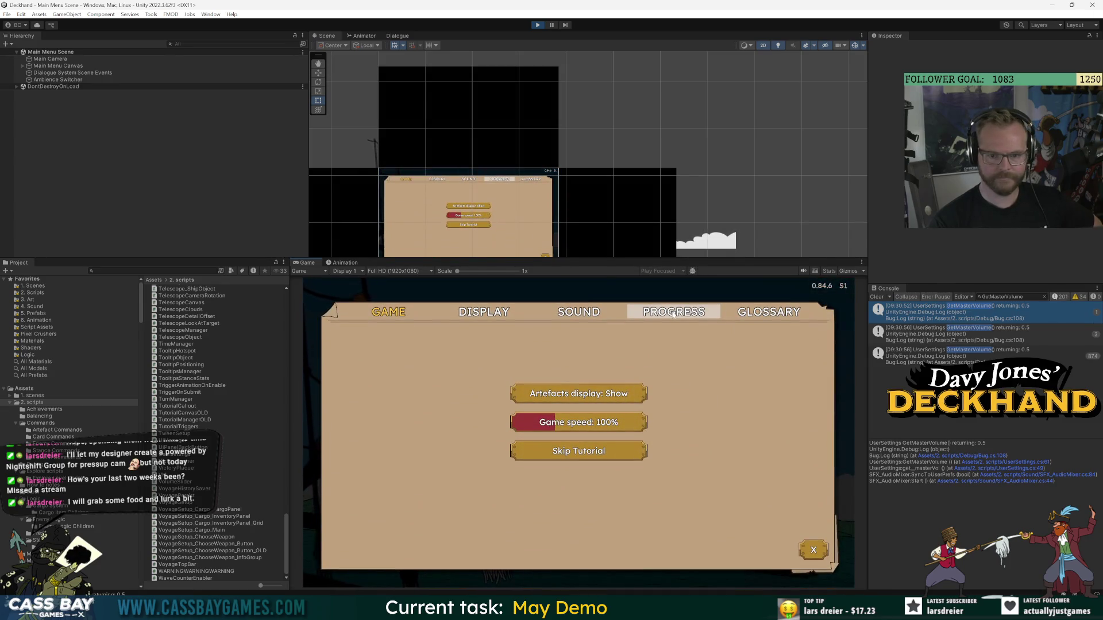
click(567, 315)
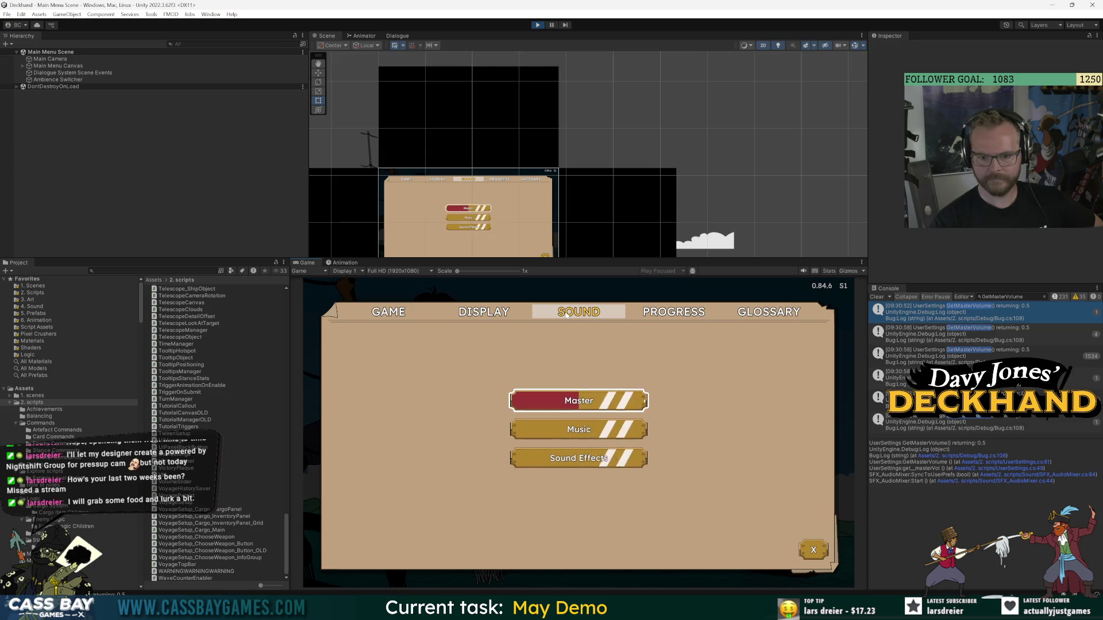
Inspect GetMasterVolume stack traces from VolumeSlider Start and UserSettings Update, then stop Play.
click(896, 375)
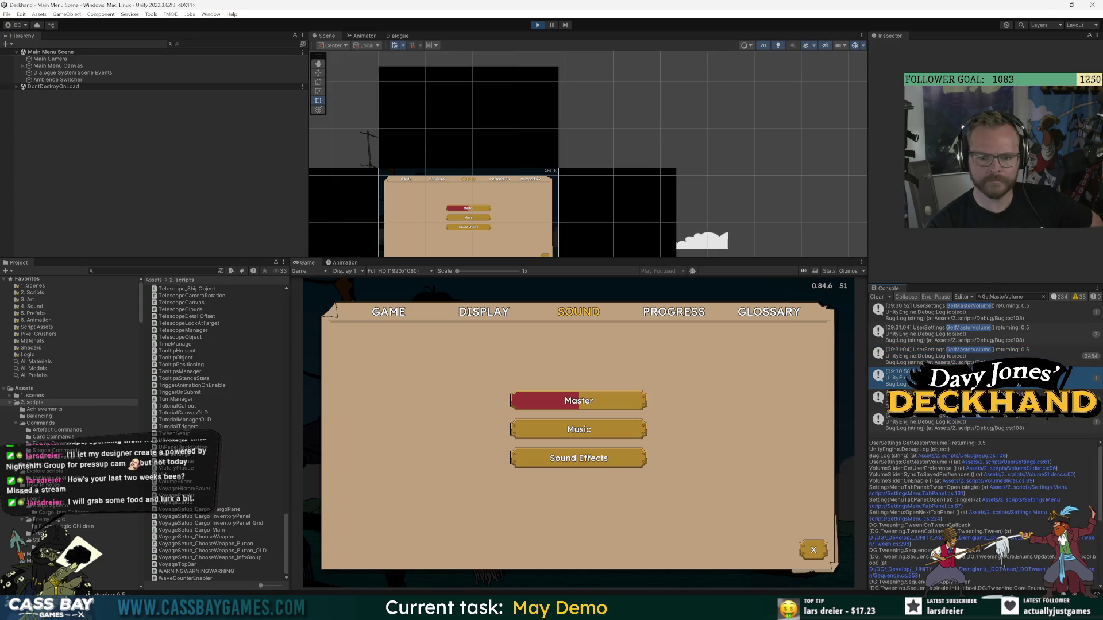
click(942, 425)
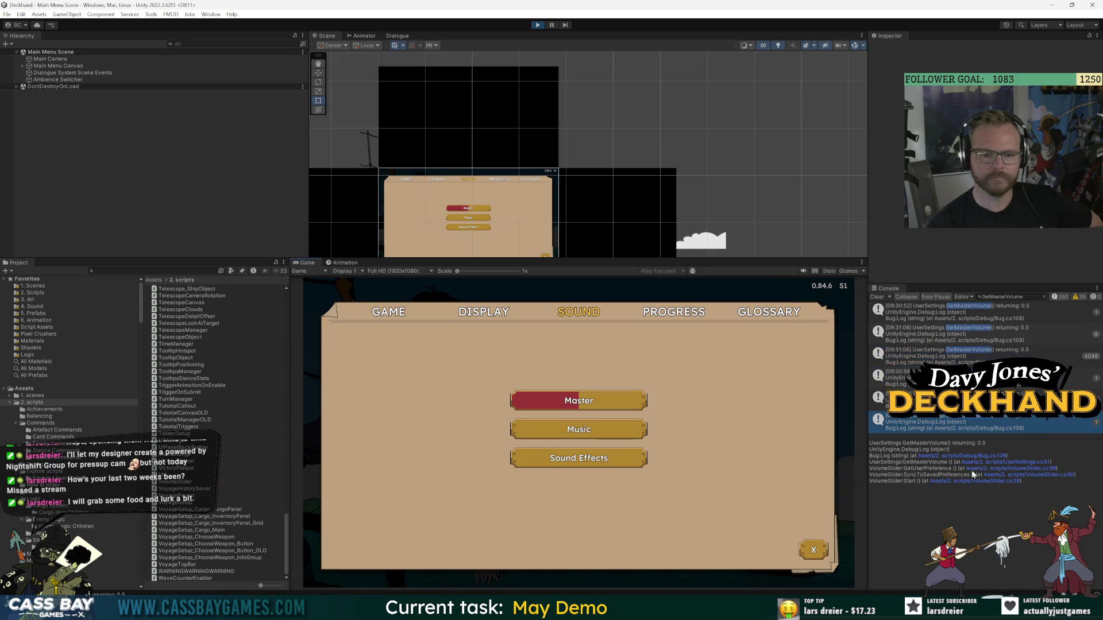
click(1052, 356)
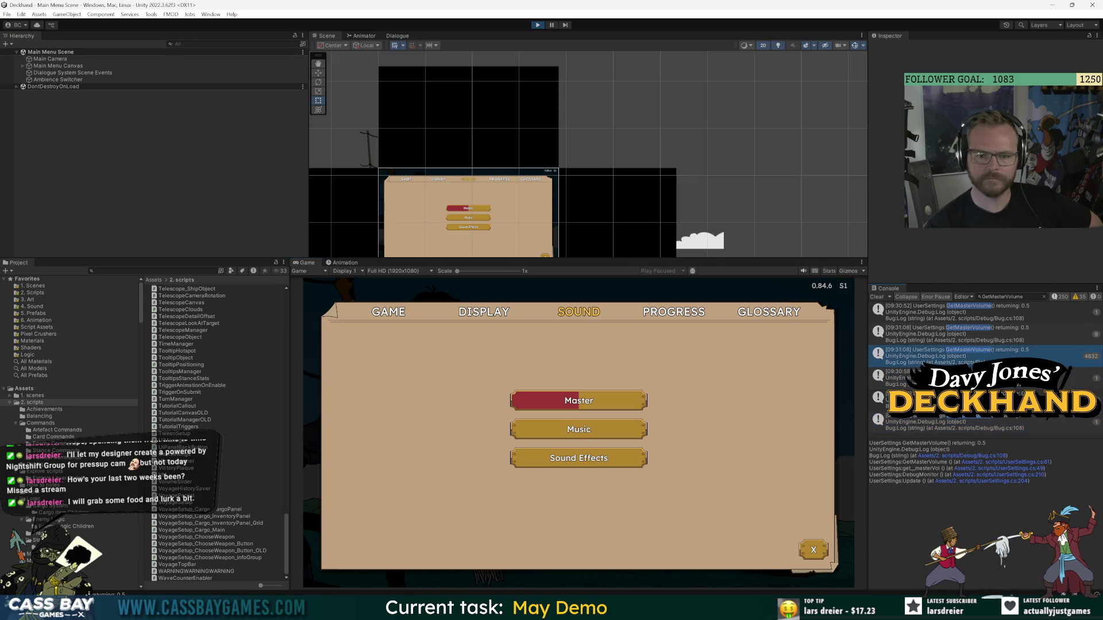
click(1065, 386)
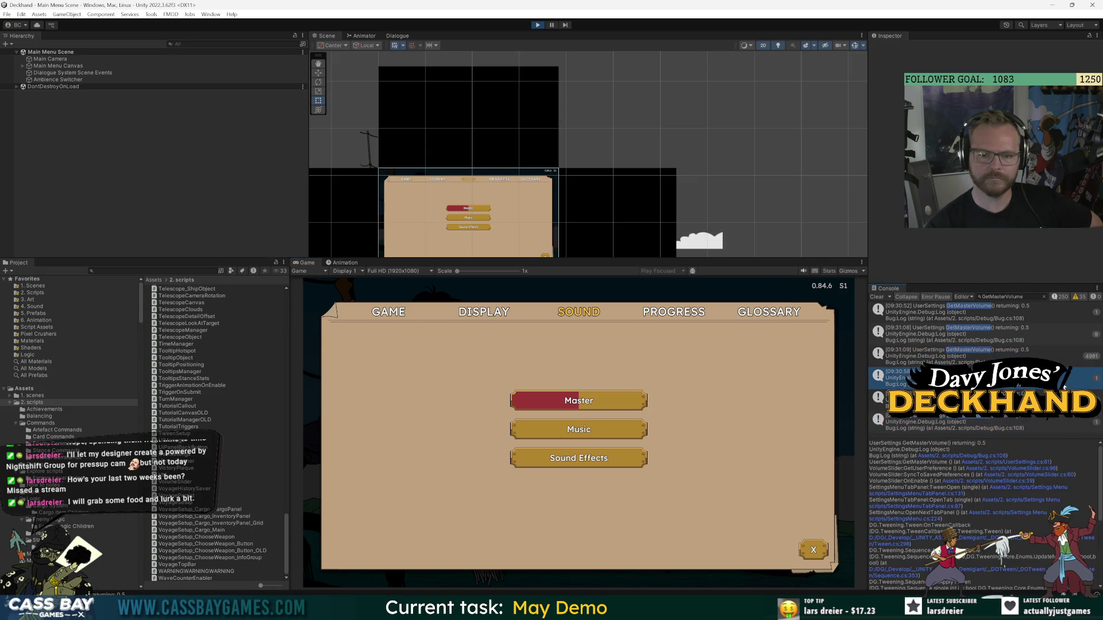
click(1065, 354)
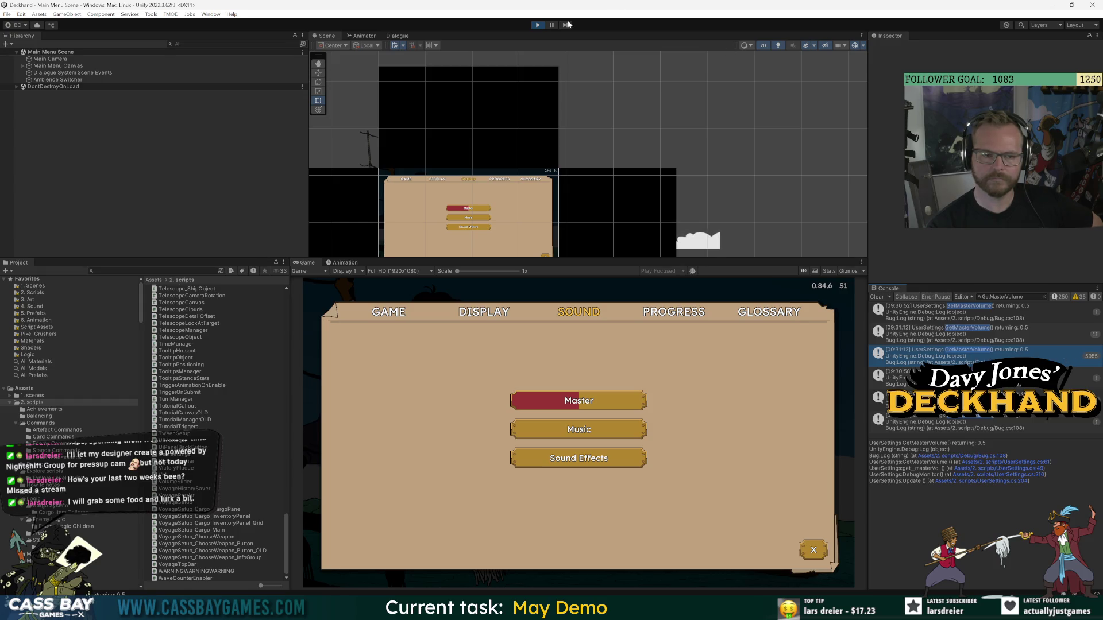
click(538, 25)
key(alt+Tab)
click(329, 459)
Add an empty public static GetMusicVolume() method below GetMasterVolume, fixing the name's typo.
double_click(395, 305)
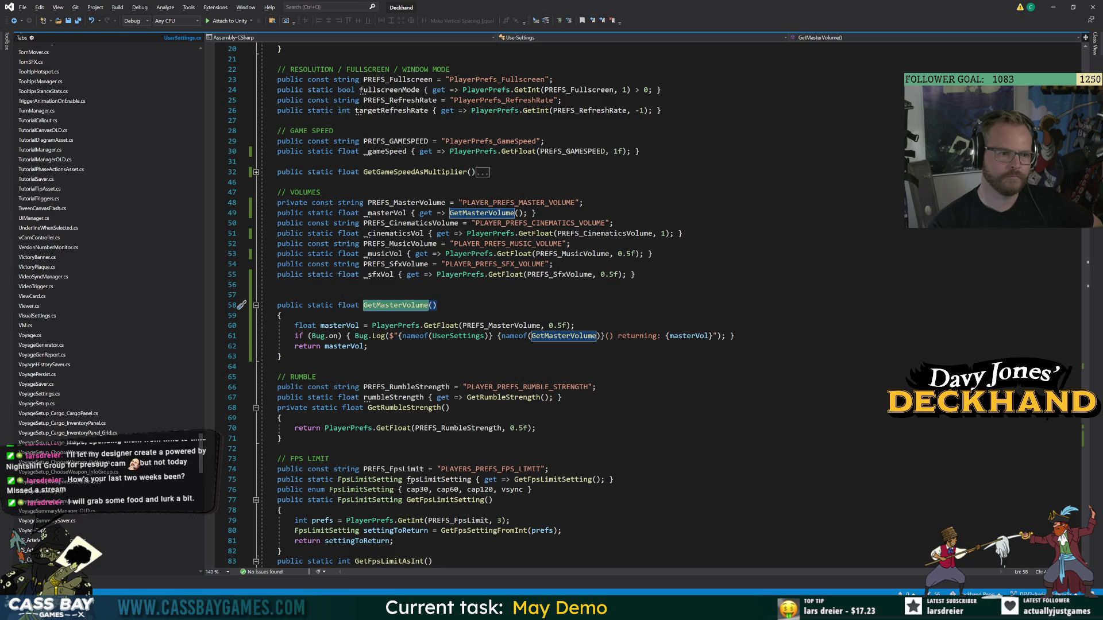
click(281, 357)
key(Return)
text(public )
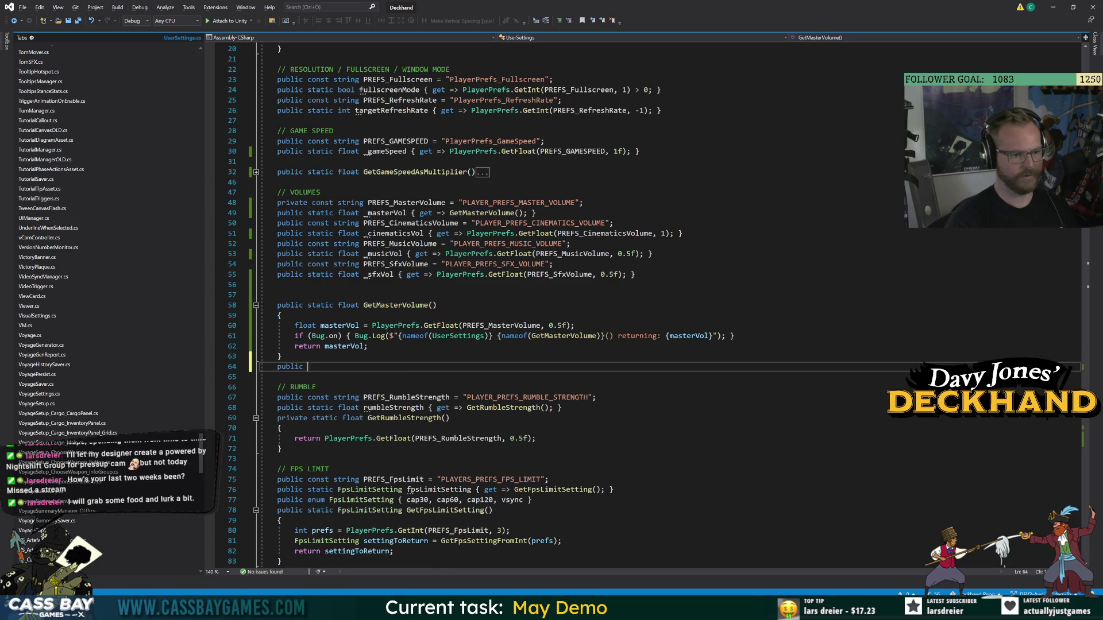
text(static float Get)
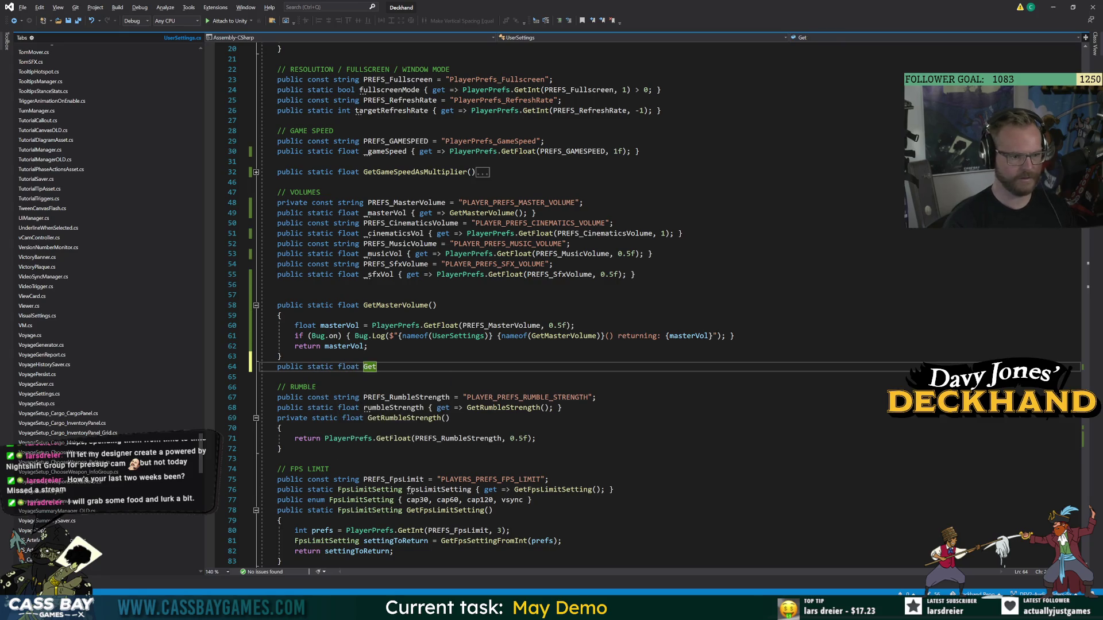
text(MusicVoluem() { })
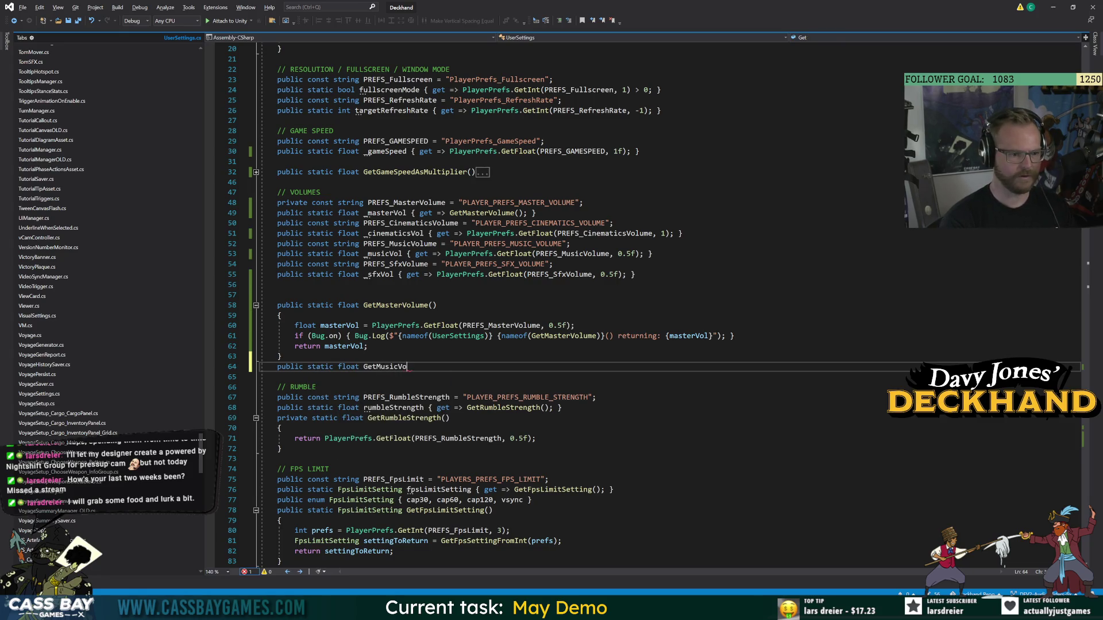
key(Return)
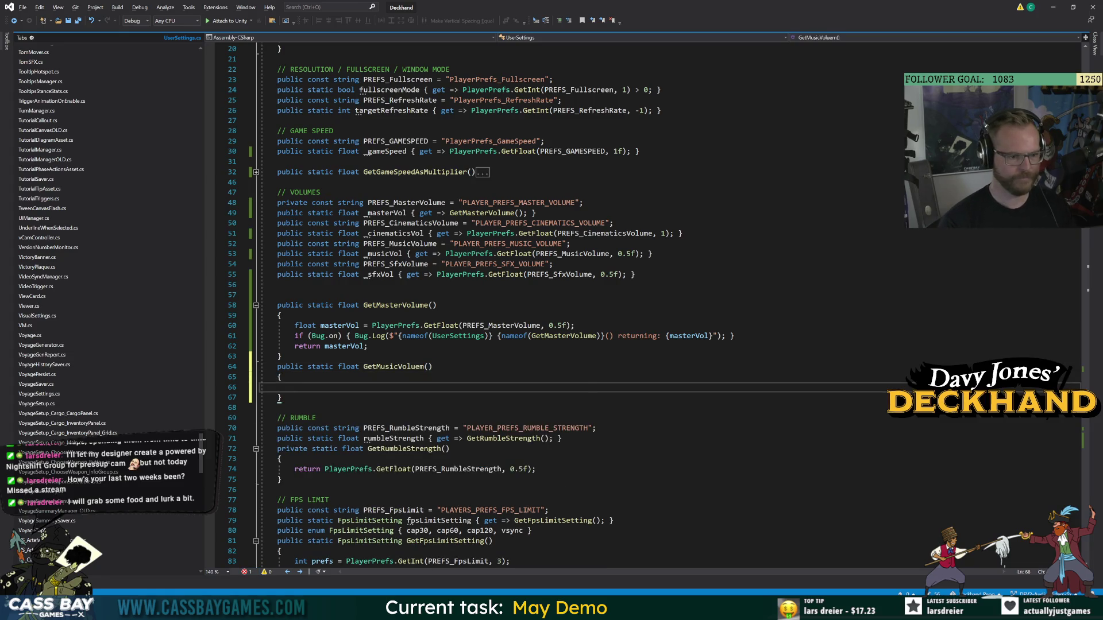
click(422, 367)
key(BackSpace)
key(Right)
text(e)
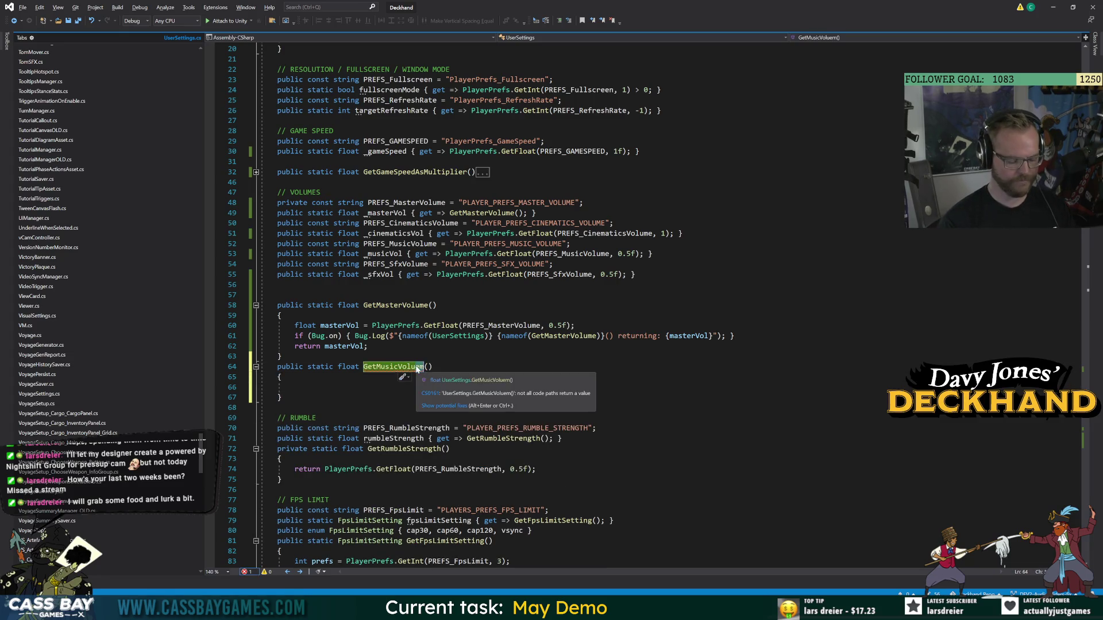
Copy GetMasterVolume's body into GetMusicVolume and rename its variable to musicVol.
mouse_move(260, 325)
mouse_down()
mouse_move(574, 336)
mouse_move(367, 346)
mouse_up()
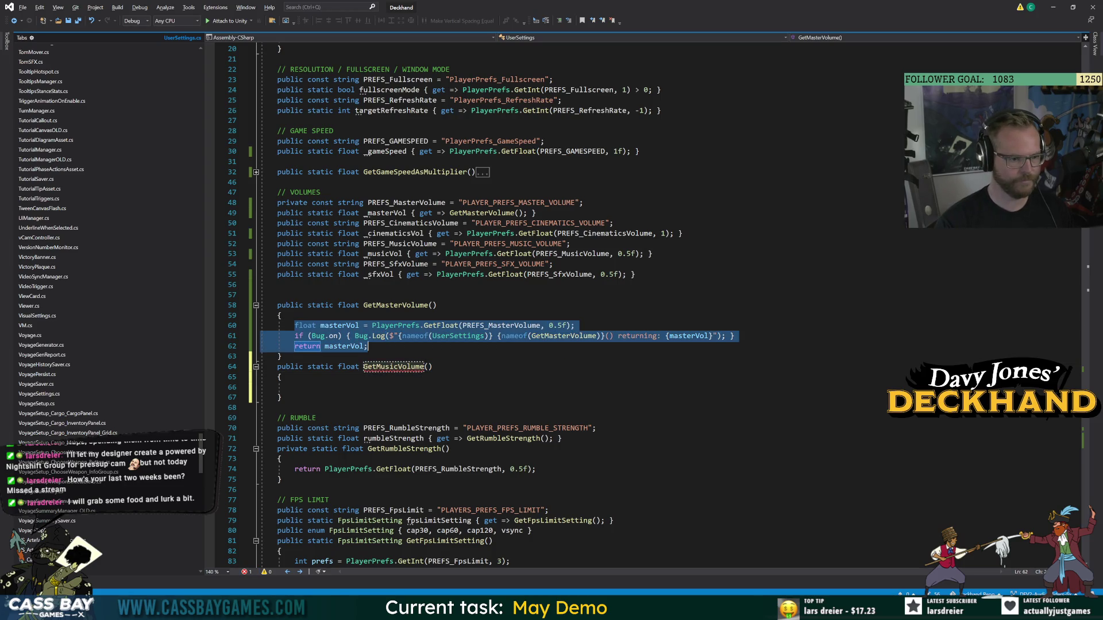
key(ctrl+c)
click(295, 388)
key(ctrl+v)
key(ctrl+Right)
key(ctrl+r)
key(ctrl+r)
text(musicVolu)
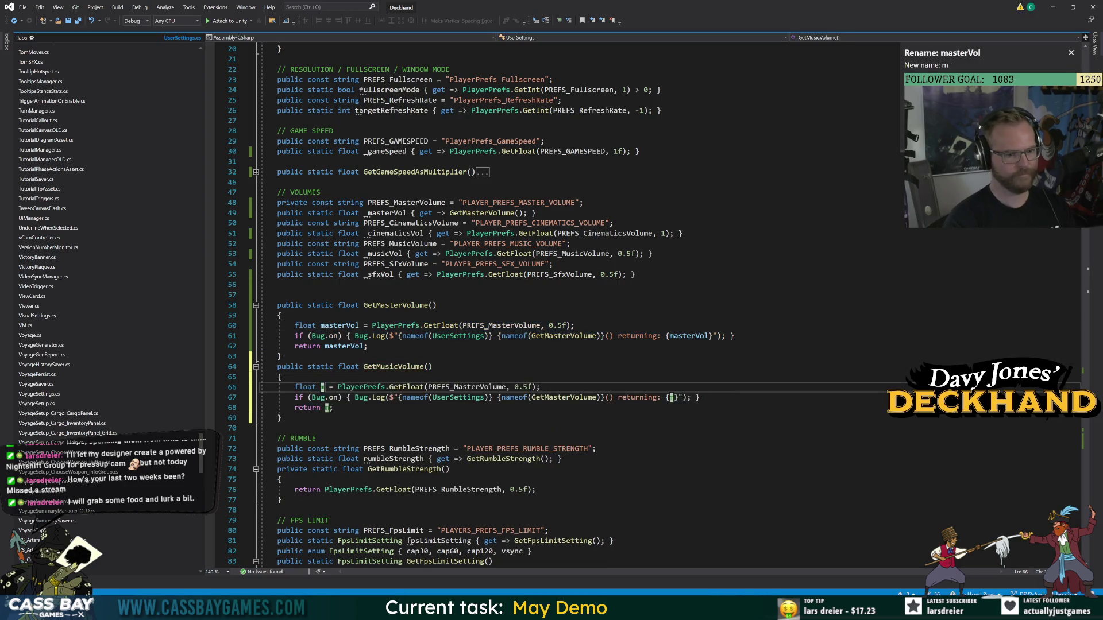
key(BackSpace)
key(Return)
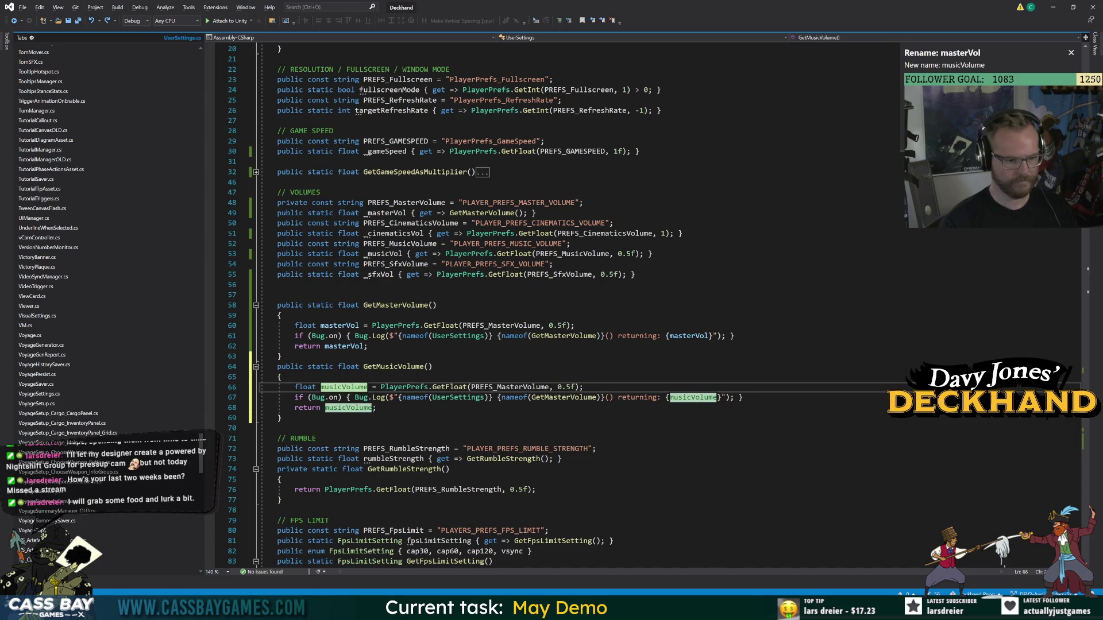
Make the copy read PREFS_MusicVolume and log under the GetMusicVolume name.
double_click(493, 387)
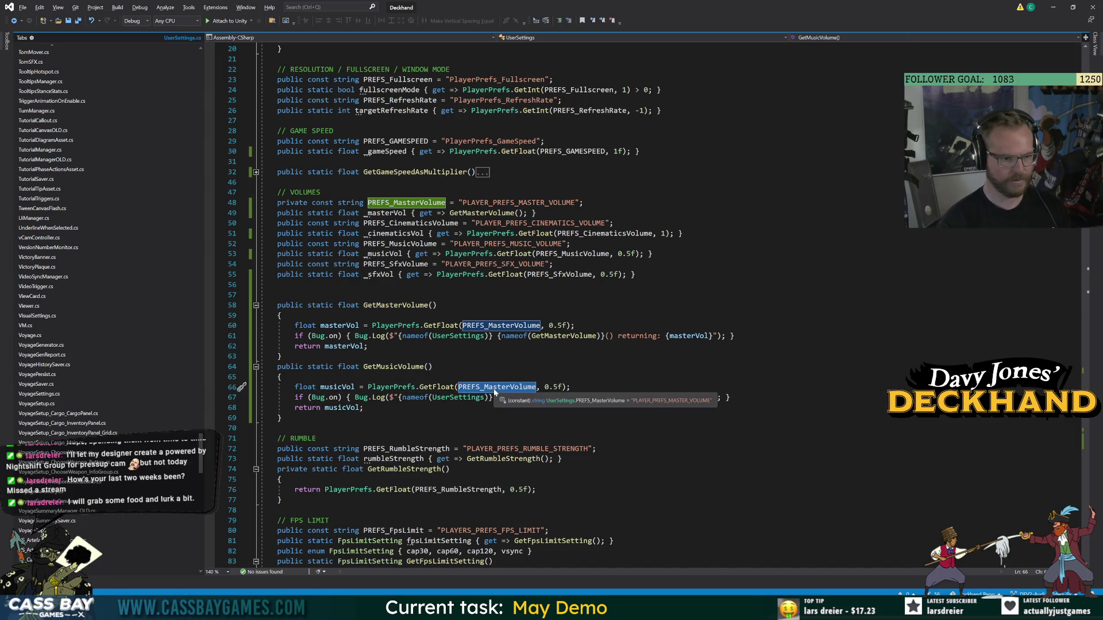
text(PREFS_)
text(Music)
key(Tab)
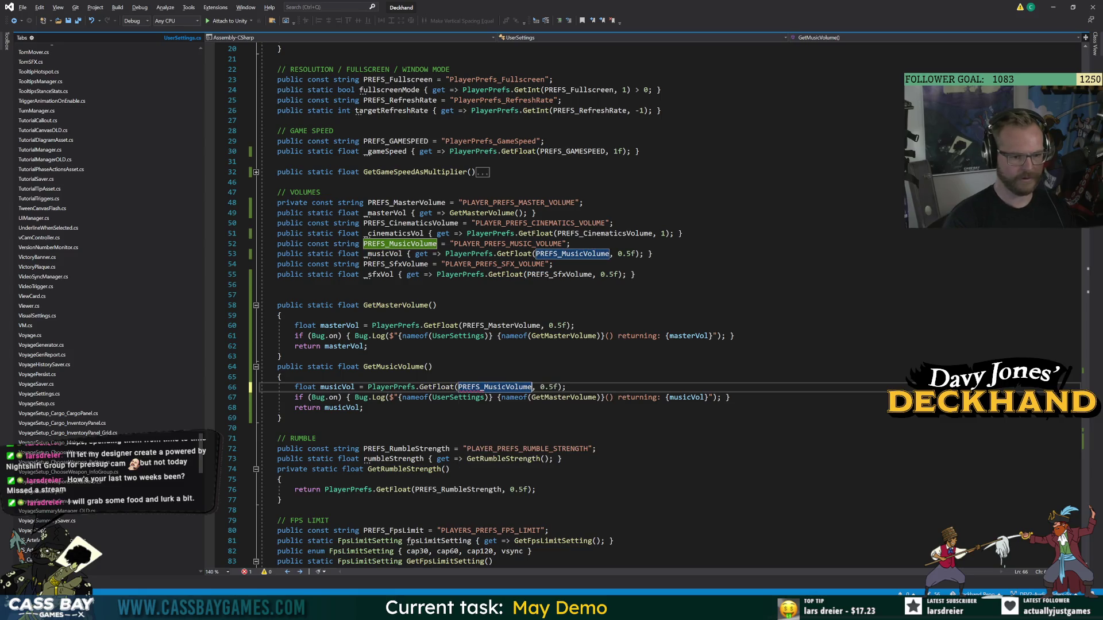
click(368, 346)
double_click(395, 367)
key(ctrl+c)
double_click(564, 397)
key(ctrl+v)
click(277, 428)
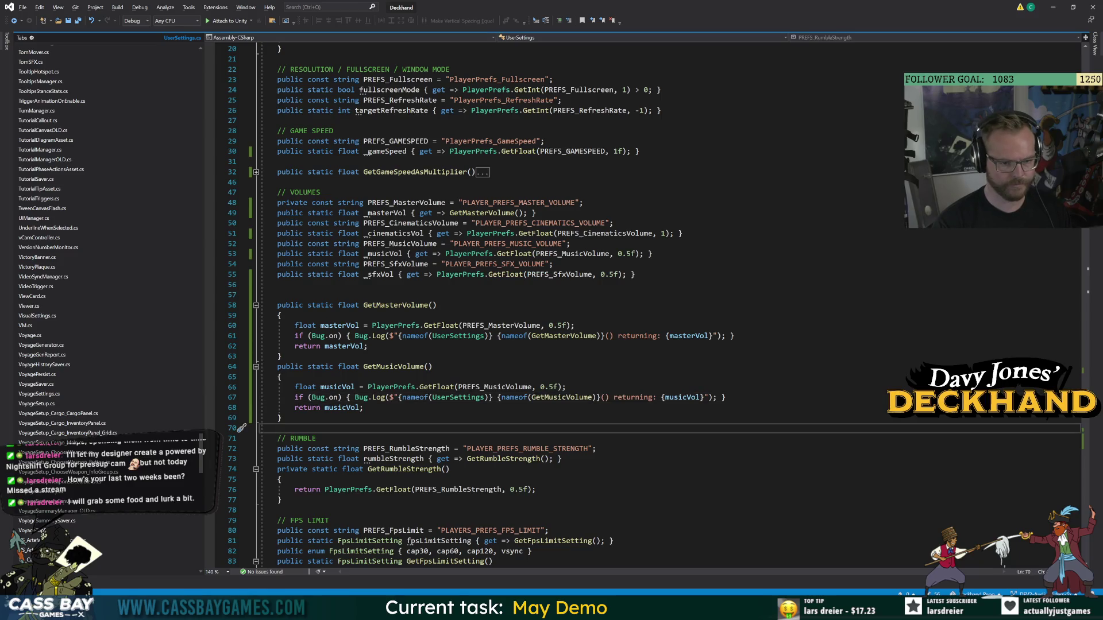
Change the PREFS_MusicVolume declaration's access modifier to private.
double_click(394, 366)
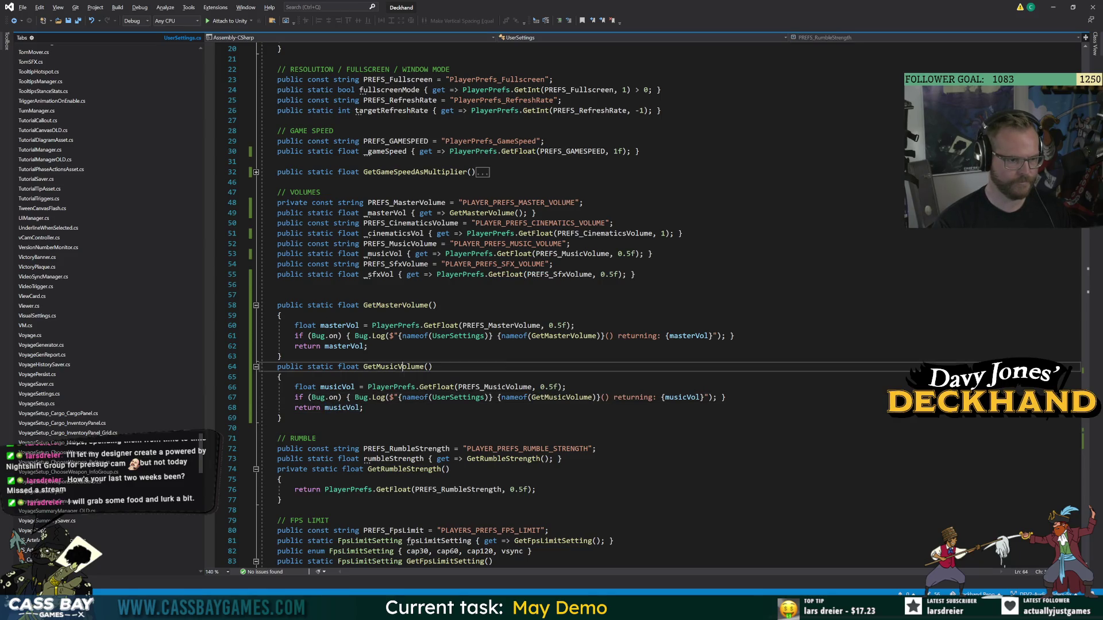
click(386, 213)
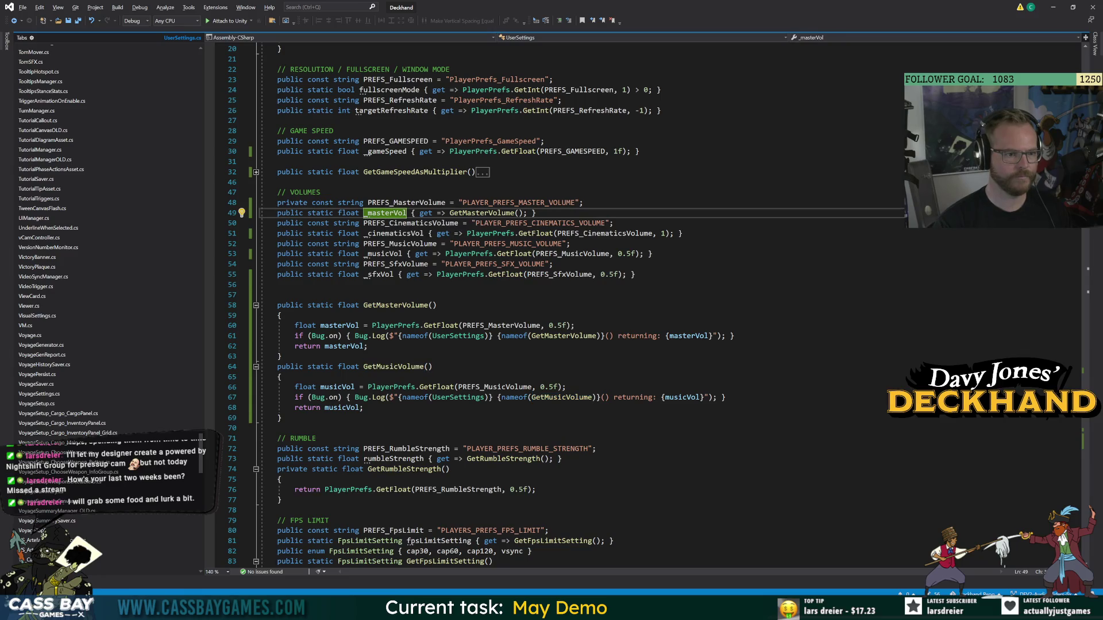
click(286, 233)
double_click(290, 254)
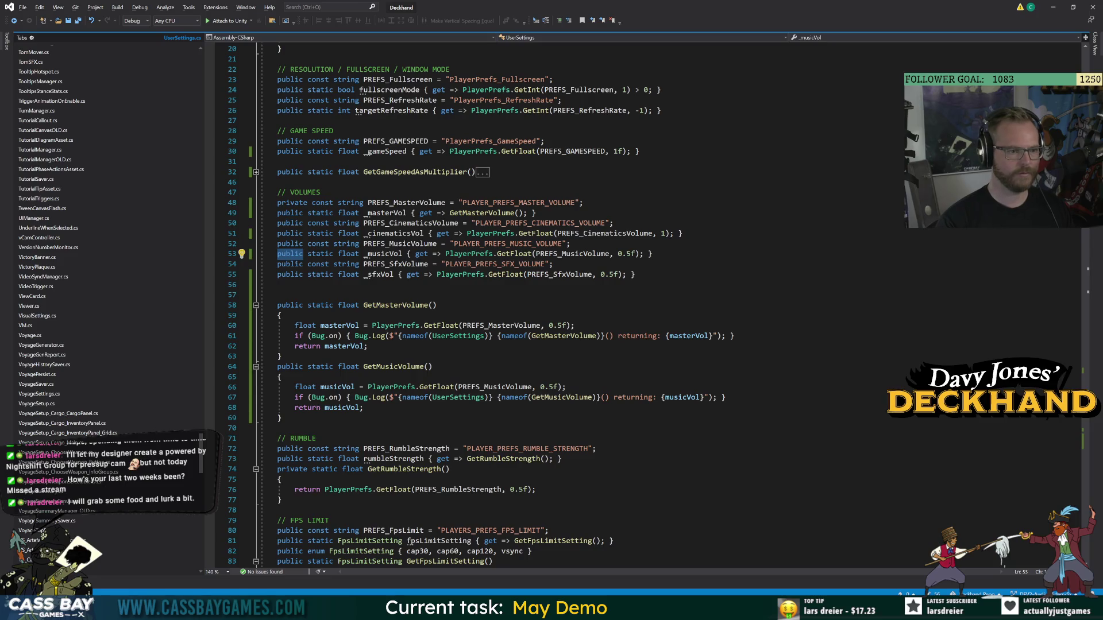
double_click(290, 244)
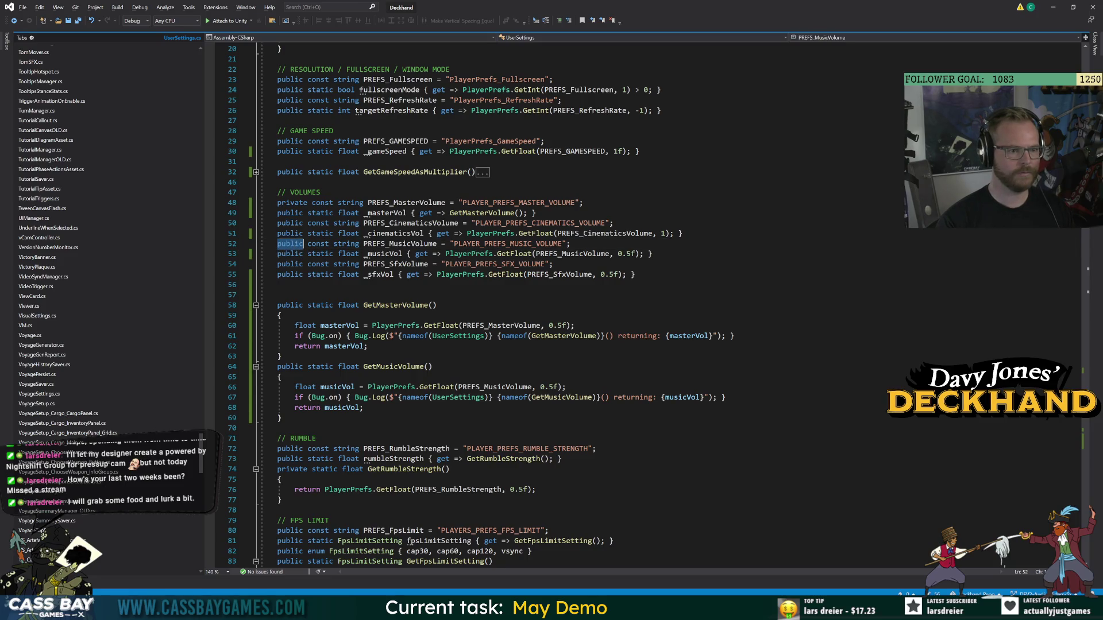
text(private)
click(277, 295)
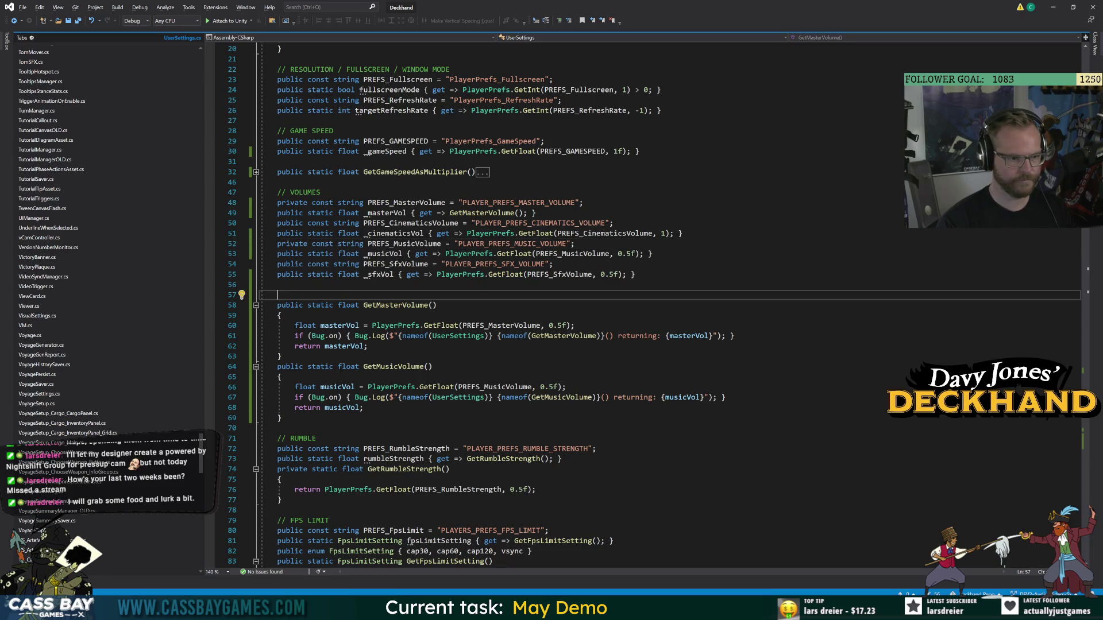
Replace _musicVol's direct PlayerPrefs read with a call to GetMusicVolume().
drag(446, 253, 645, 254)
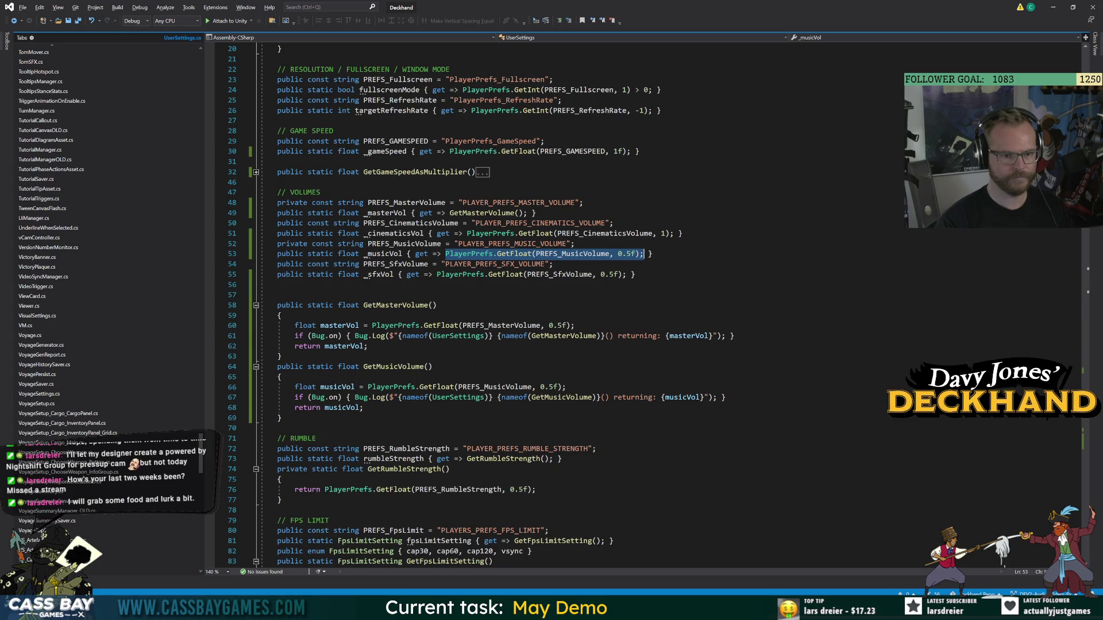
text(GetMu)
key(Tab)
text(();)
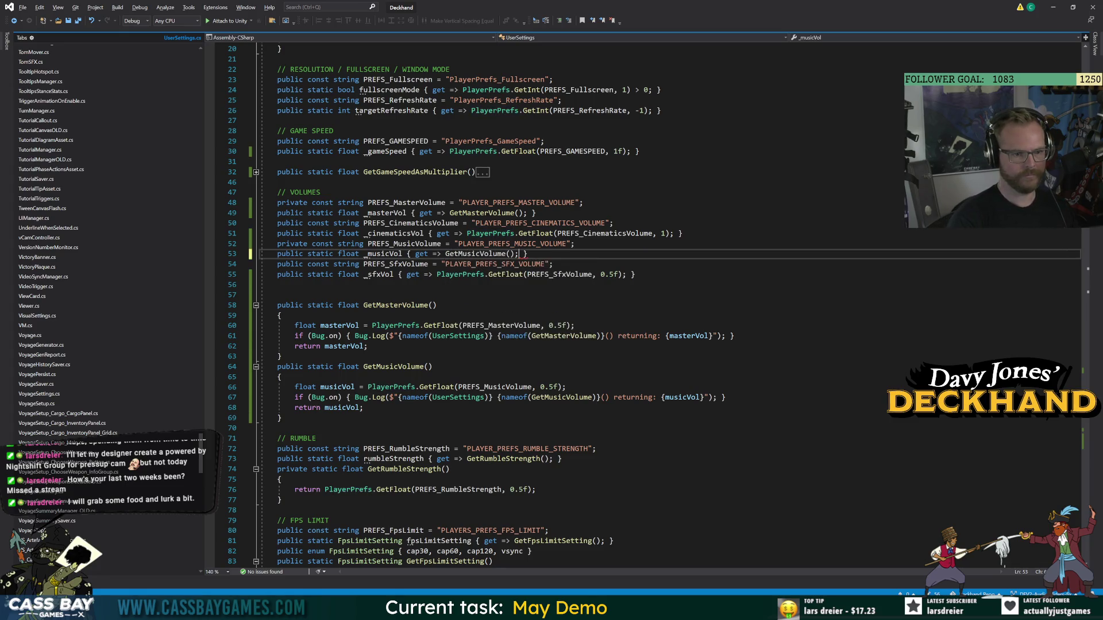
click(476, 253)
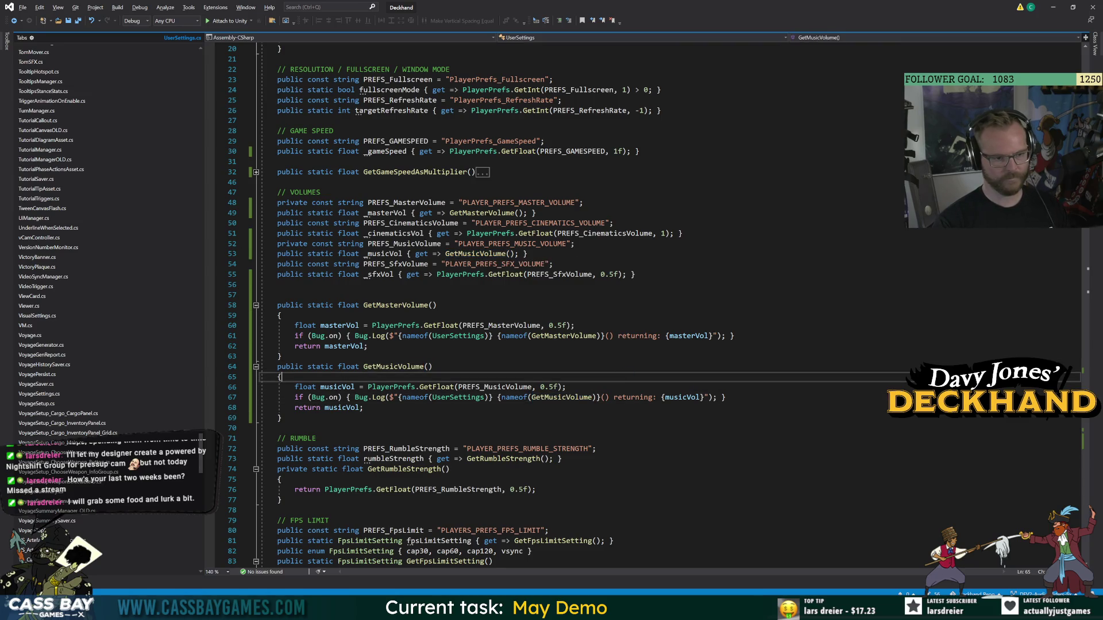
Back in Unity, filter the Console for GetMusicVolume.
key(alt+Tab)
click(1055, 296)
key(ctrl+v)
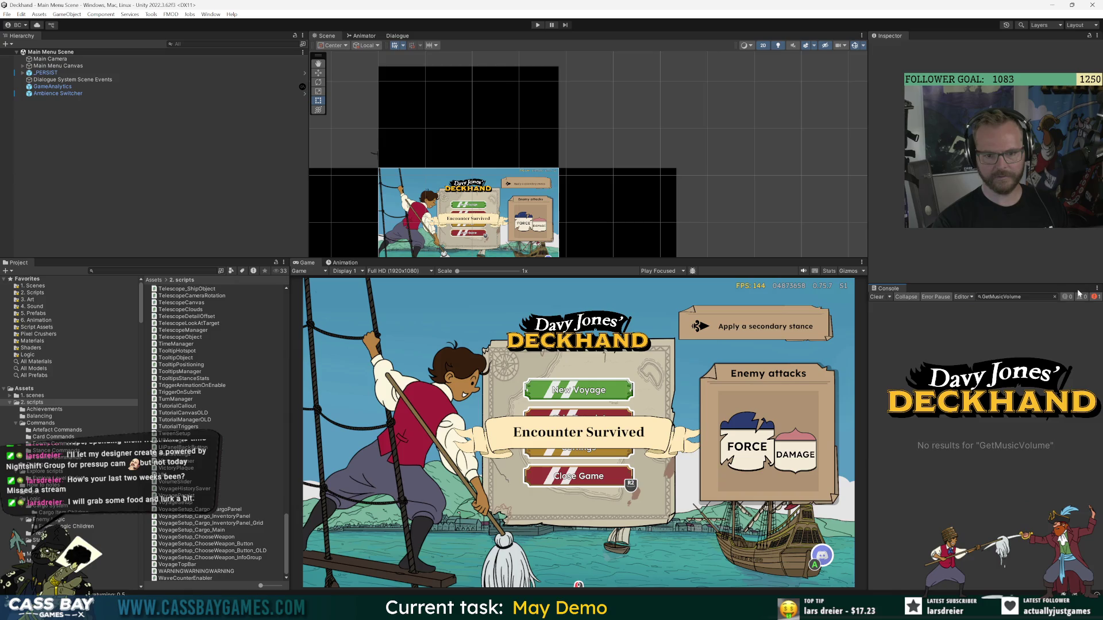
Add 'return UserSettings.GetMusicVolume();' under the music case in VolumeSlider.cs.
key(alt+Tab)
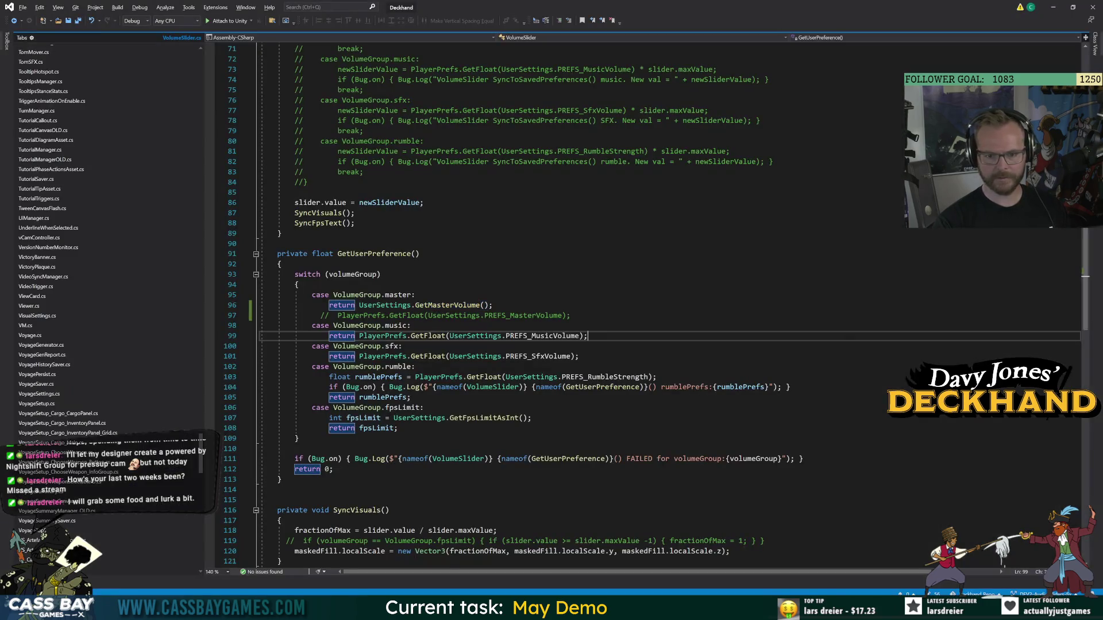
click(320, 325)
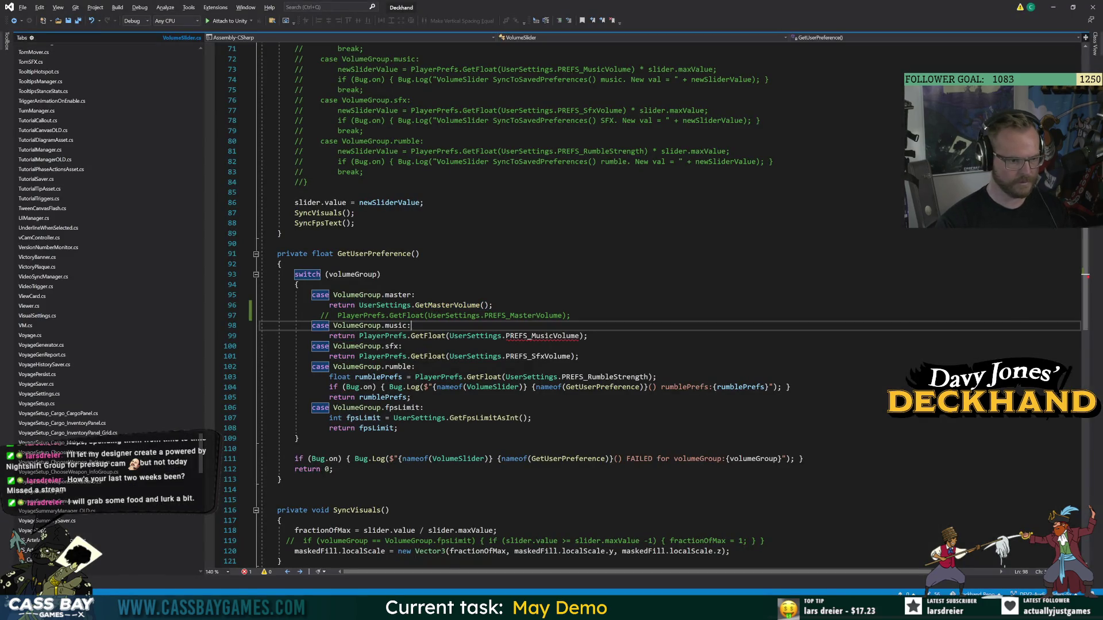
key(Return)
text(return UserSettings.get)
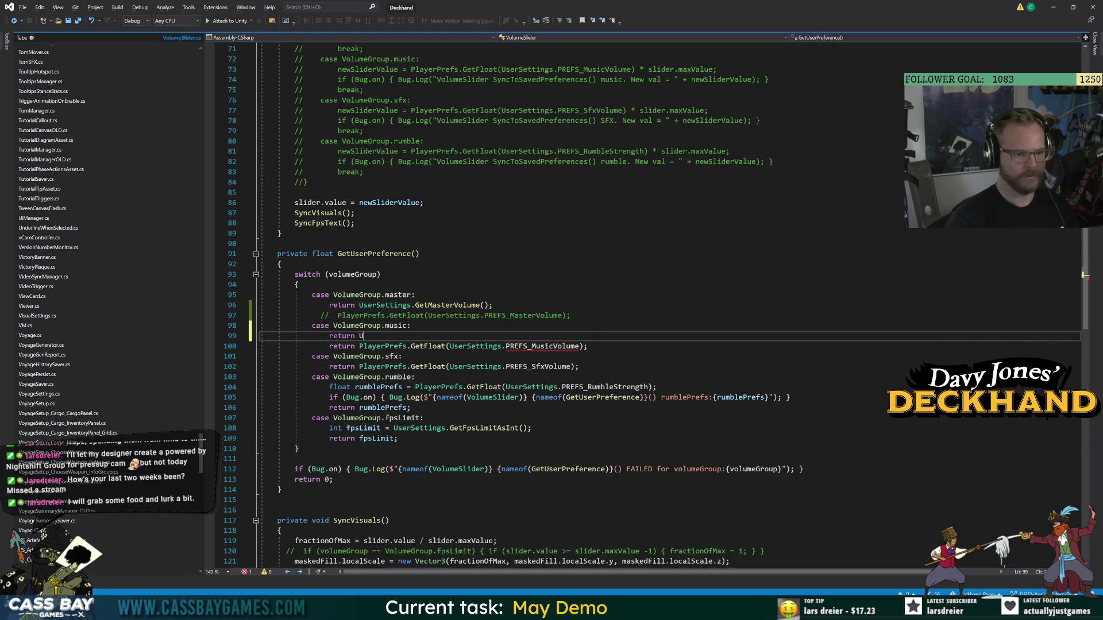
key(Tab)
text(();)
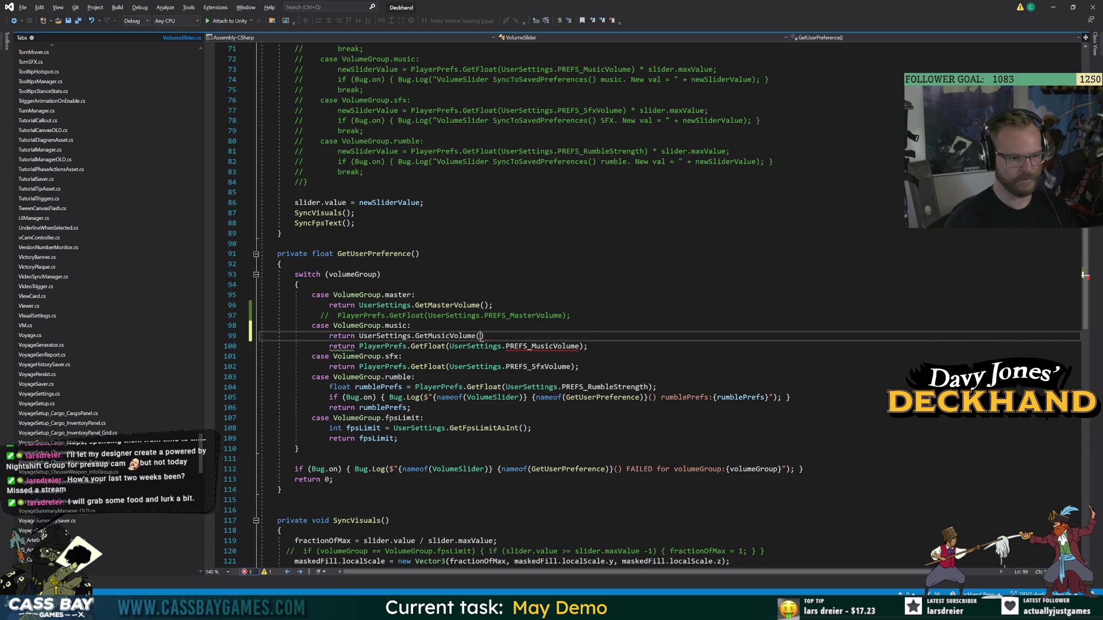
Comment out the old PlayerPrefs music return line below it.
key(Down)
key(ctrl+k)
key(ctrl+c)
click(298, 285)
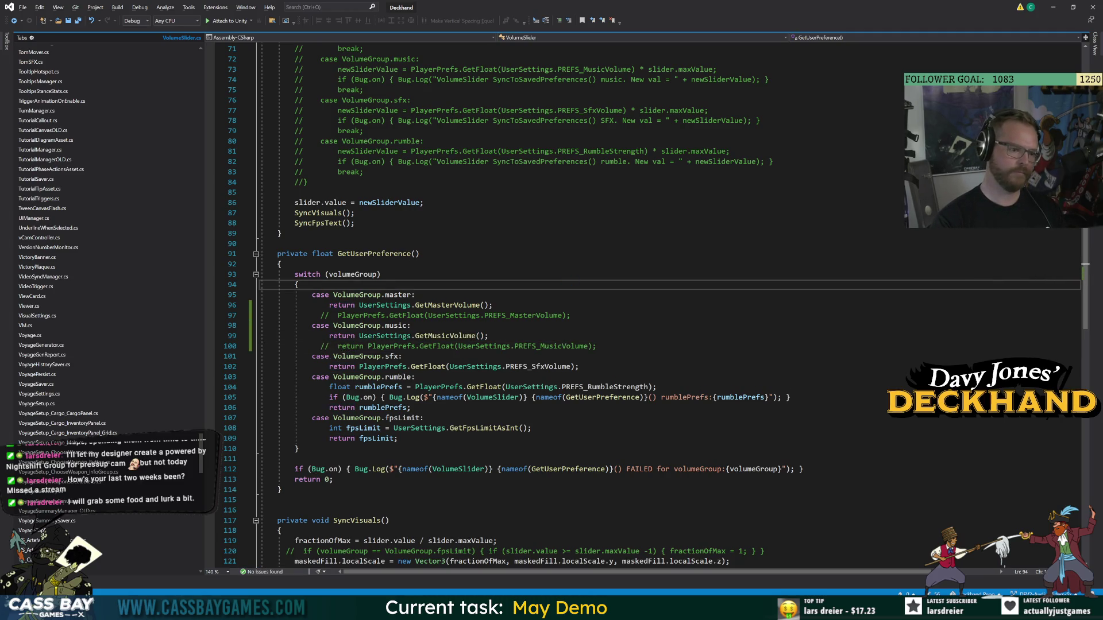
key(alt+Tab)
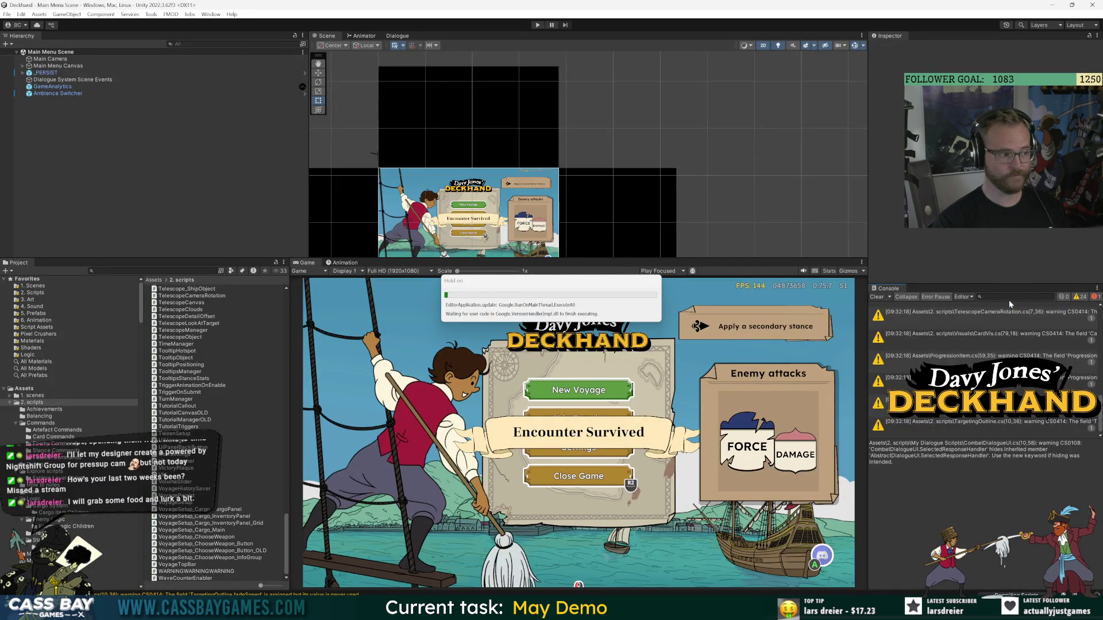
After the reload, filter the Console for GetMusicVolume and enter play mode.
click(1022, 310)
text(GetMusicVolume)
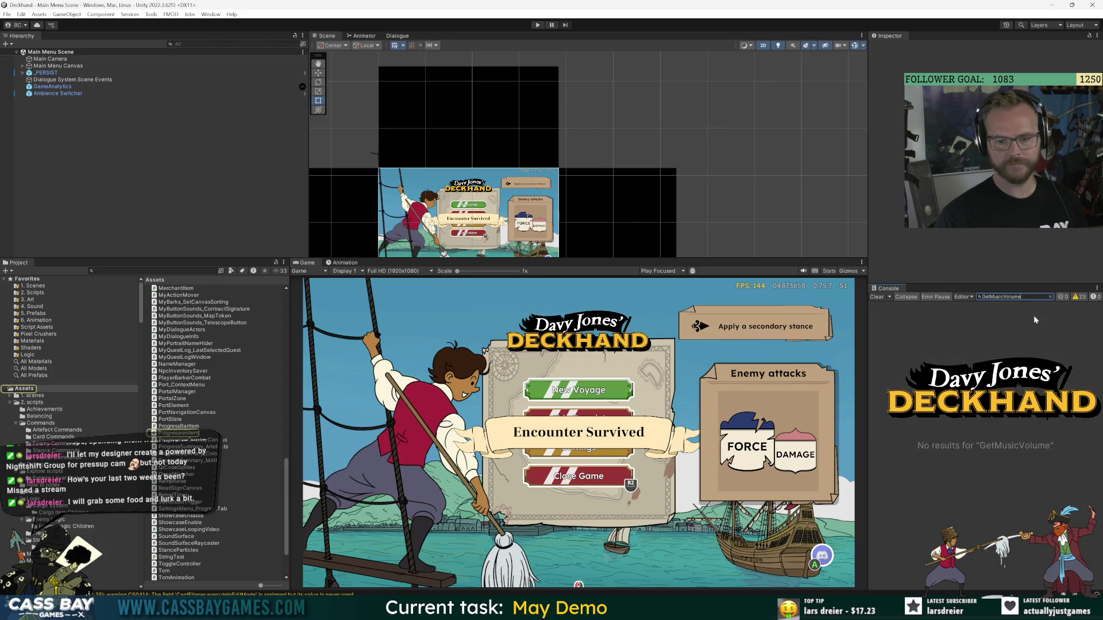
click(537, 25)
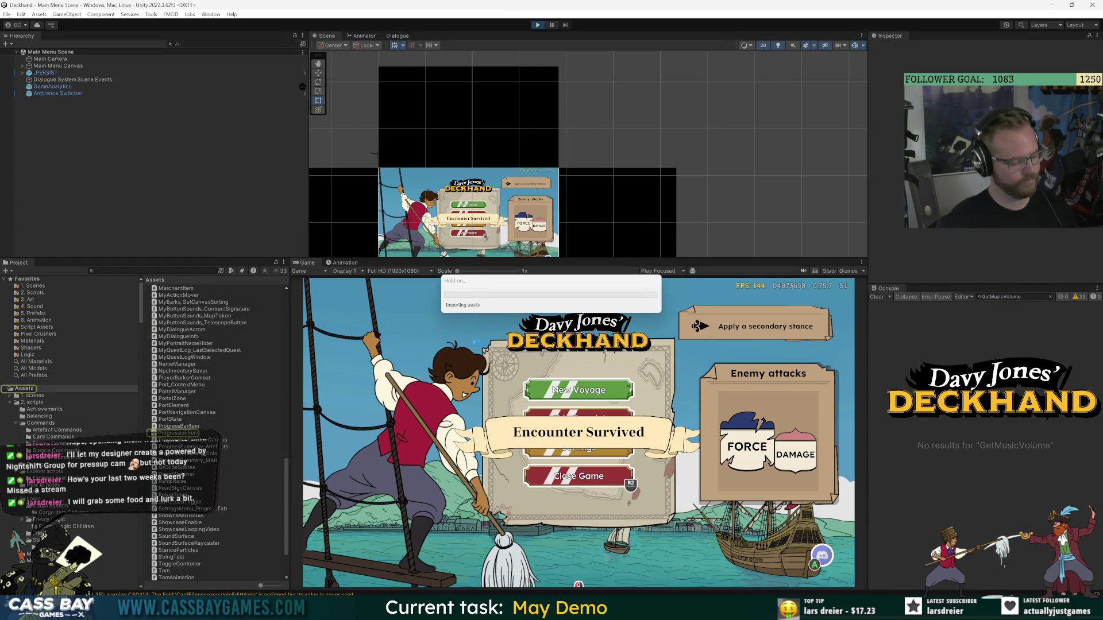
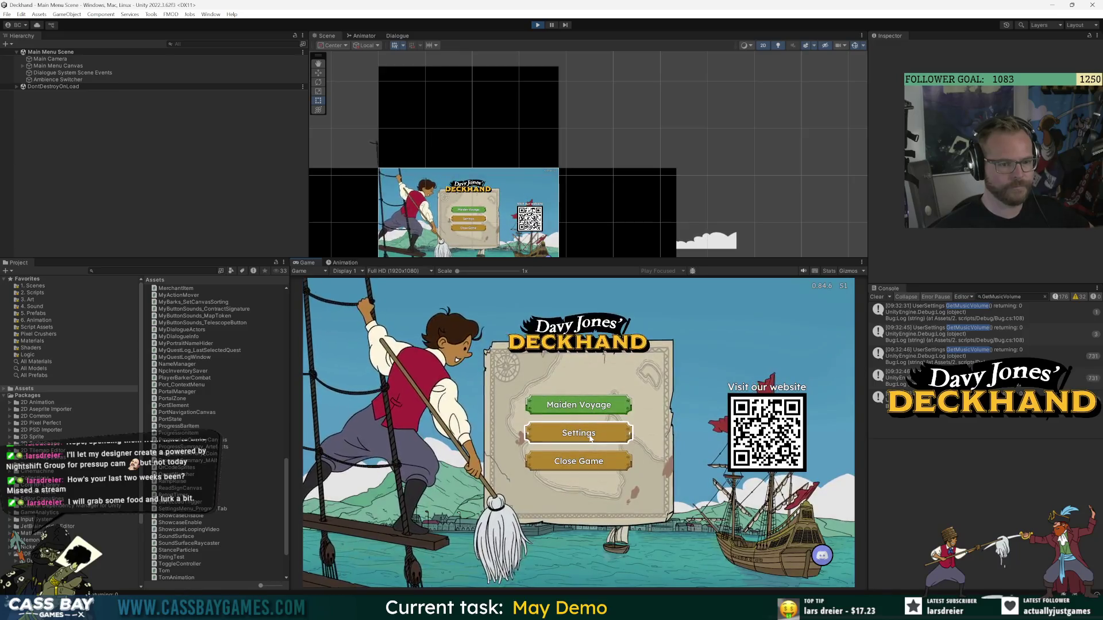
Close the game's settings panel, stop Play, and clear the Console log entries.
click(590, 439)
key(Escape)
click(537, 26)
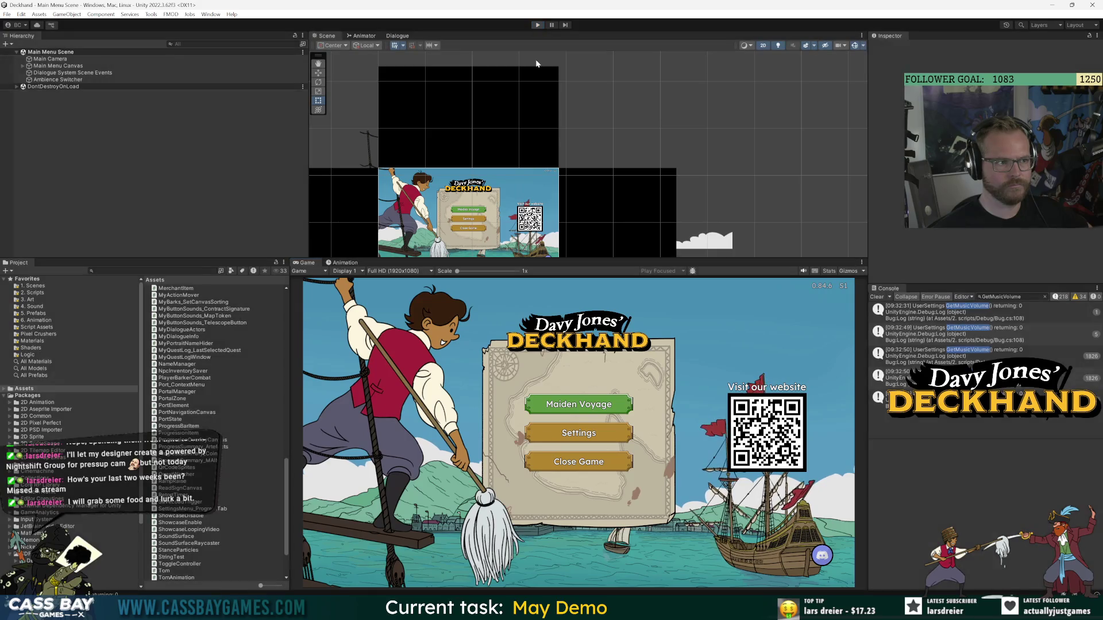
click(1042, 338)
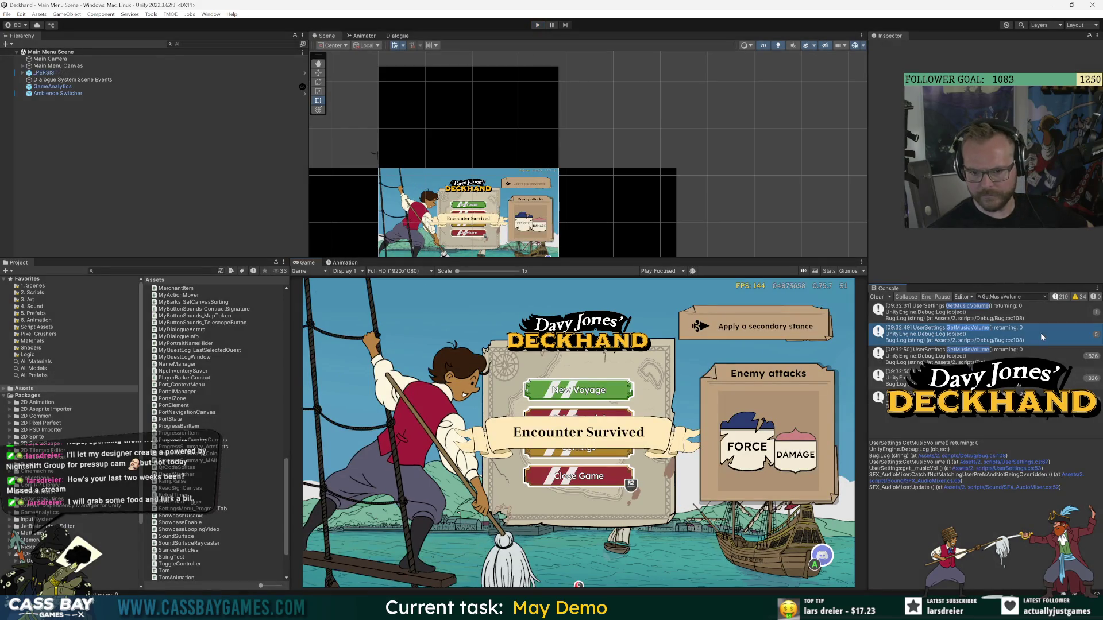
click(877, 295)
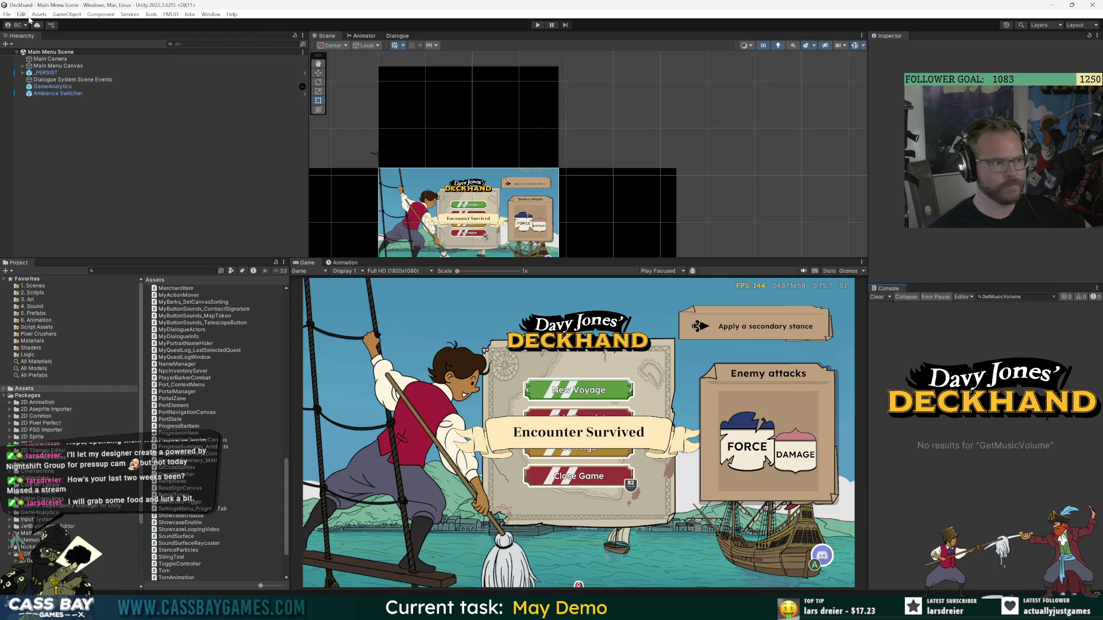
Clear all saved PlayerPrefs from the Edit menu and confirm the wipe.
click(23, 15)
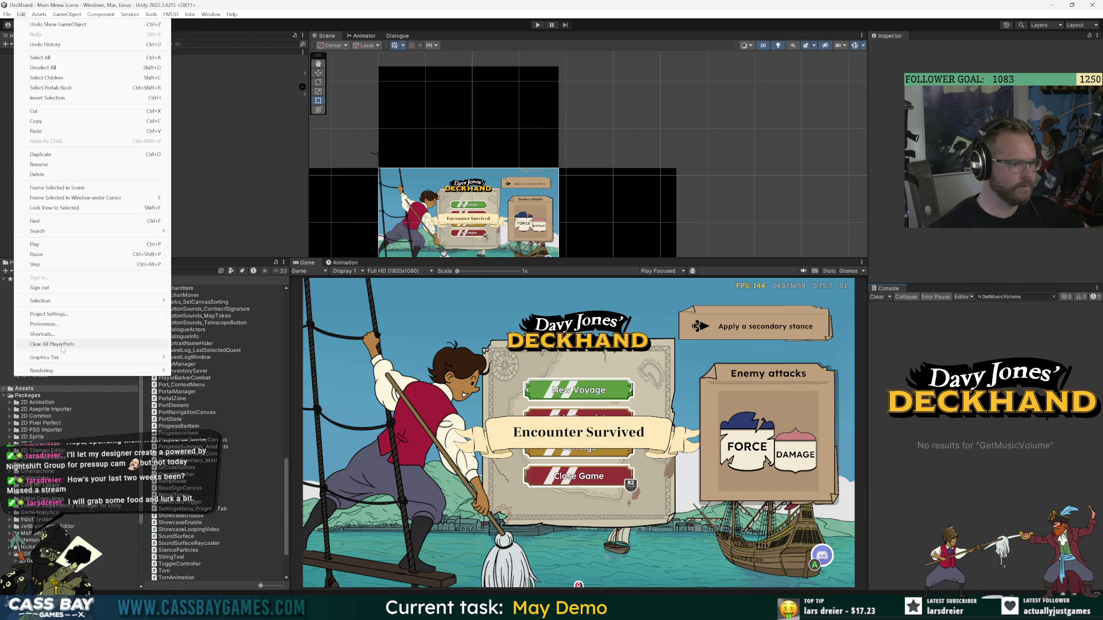
click(62, 346)
click(574, 318)
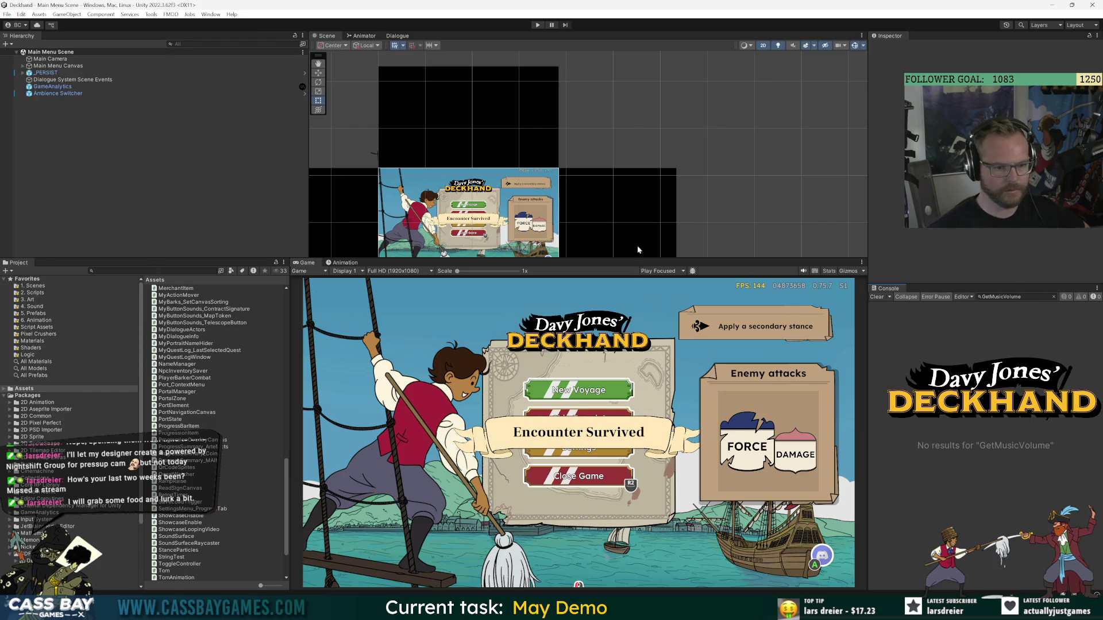
Play-test again with the Sound settings open, then stop and return to Visual Studio.
click(538, 25)
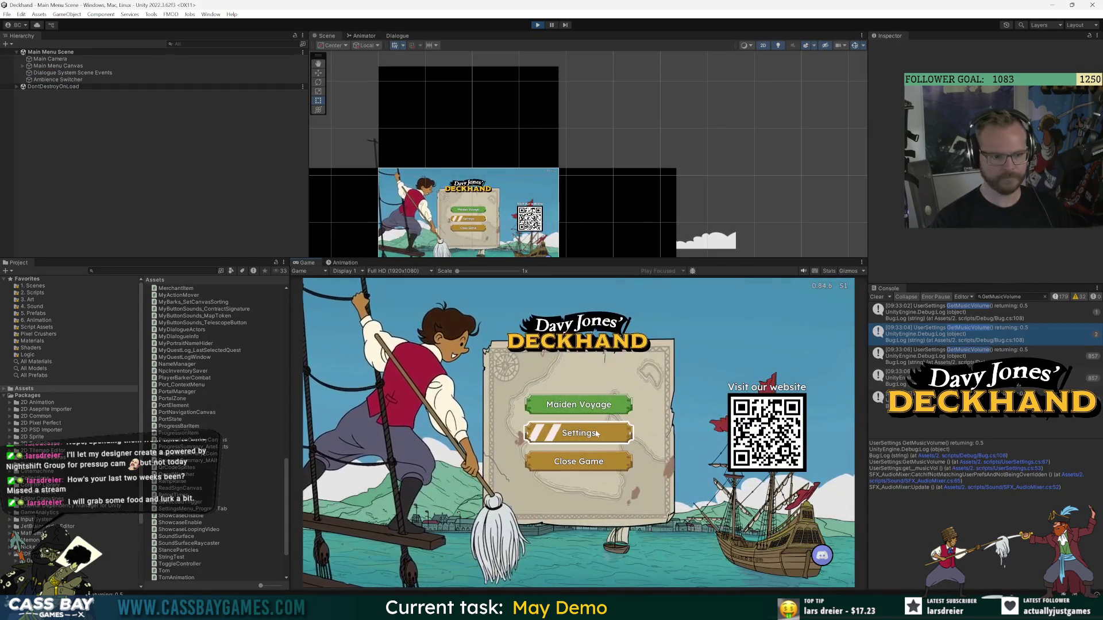
click(578, 432)
click(592, 313)
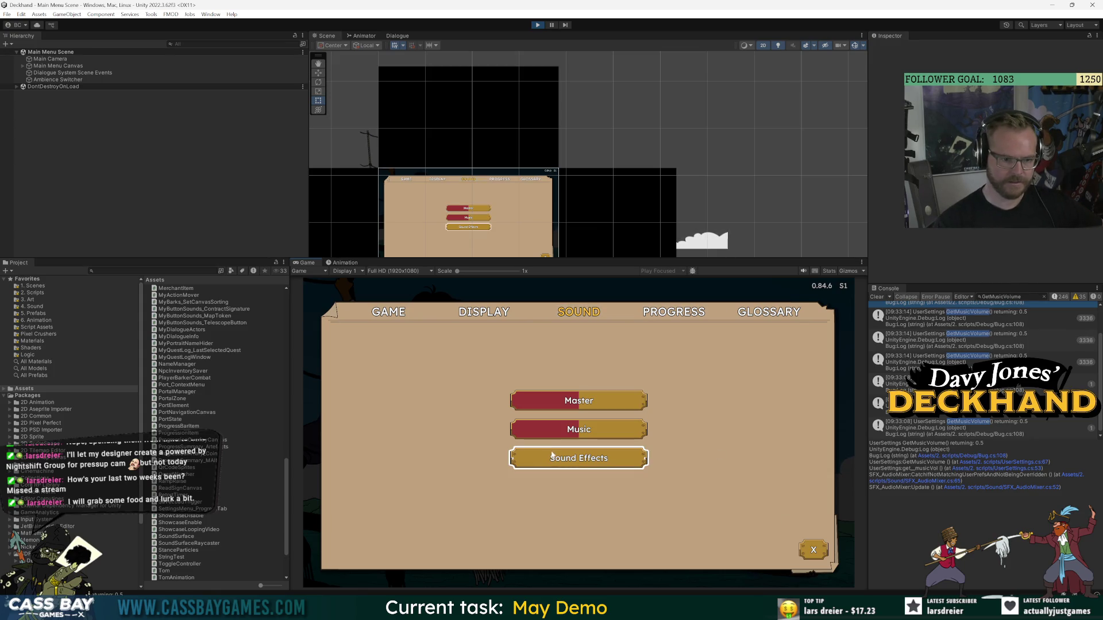
key(ctrl+p)
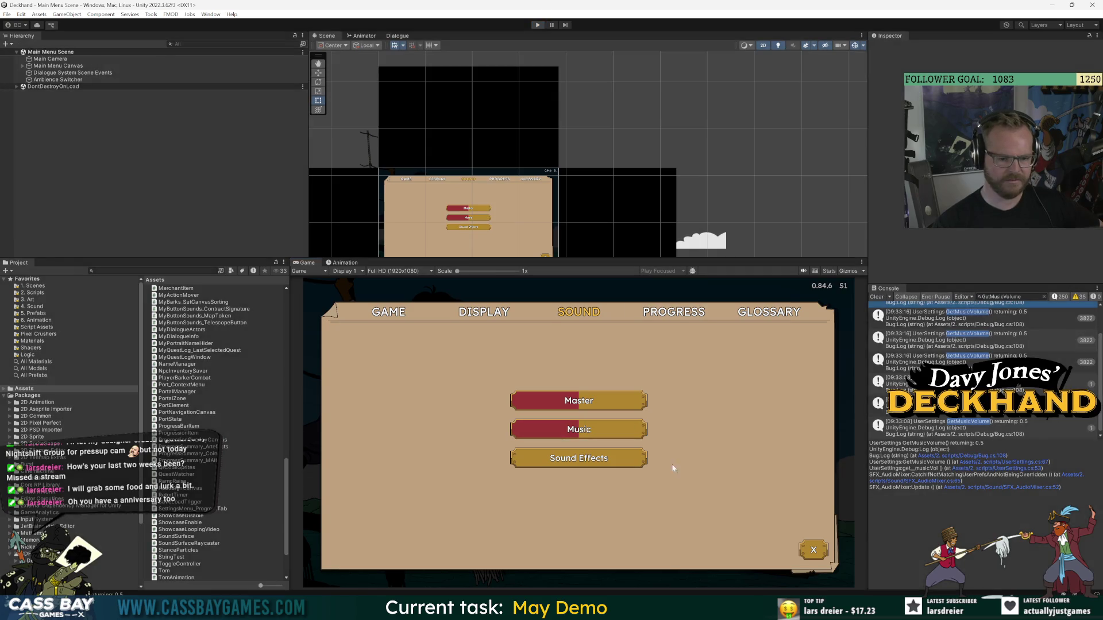
key(alt+Tab)
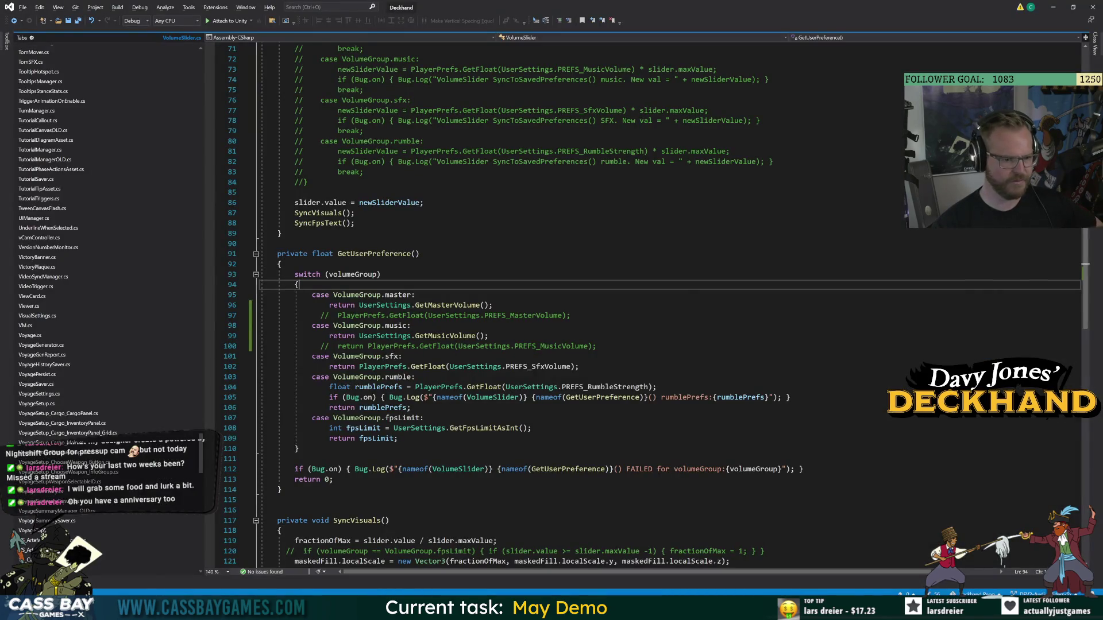
Go to the definition of GetMusicVolume from the music case in VolumeSlider.cs.
drag(200, 454, 194, 48)
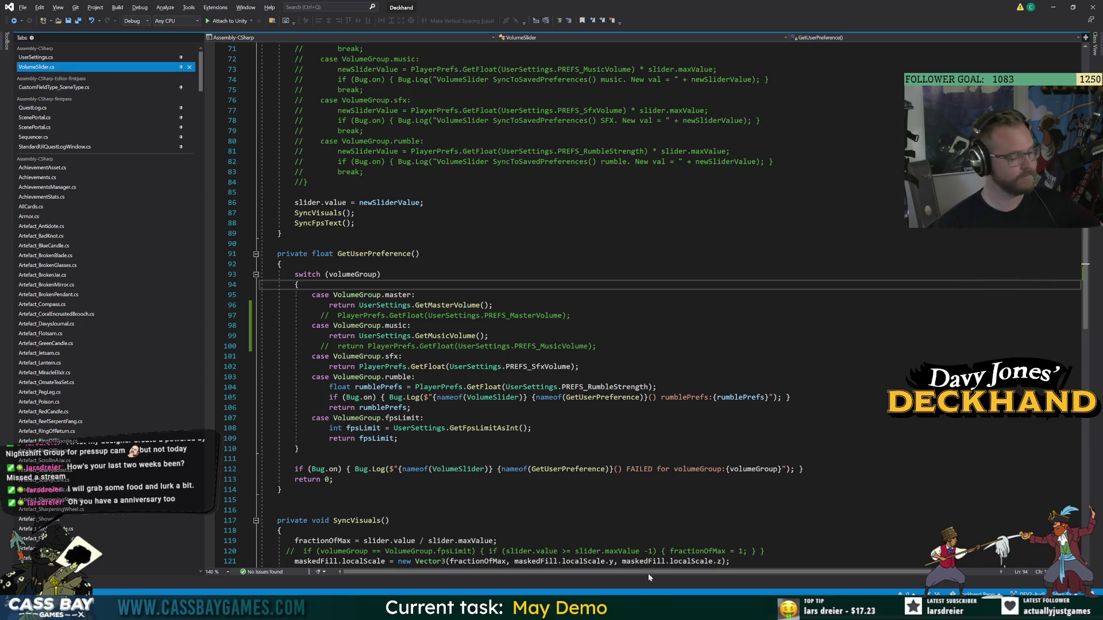
key(alt+Tab)
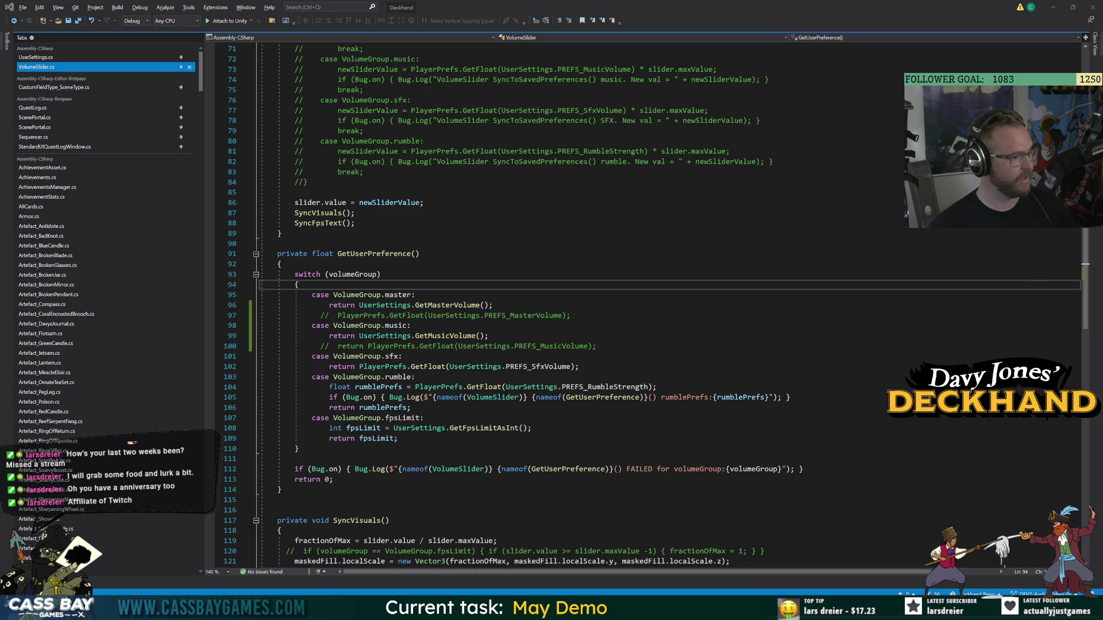
key(alt+Tab)
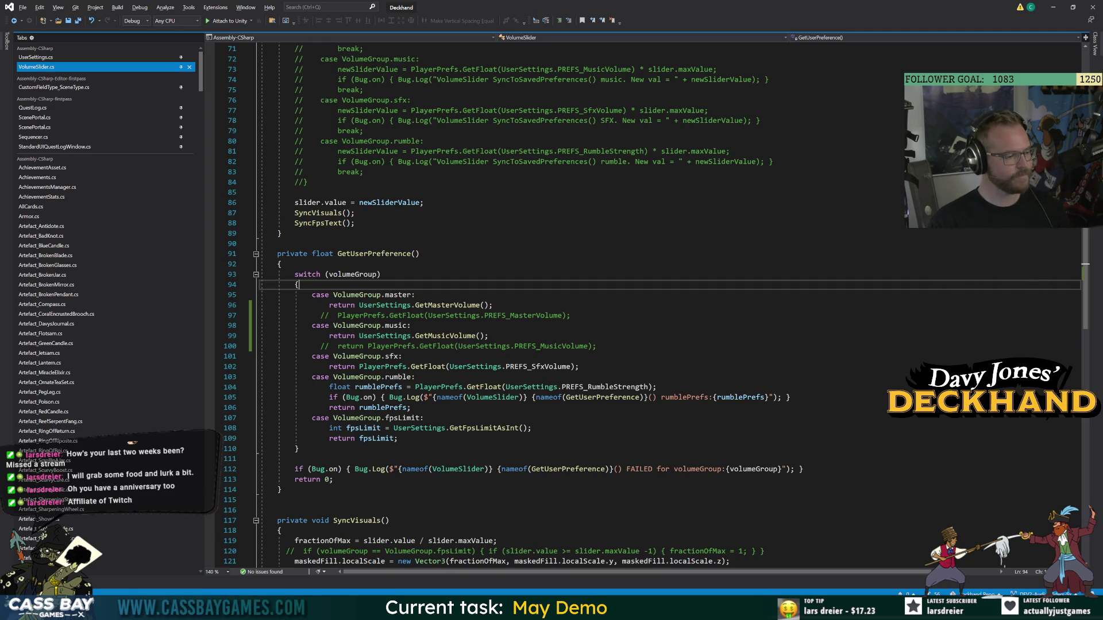
click(278, 244)
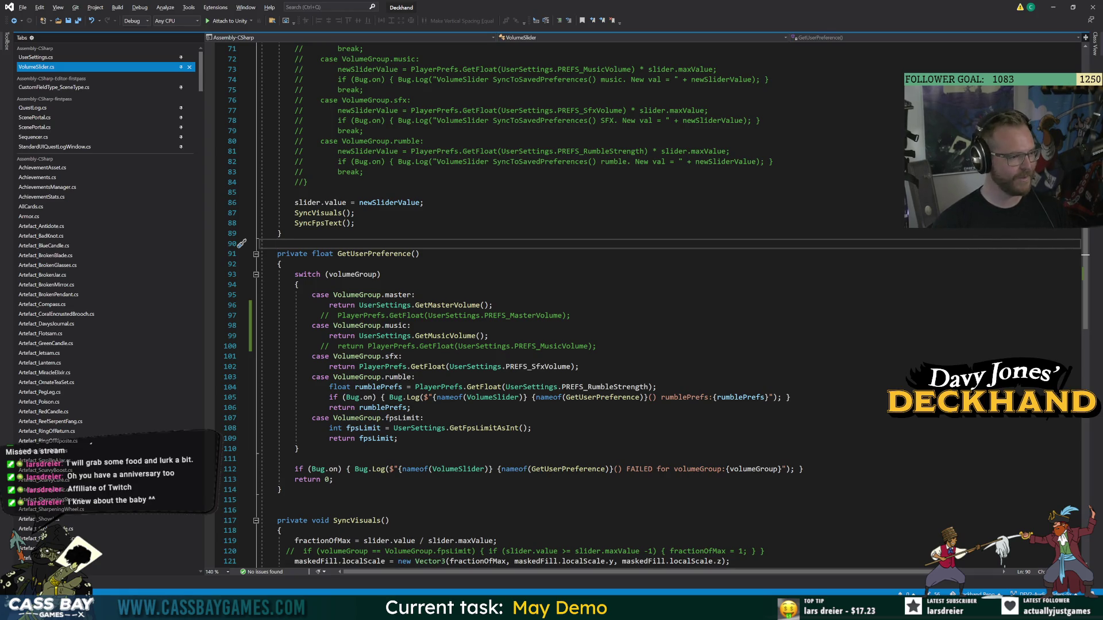
key(Down)
key(Down)
key(Down)
key(Up)
key(Up)
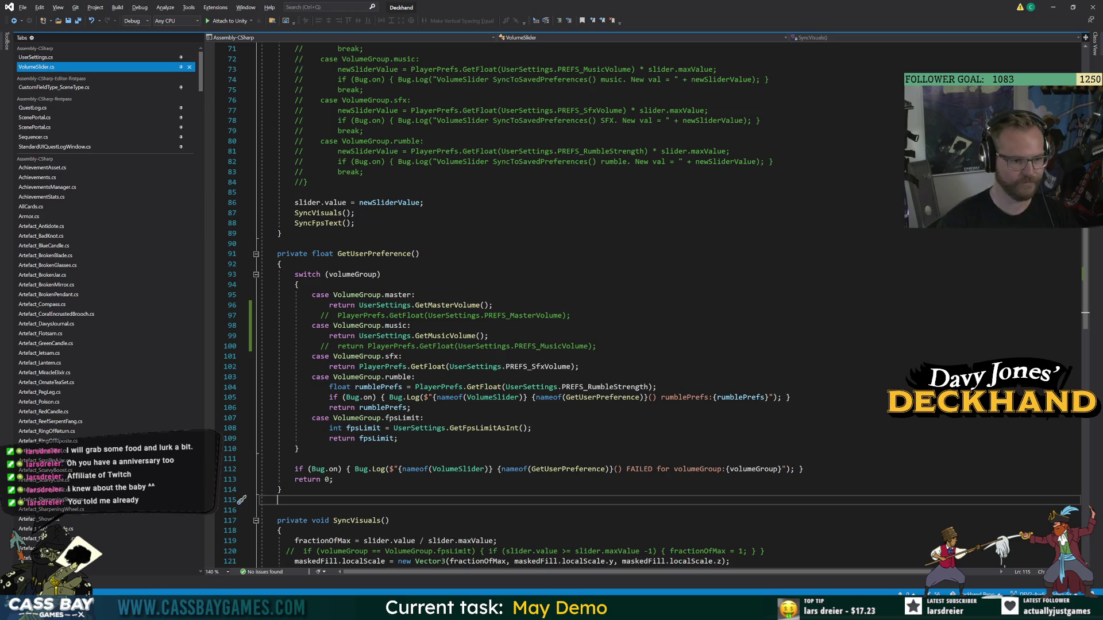
double_click(445, 336)
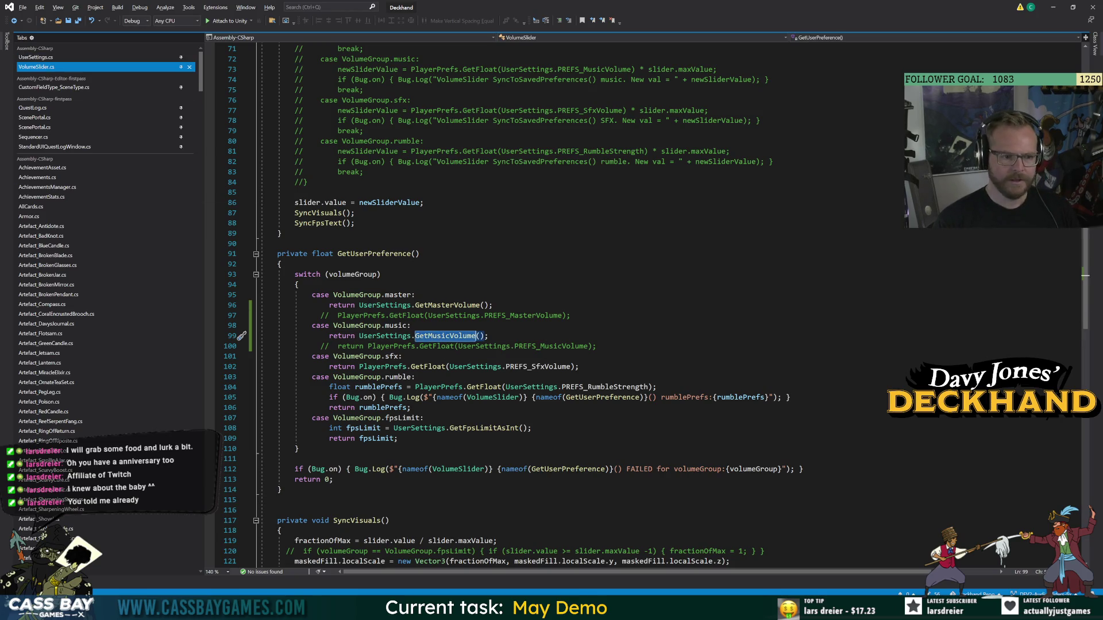
key(F12)
Add a public static float GetCinematicsVolume() method below GetMusicVolume and save.
click(281, 356)
key(Return)
text(lic stat)
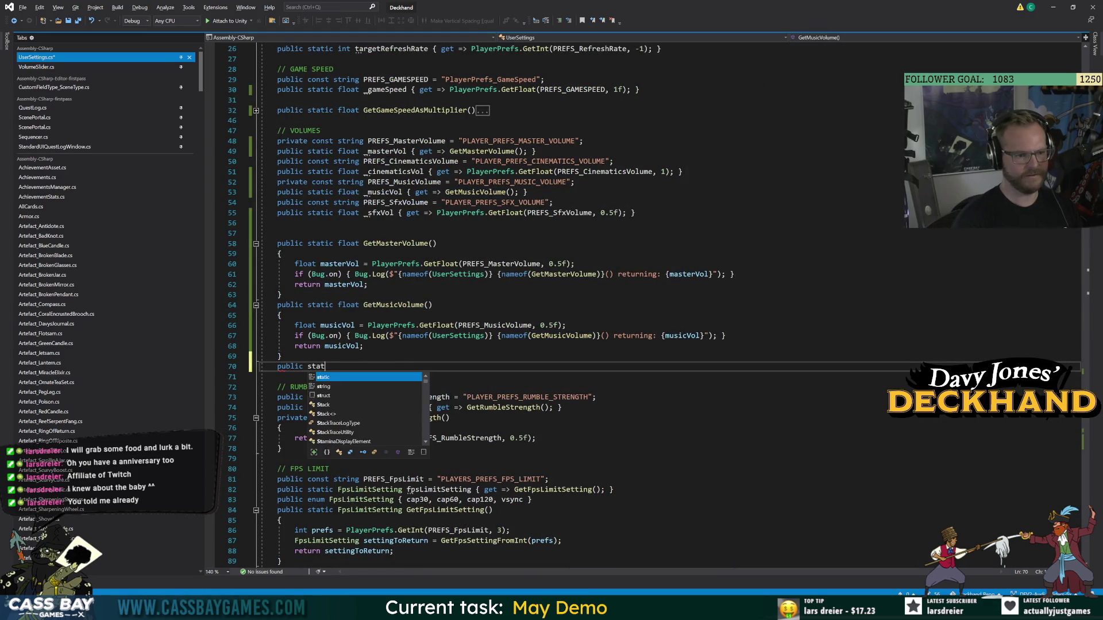
text(ic float Get)
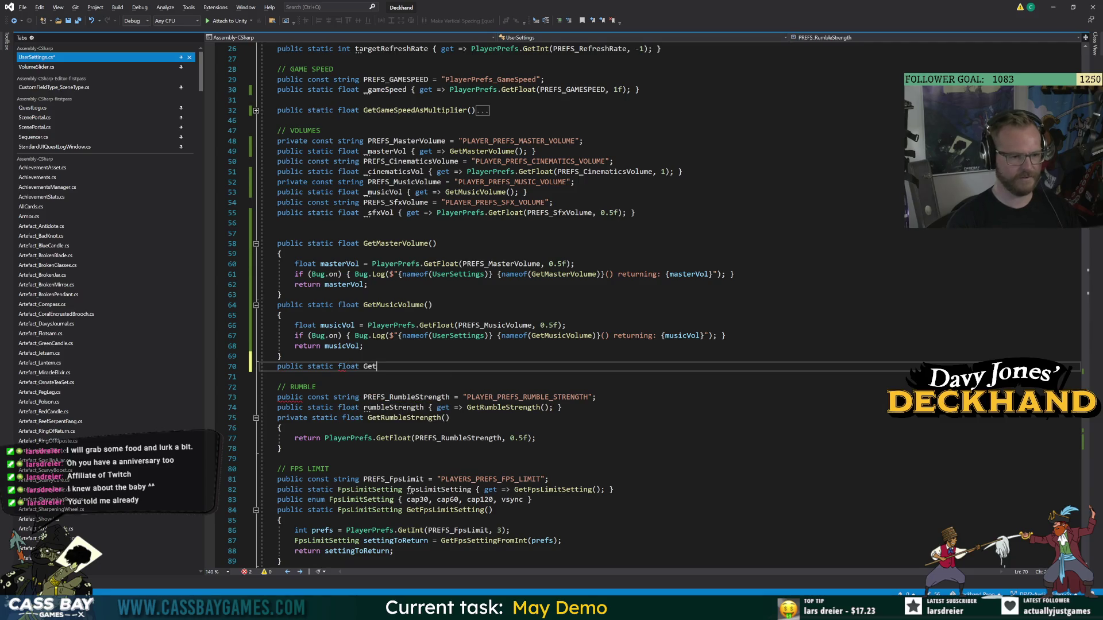
text(CinematicsVolume)
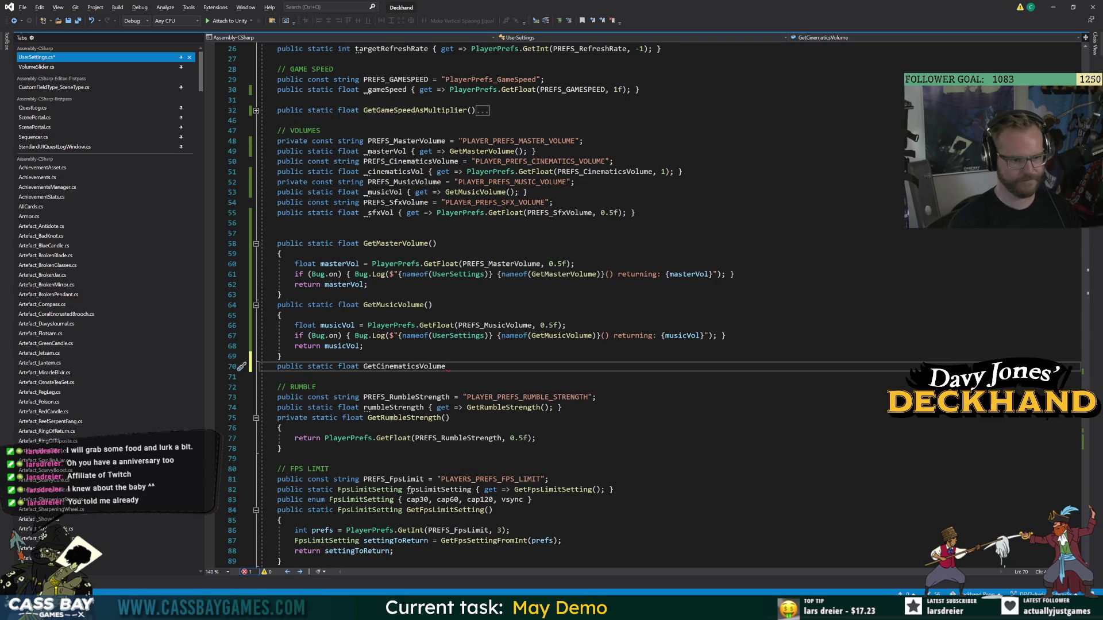
text(())
key(Return)
text({)
key(Return)
key(ctrl+s)
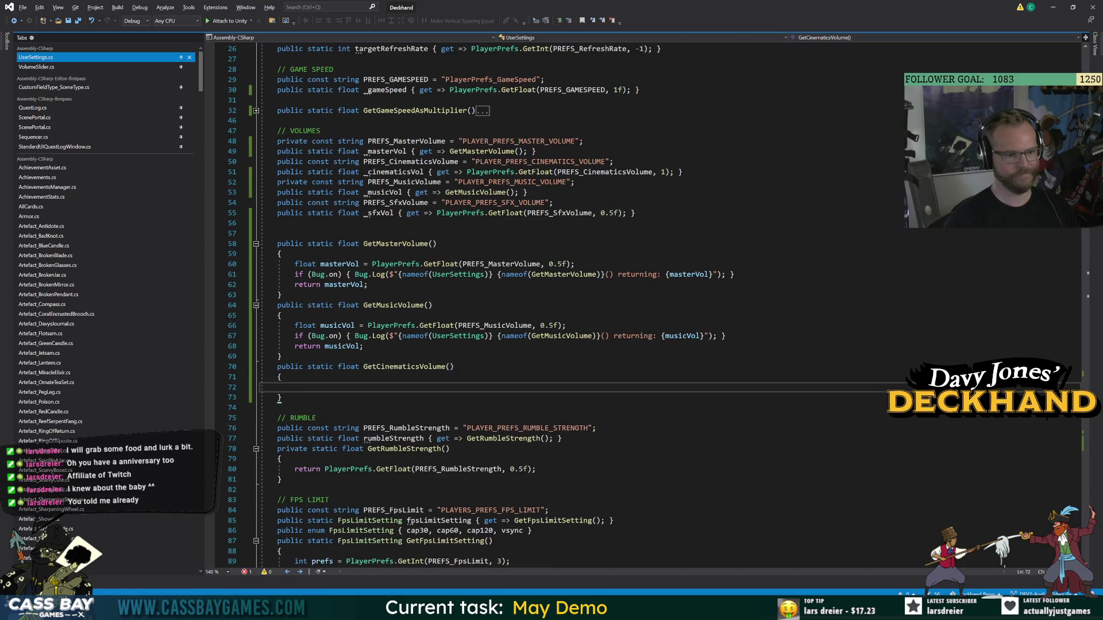
Copy GetMusicVolume's body into GetCinematicsVolume, renaming musicVol to cinematicsVol.
drag(363, 346, 295, 325)
key(ctrl+c)
click(299, 387)
key(ctrl+v)
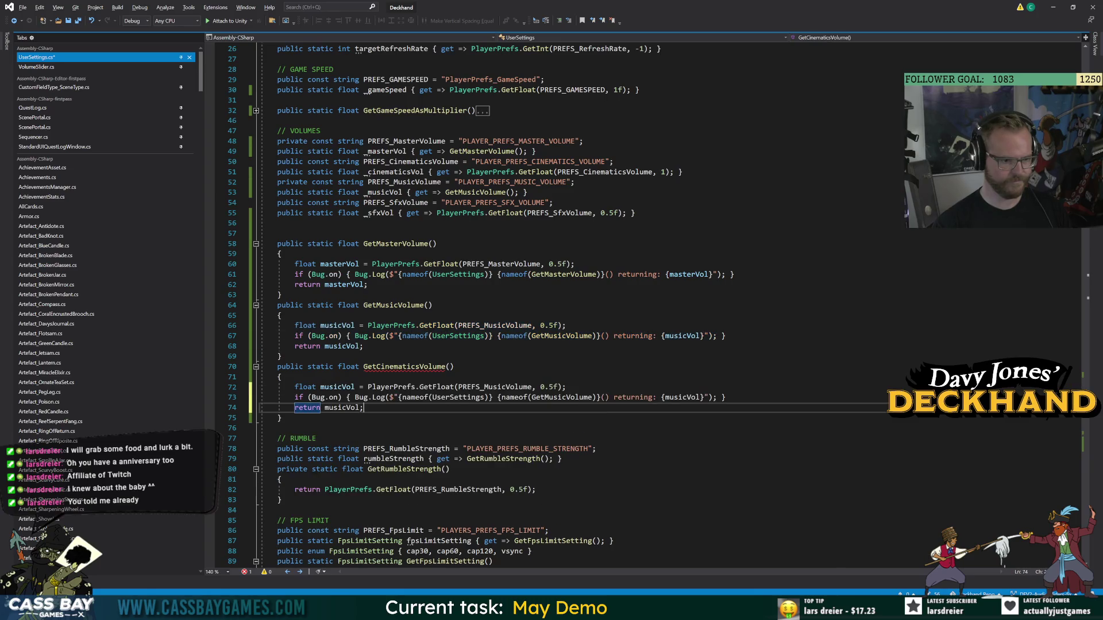
double_click(338, 387)
key(ctrl+r)
key(ctrl+r)
text(cinemati)
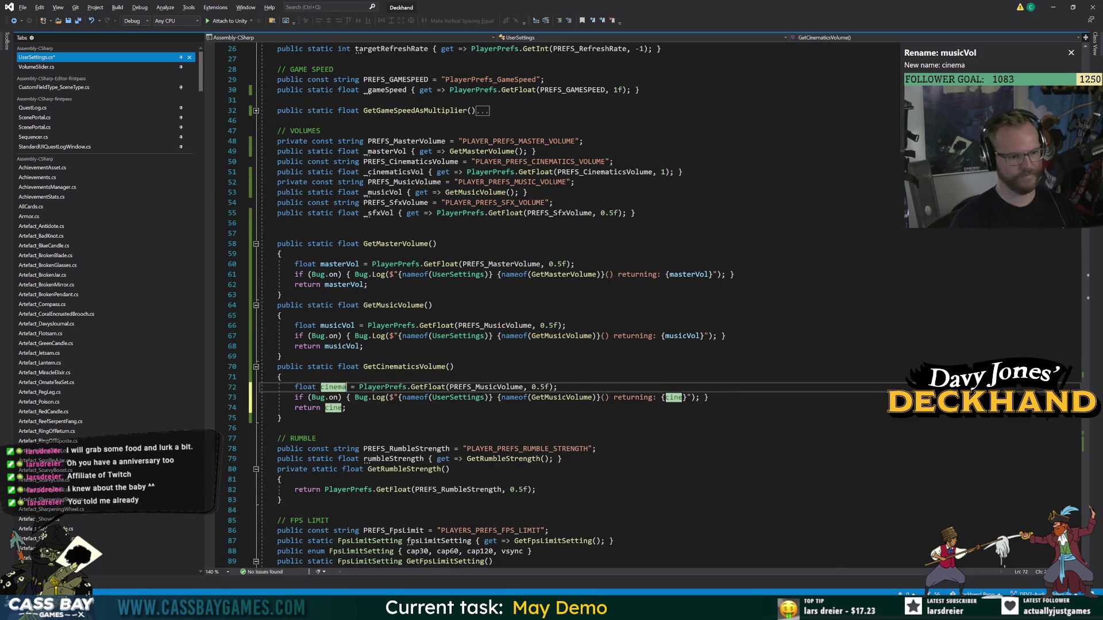
text(csVol)
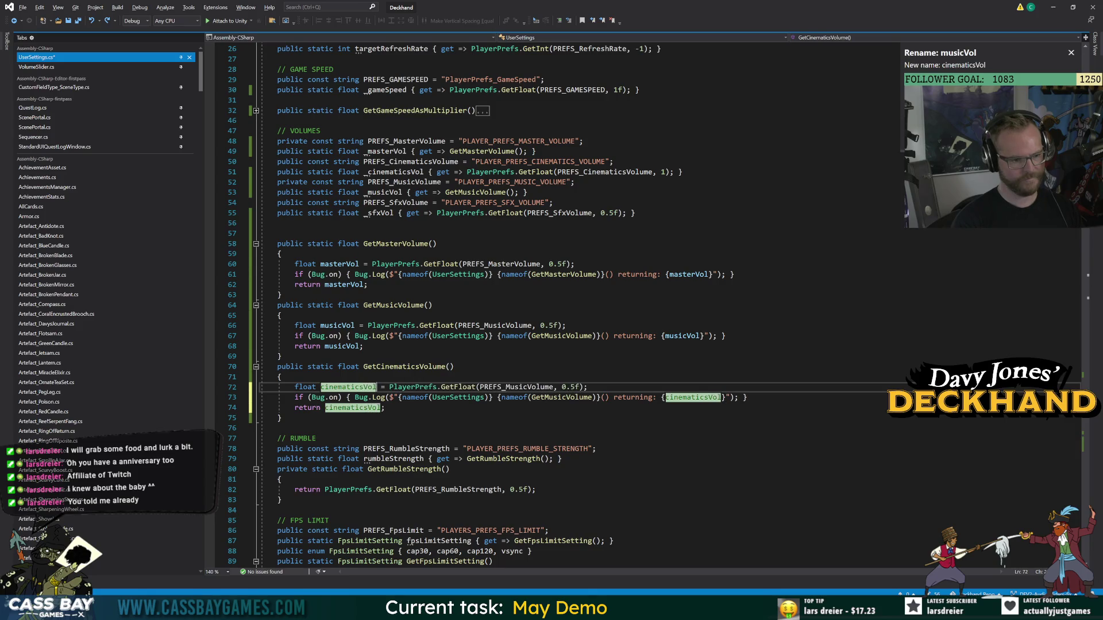
key(Return)
Make GetCinematicsVolume read PREFS_CinematicsVolume and log GetCinematicsVolume as its name.
double_click(488, 387)
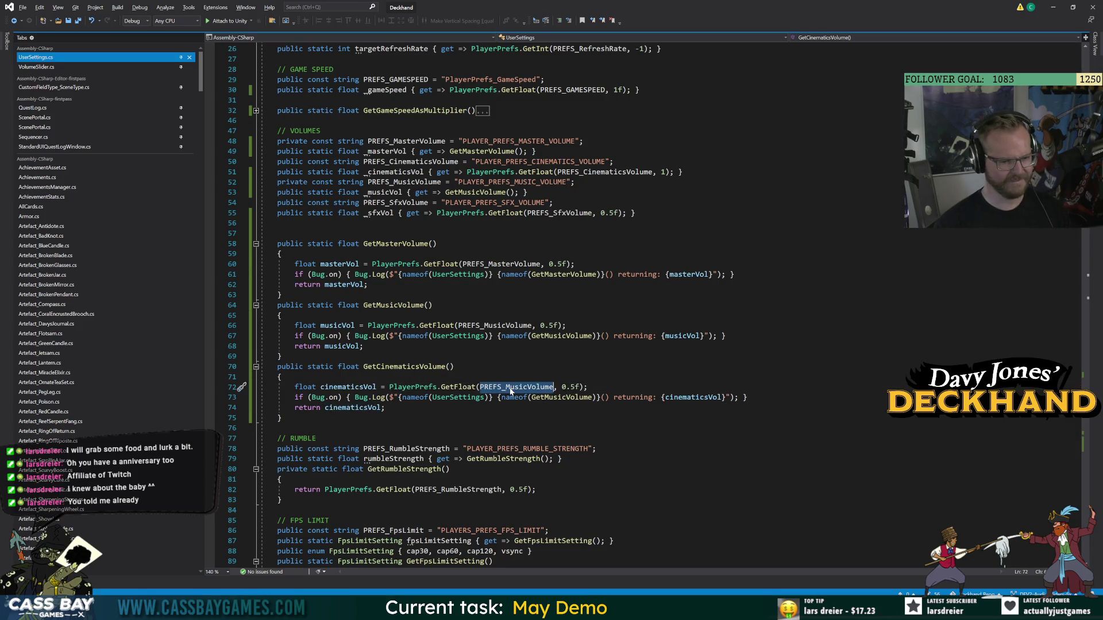
text(cinemat)
key(Down)
key(Down)
key(Down)
key(Tab)
double_click(403, 366)
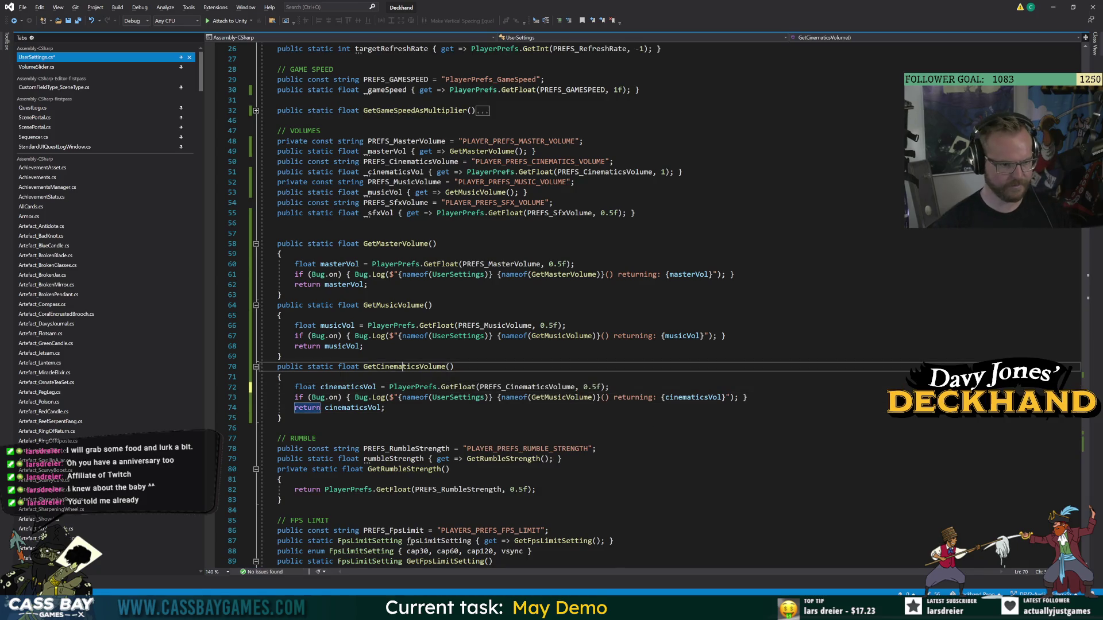
double_click(562, 397)
key(ctrl+v)
key(Down)
key(Down)
key(Down)
key(Down)
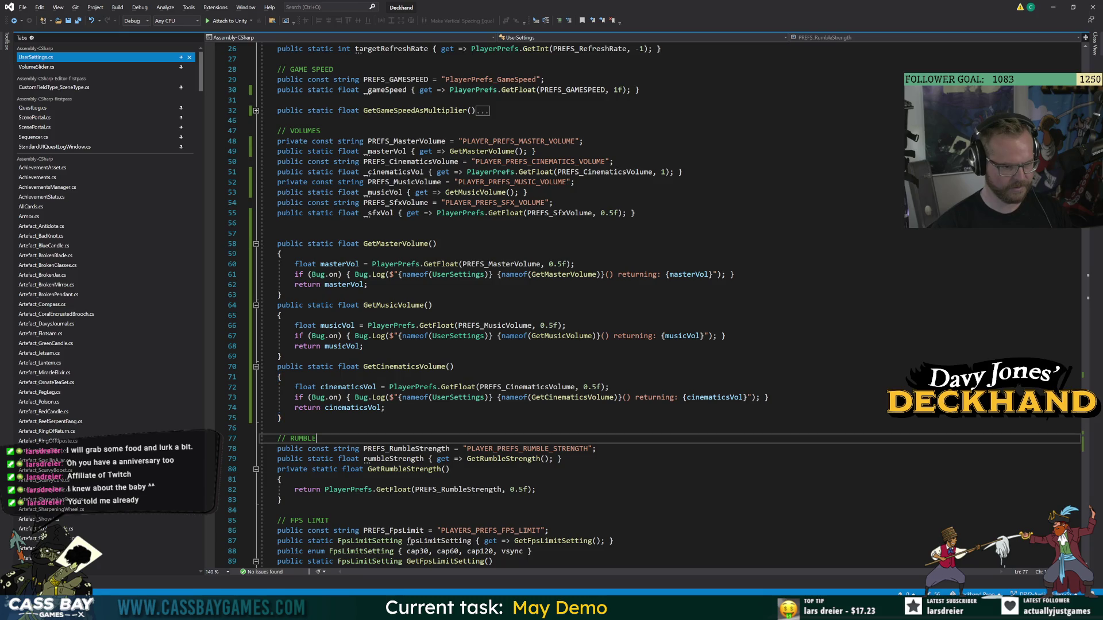
Add an empty public static float GetSfxVolumge() method after GetCinematicsVolume.
click(281, 418)
key(Return)
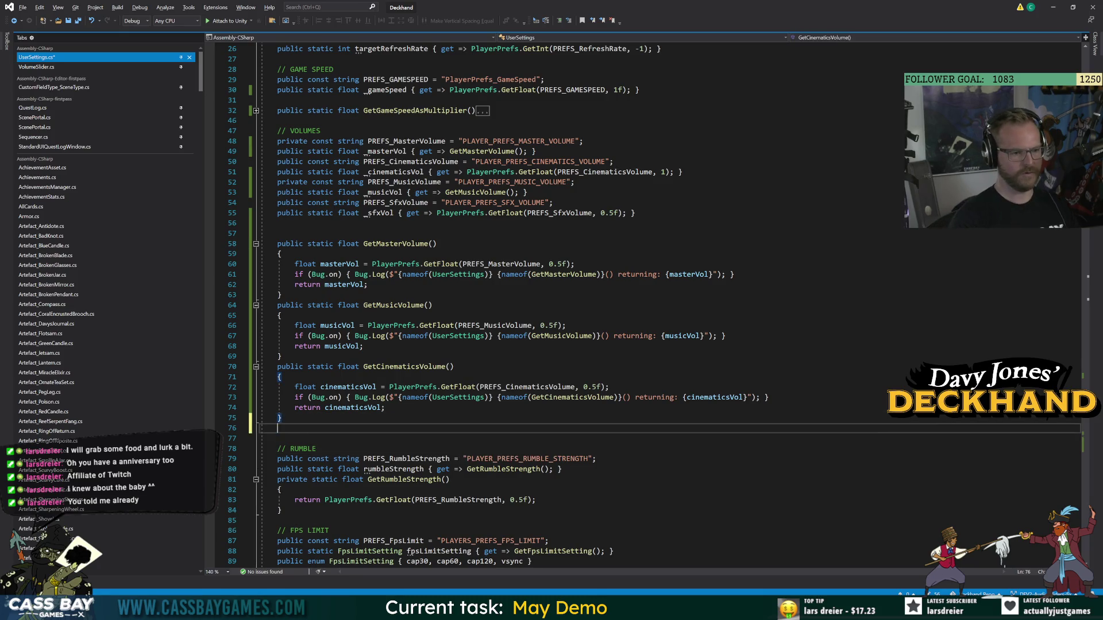
text(public static float Get)
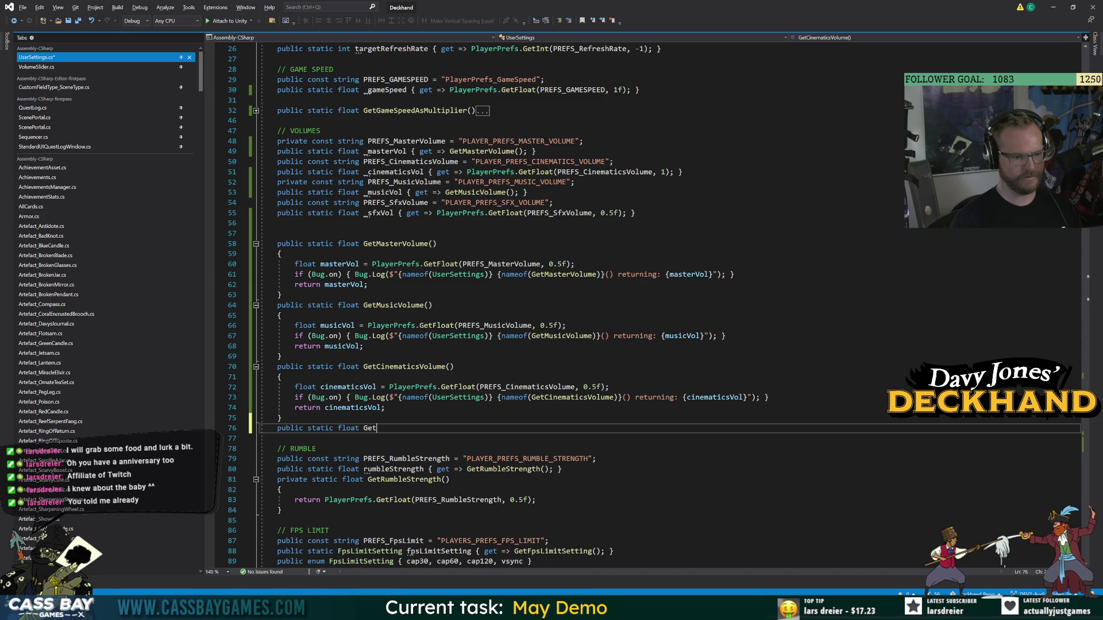
text(SfxVolume)
text(e())
key(Return)
text({)
key(Return)
Copy GetCinematicsVolume's body into the SFX method, renaming cinematicsVol to sfxVol.
drag(385, 407, 291, 387)
key(ctrl+c)
click(341, 449)
key(ctrl+v)
click(341, 451)
key(ctrl+r)
key(ctrl+r)
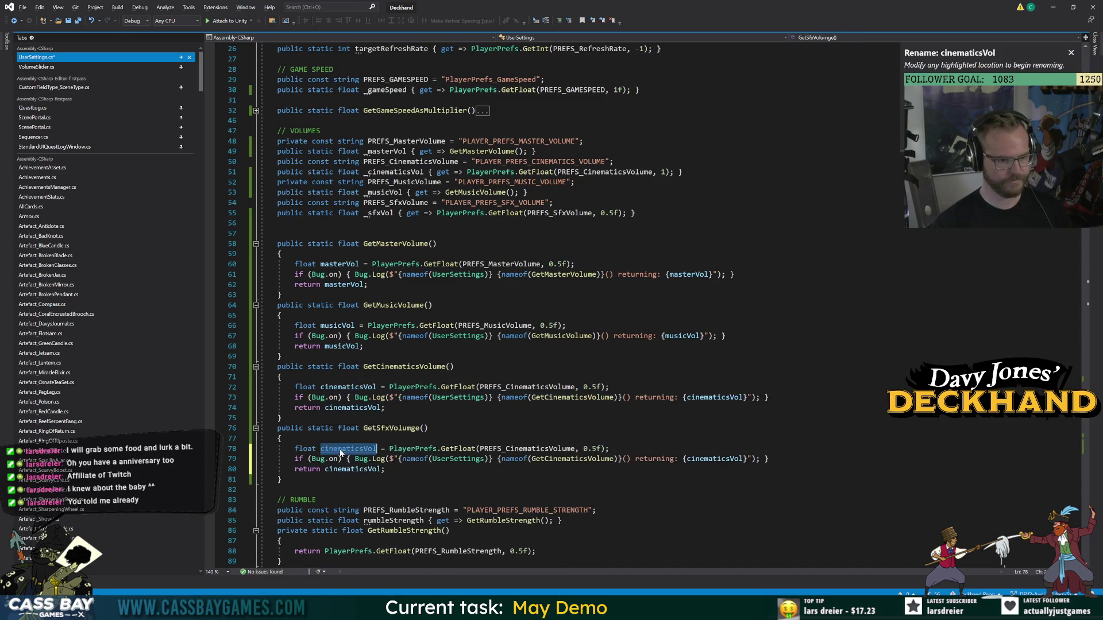
text(sfxVol)
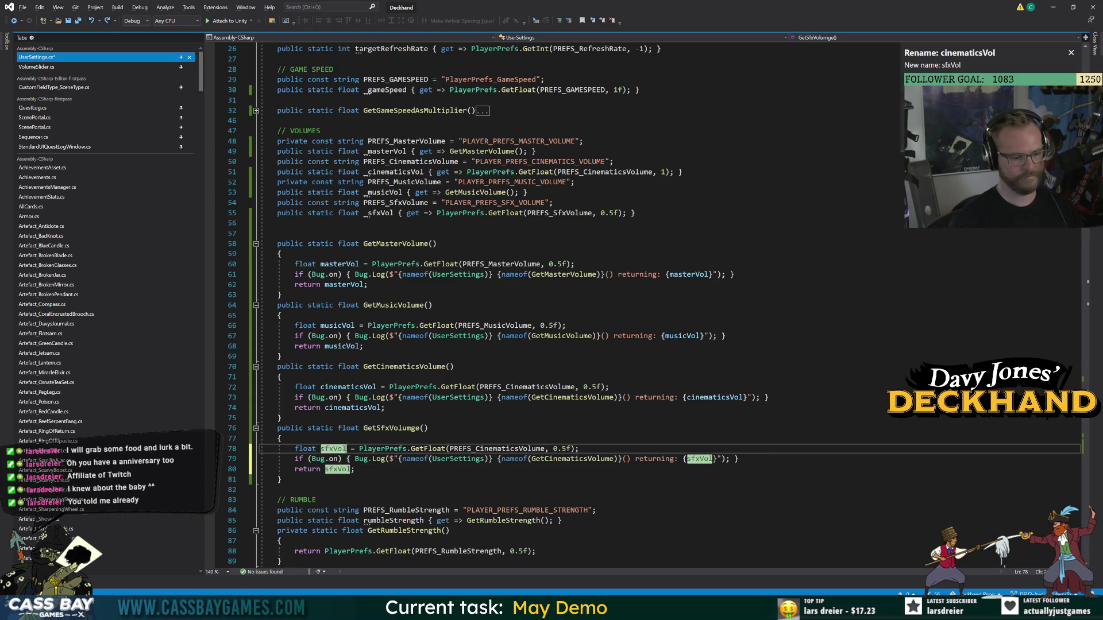
key(Return)
Make the SFX method read PREFS_SfxVolume and log GetSfxVolumge as its name.
double_click(494, 449)
text(PREFS)
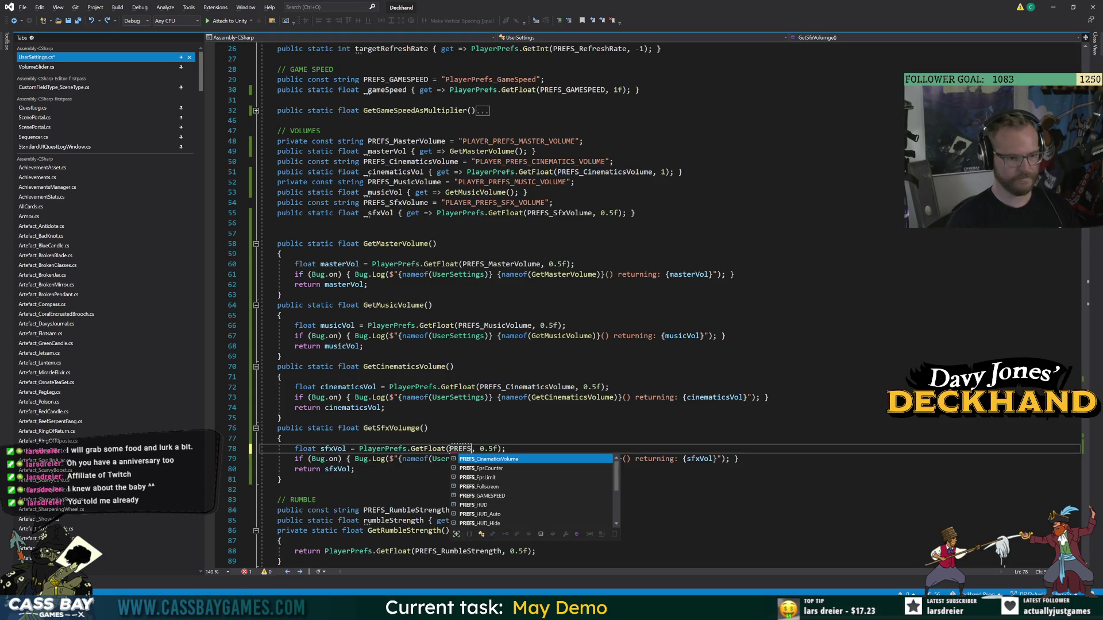
text(_Sfx)
key(Tab)
key(Up)
key(Up)
key(ctrl+w)
key(ctrl+c)
key(Down)
key(Down)
key(Down)
key(ctrl+w)
key(ctrl+v)
key(Up)
key(Up)
key(Down)
key(Down)
key(Up)
key(Up)
key(Up)
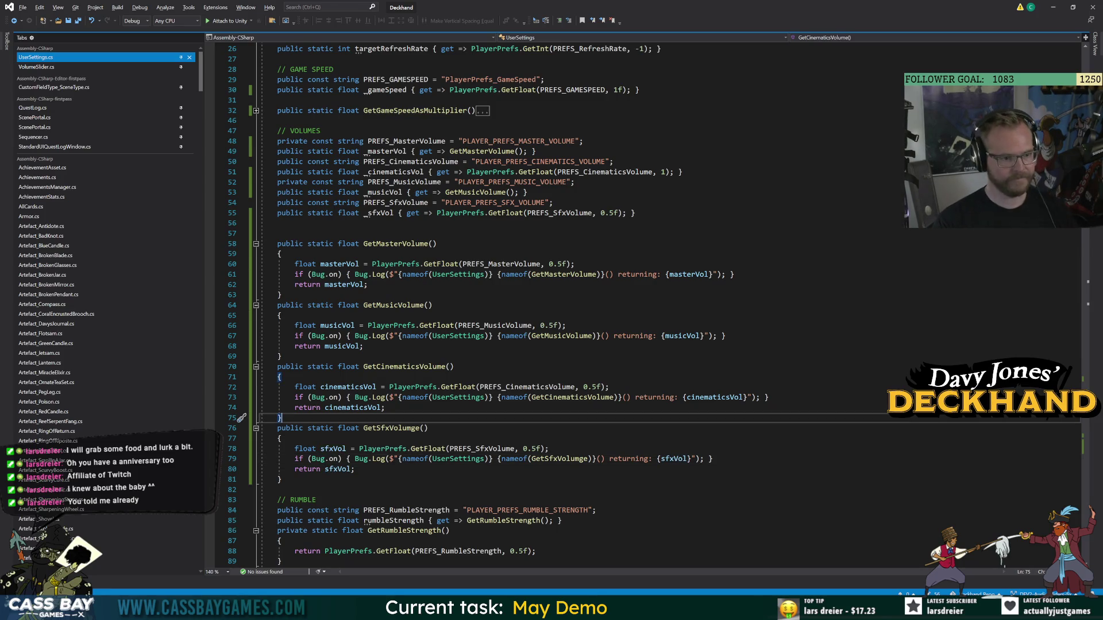
Make the PREFS_SfxVolume key private.
double_click(290, 182)
double_click(290, 203)
text(private)
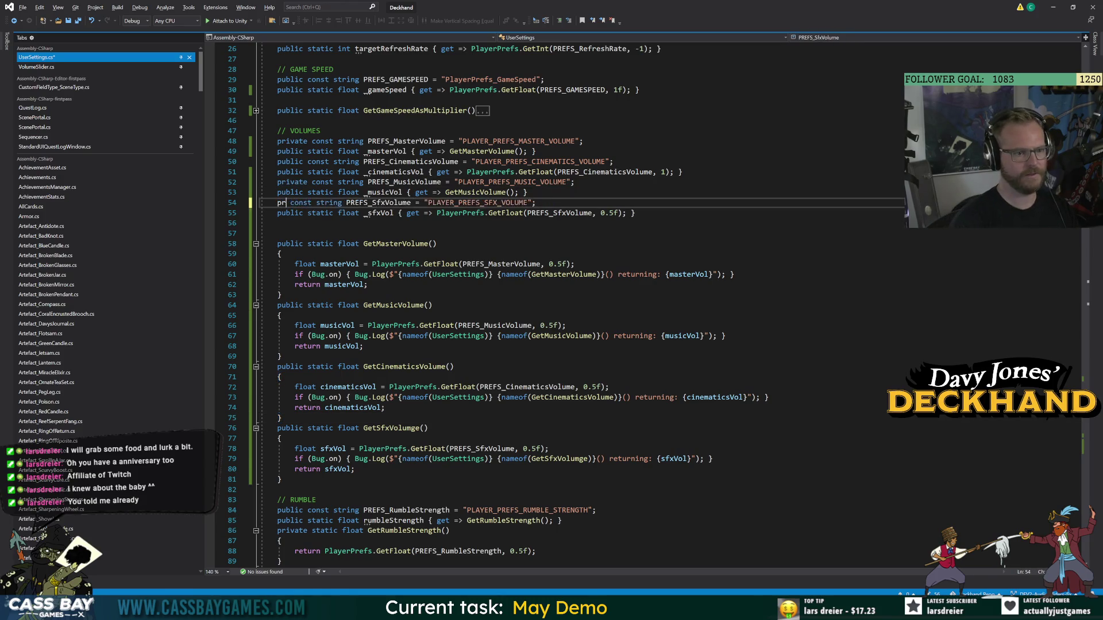
key(Escape)
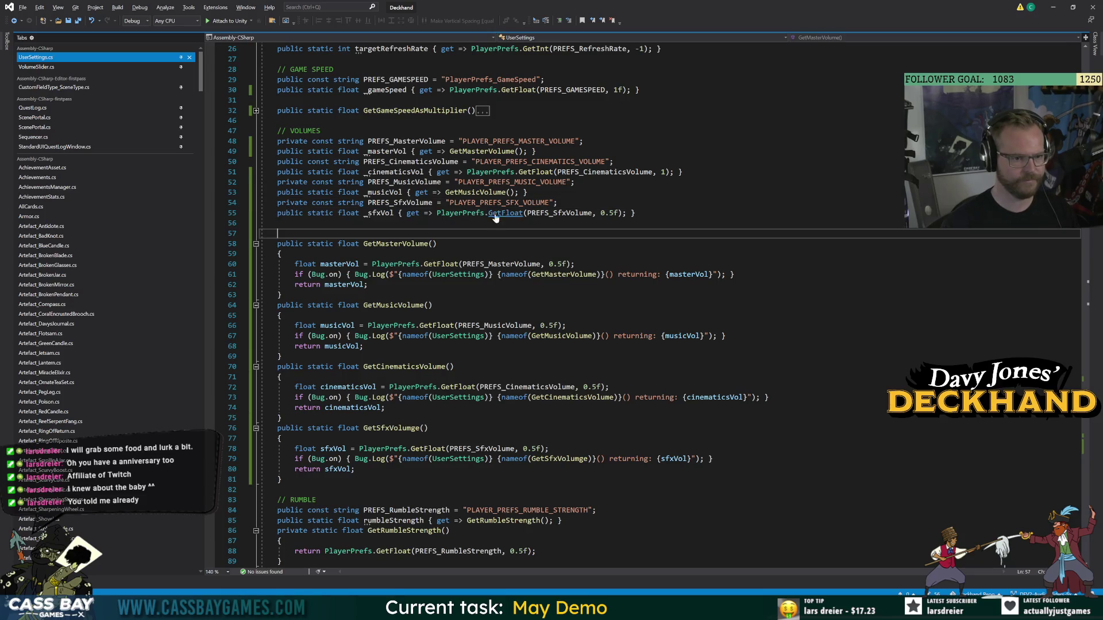
Have _sfxVol return GetSfxVolumge() and _cinematicsVol return GetCinematicsVolume().
drag(437, 213, 627, 213)
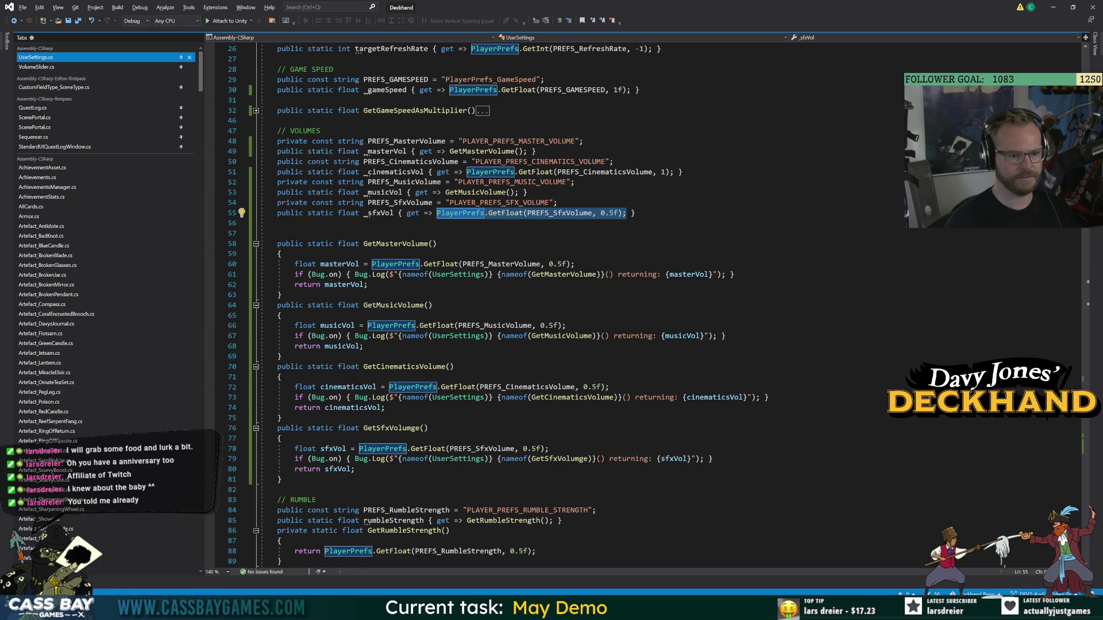
text(GetS)
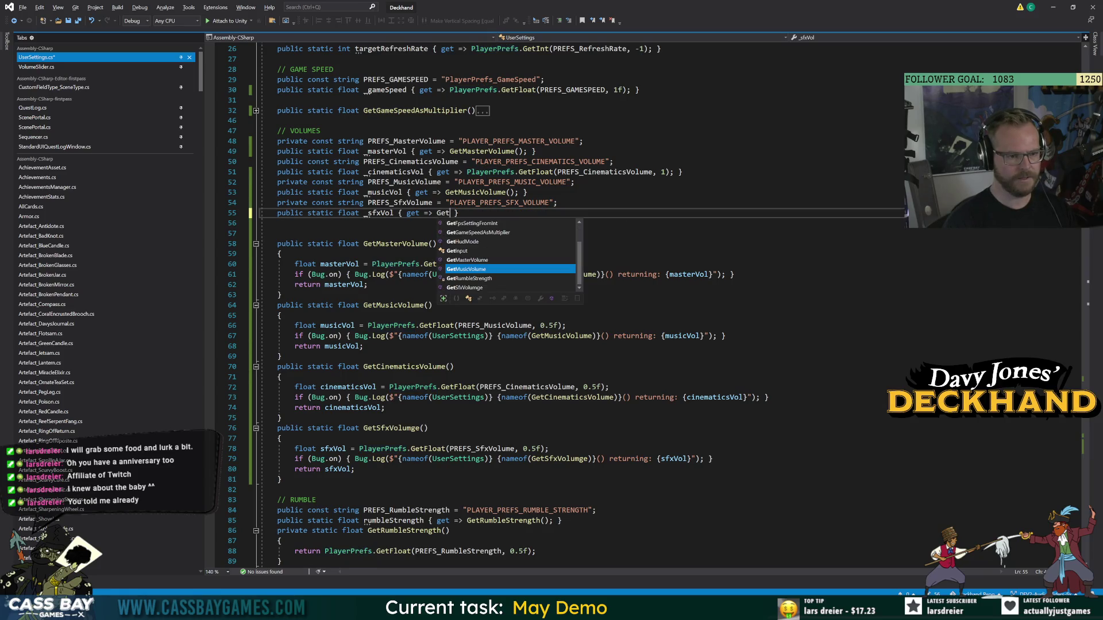
key(Tab)
text(();)
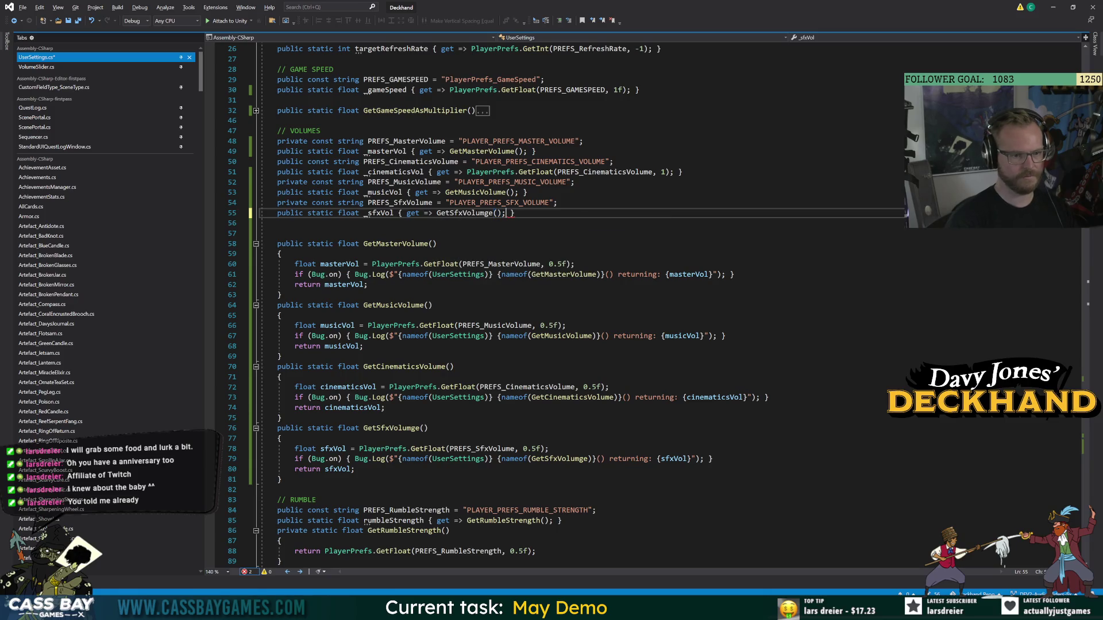
mouse_move(467, 172)
mouse_down()
mouse_move(684, 174)
mouse_move(674, 175)
mouse_up()
text(GetC)
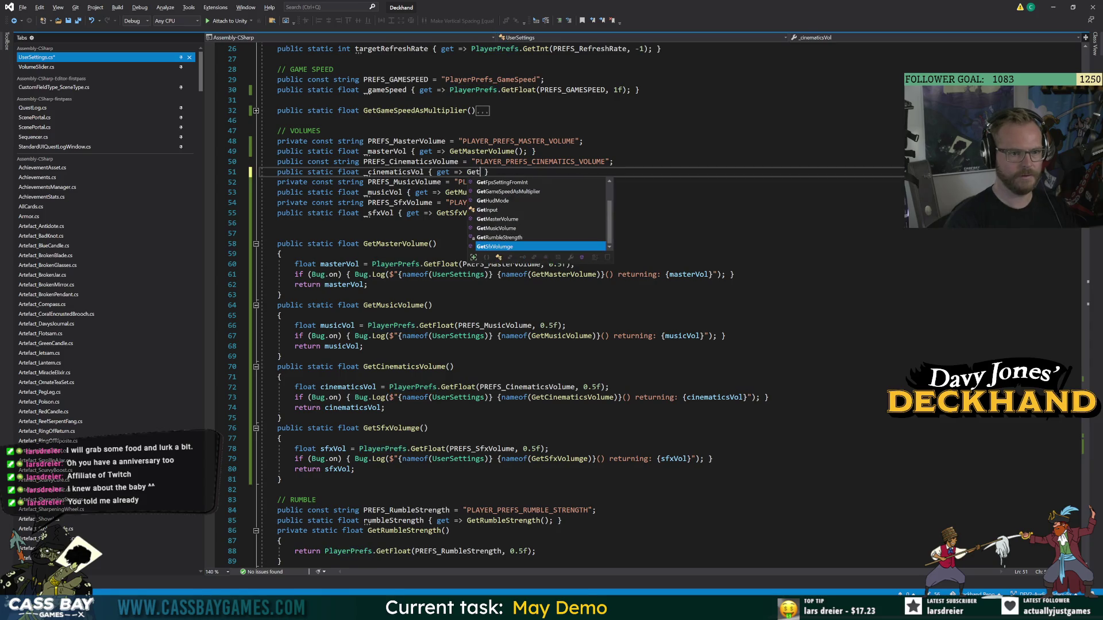
key(Tab)
text(();)
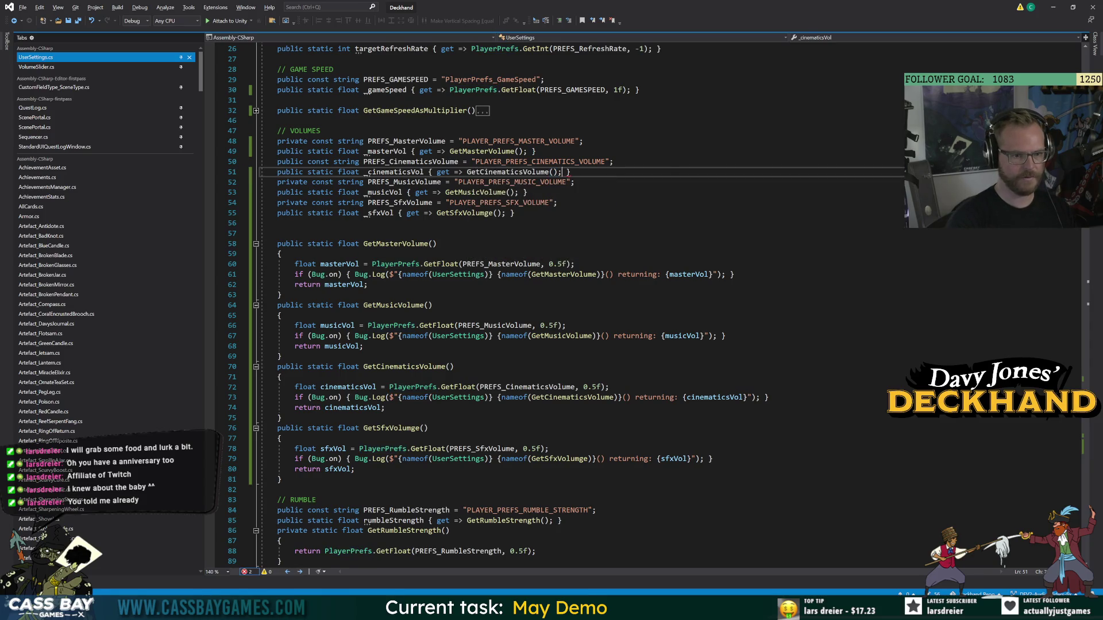
Make the PREFS_CinematicsVolume key private.
double_click(290, 161)
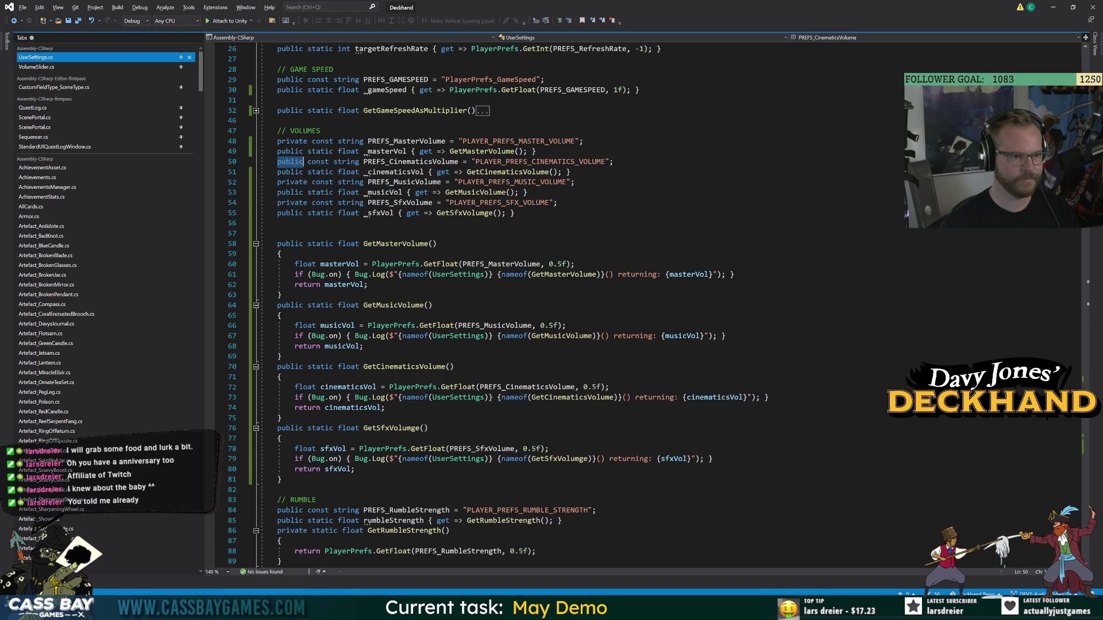
text(private)
click(278, 233)
click(290, 182)
click(527, 192)
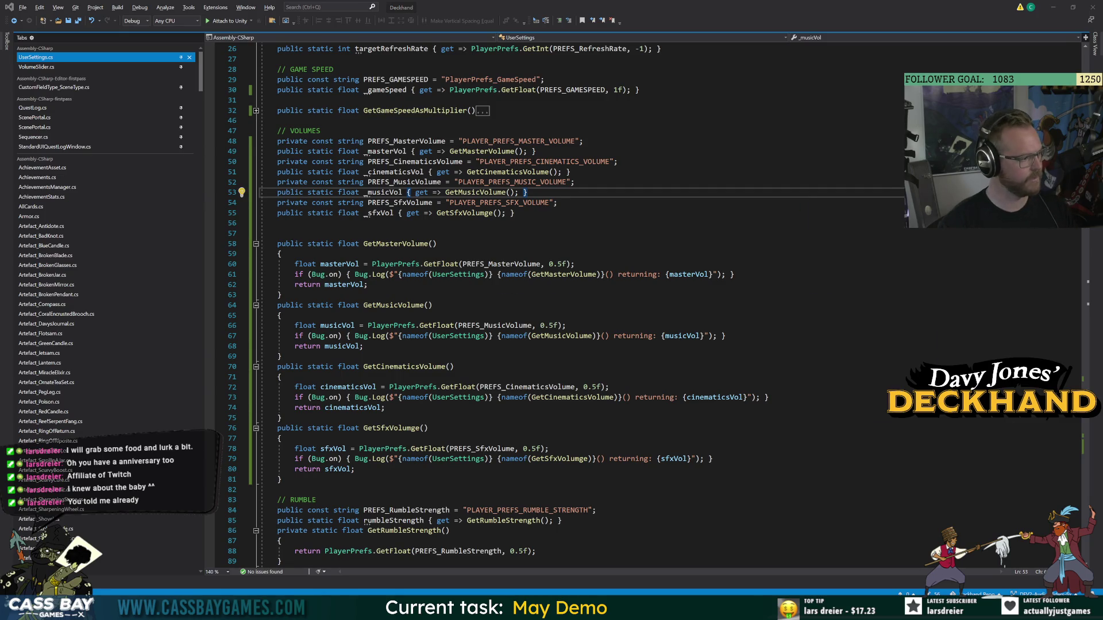
click(454, 367)
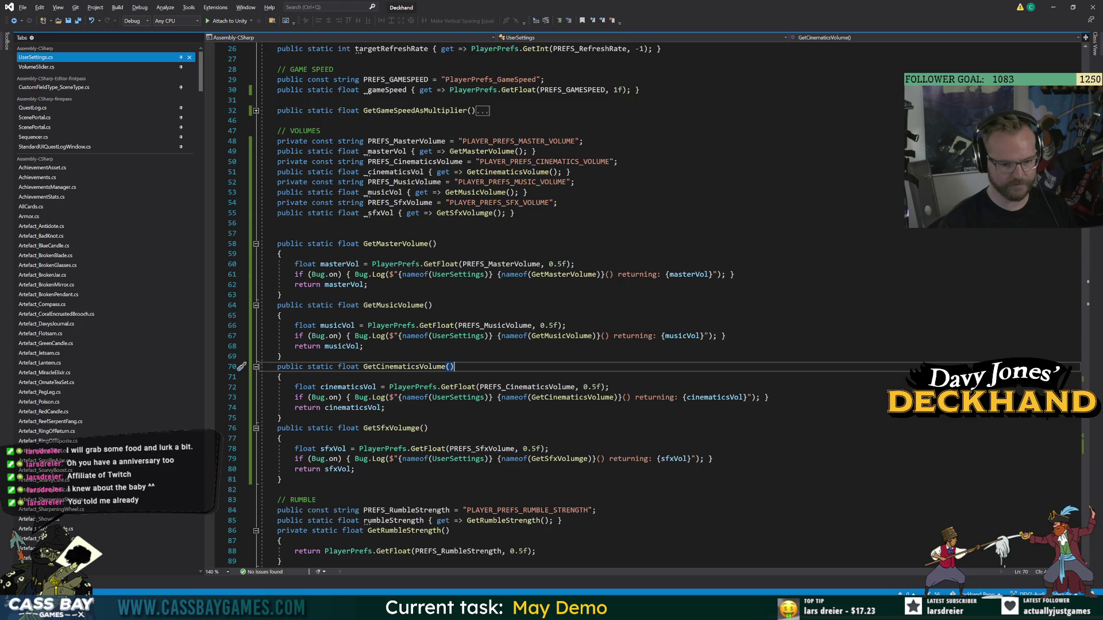
In Unity, clear the Console filter and old messages to find the VolumeSlider compile error.
key(alt+Tab)
click(878, 299)
click(1046, 297)
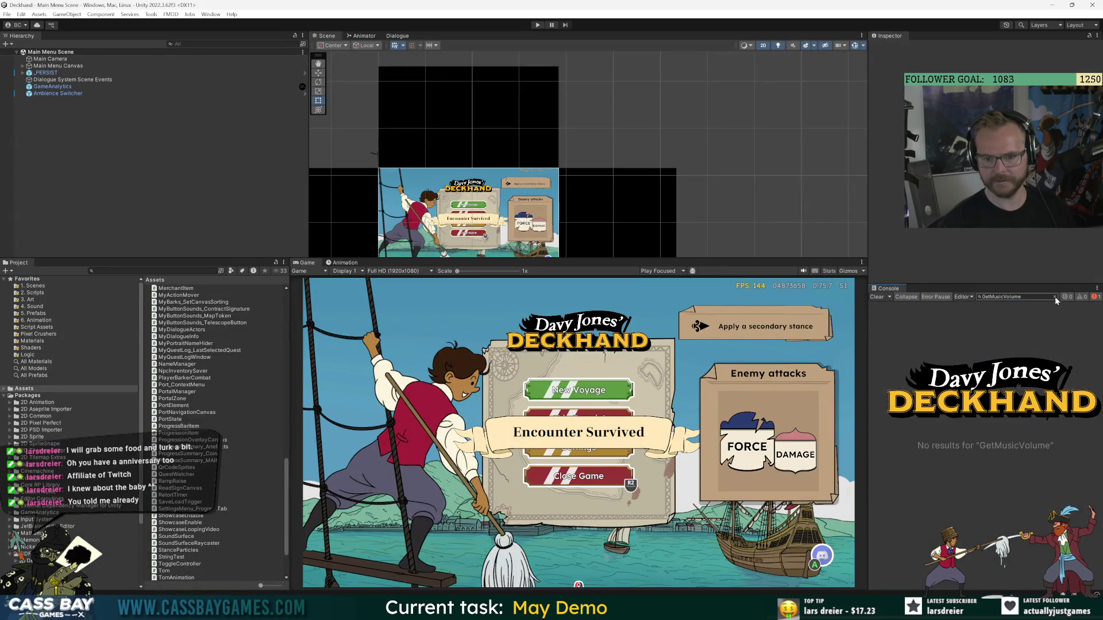
click(989, 311)
key(alt+Tab)
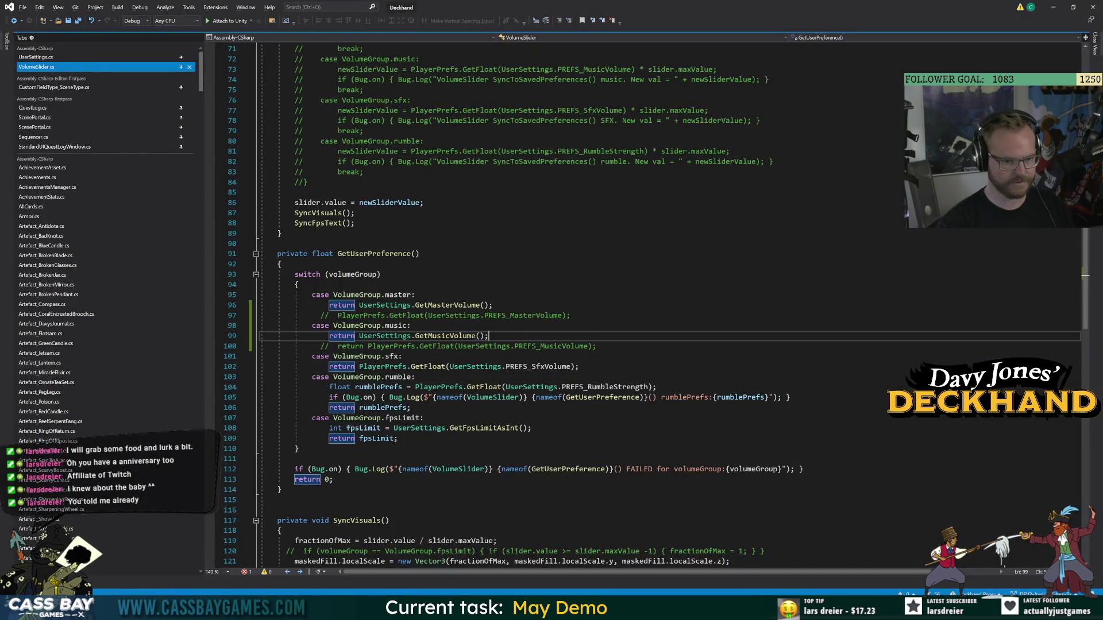
Make VolumeSlider's sfx case return GetSfxVolumge() and go to that method's definition.
key(ctrl+y)
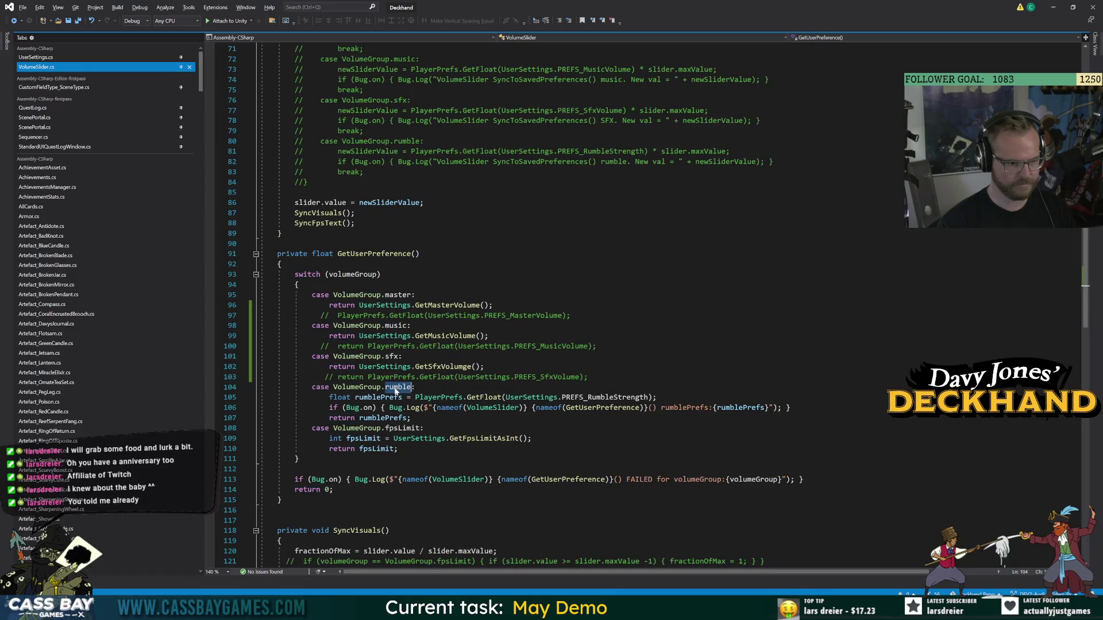
click(398, 448)
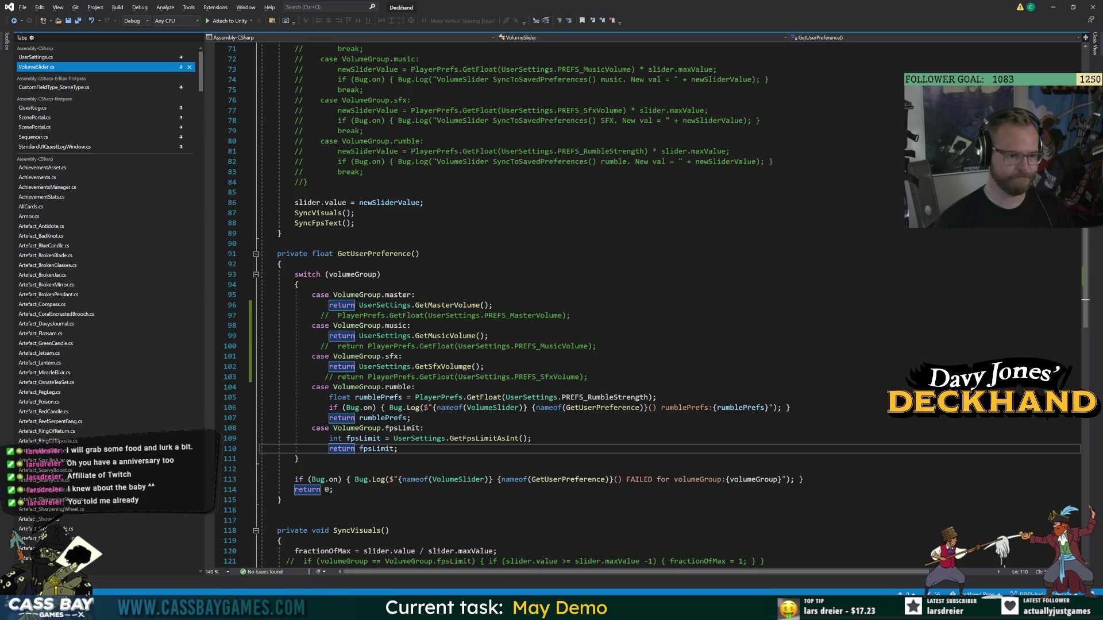
double_click(441, 369)
key(F12)
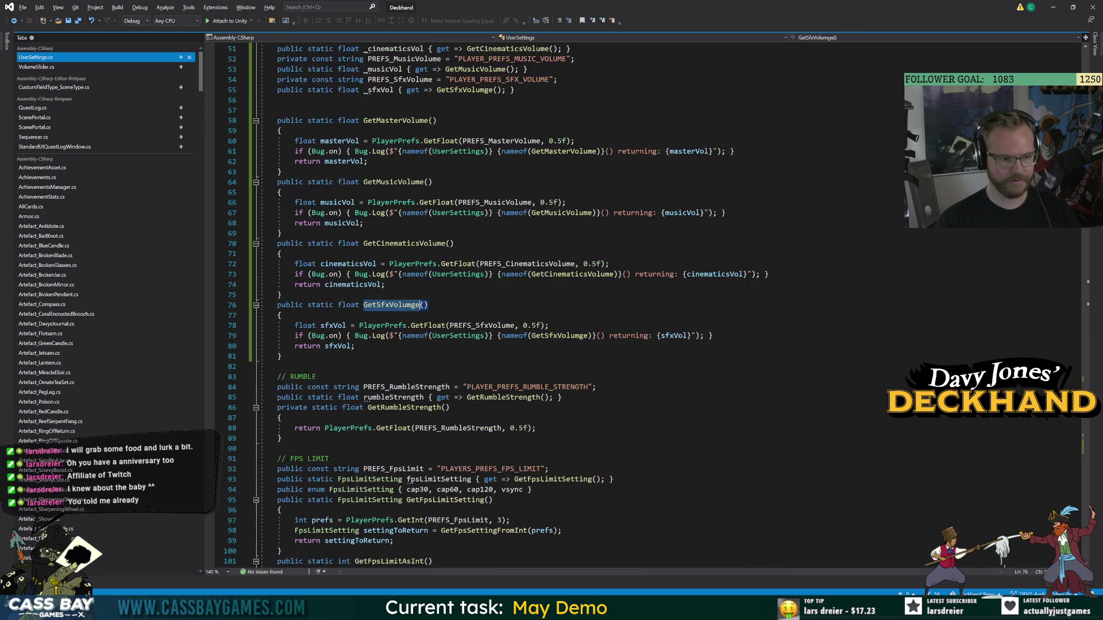
In GetRumbleStrength, store the rumble PlayerPrefs lookup in a float rumbleStren and save.
click(403, 408)
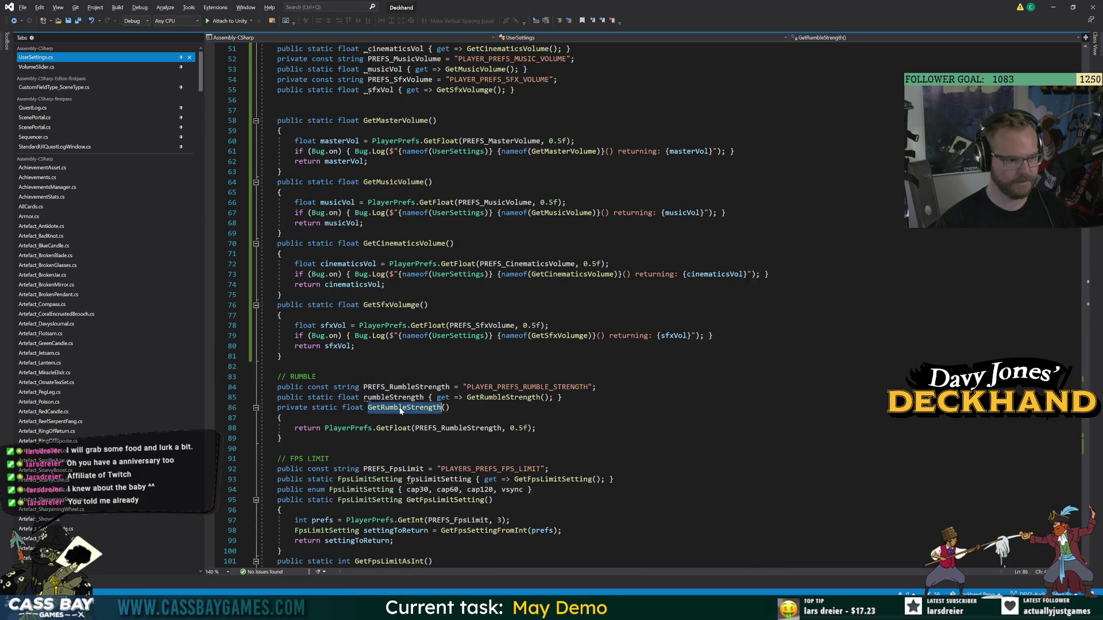
double_click(290, 407)
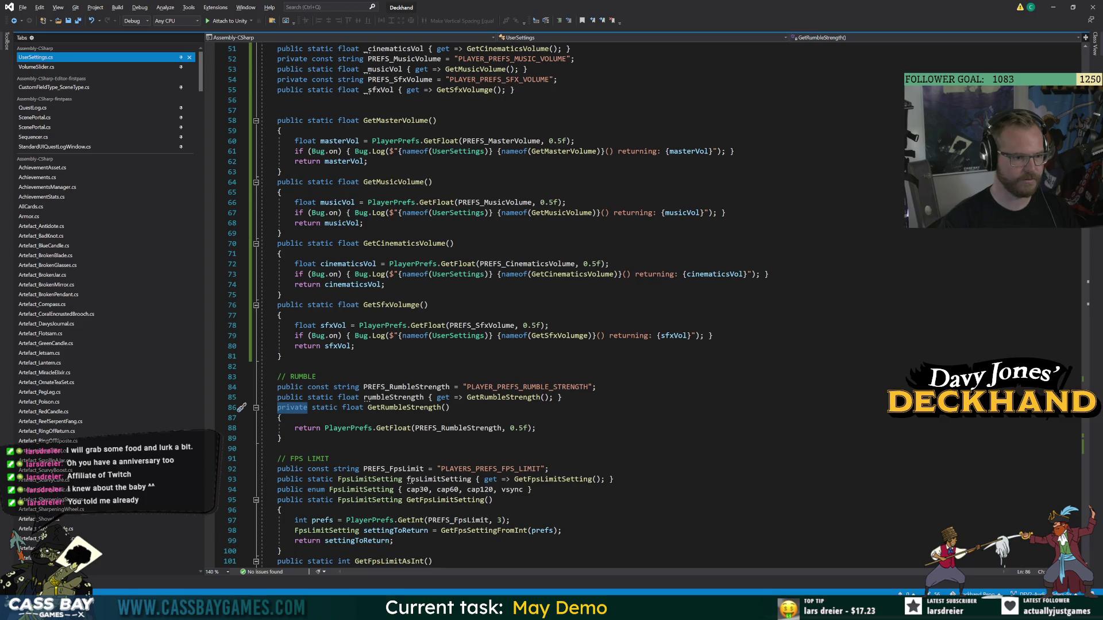
click(283, 418)
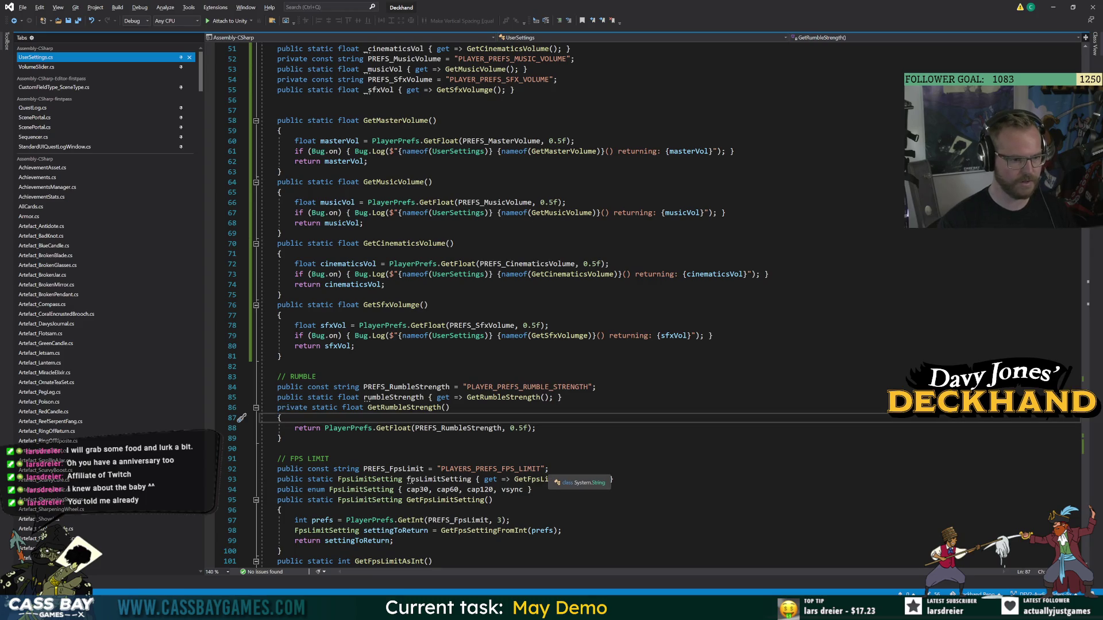
key(Return)
text(float r)
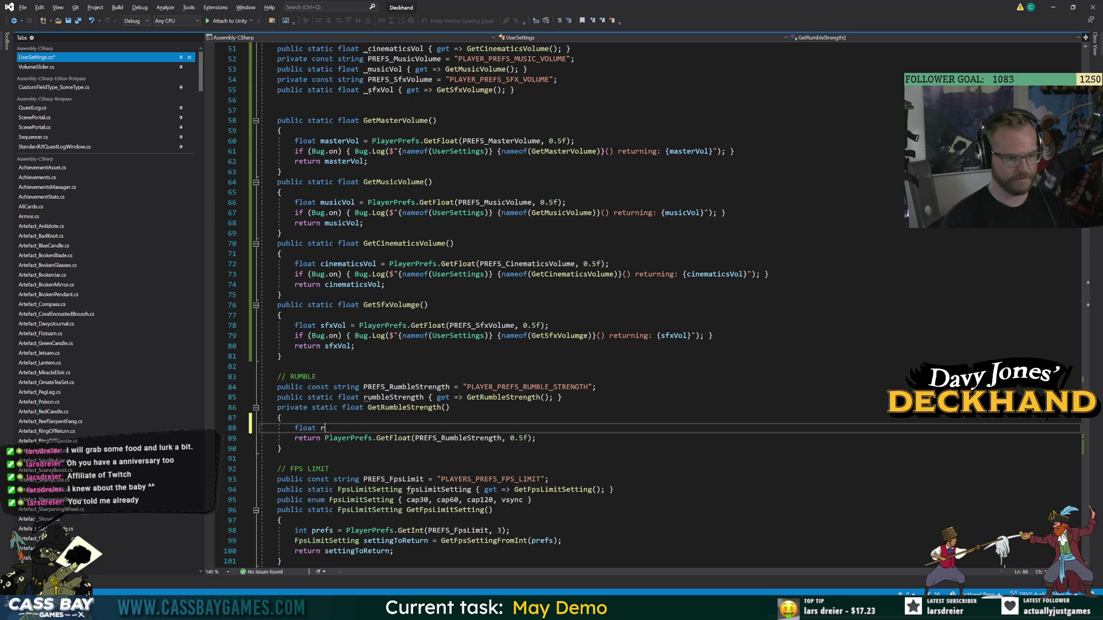
text(umbleStren)
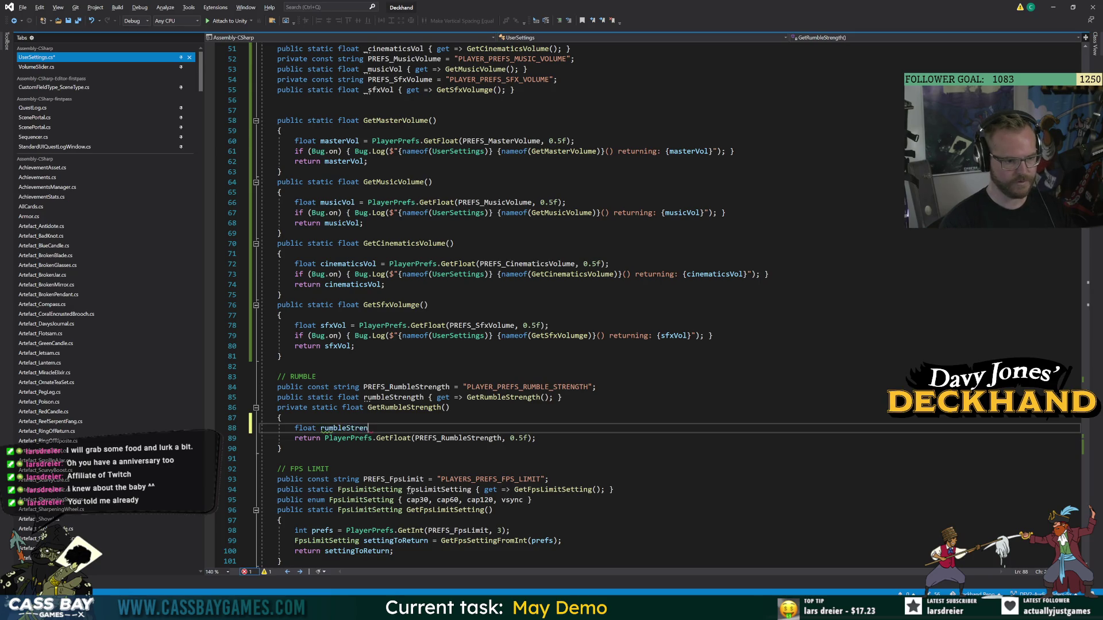
text( =)
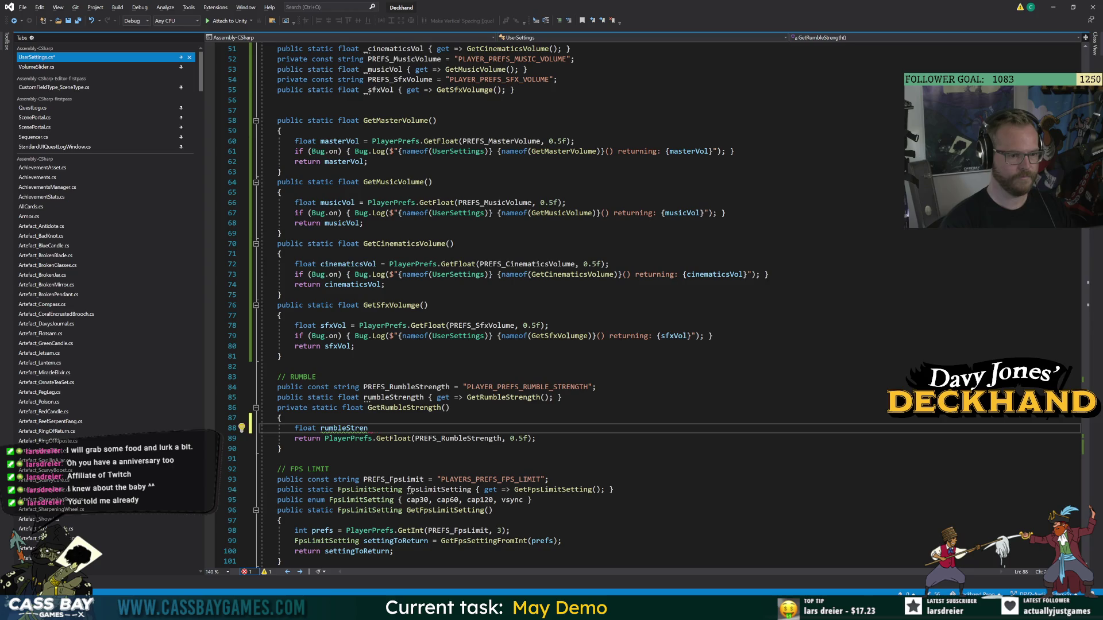
key(Tab)
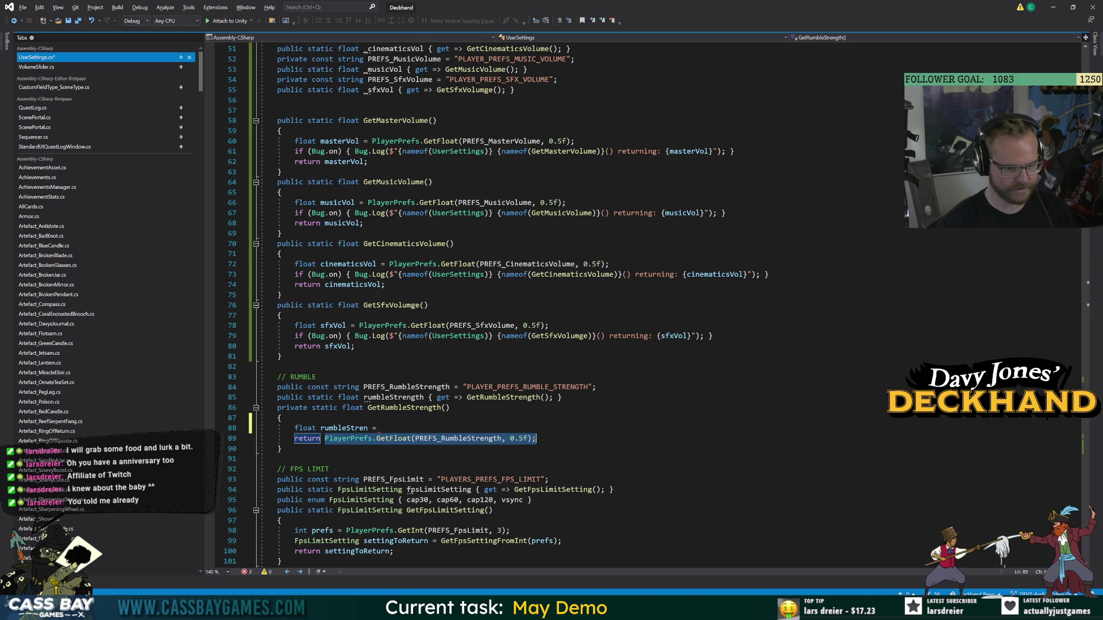
key(ctrl+s)
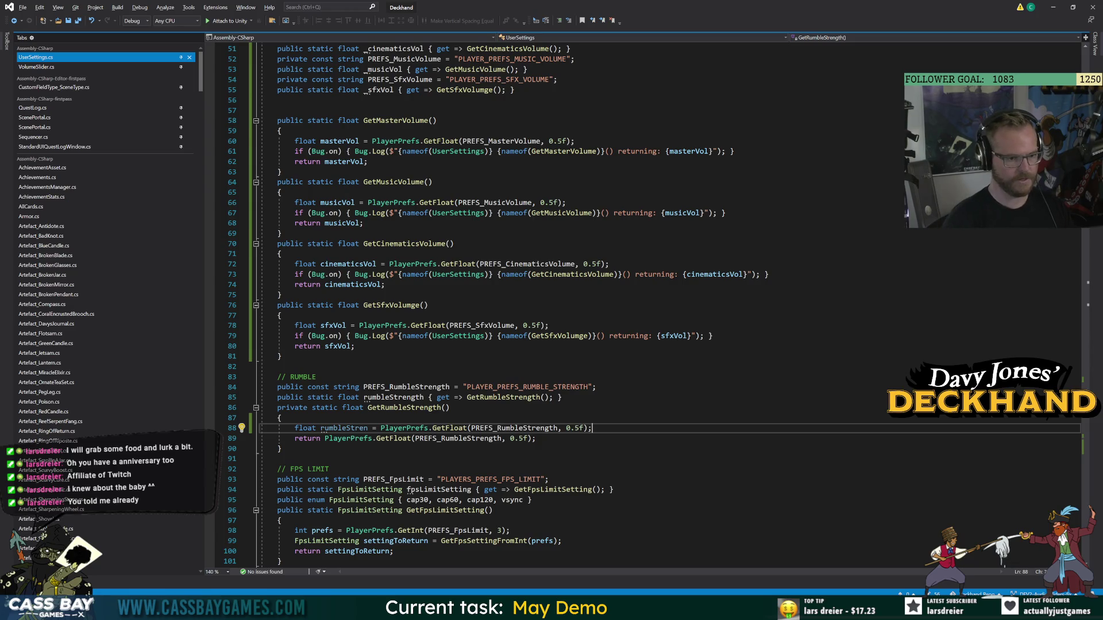
Make GetRumbleStrength return rumbleStren instead of the PlayerPrefs expression, and save.
key(Return)
key(Down)
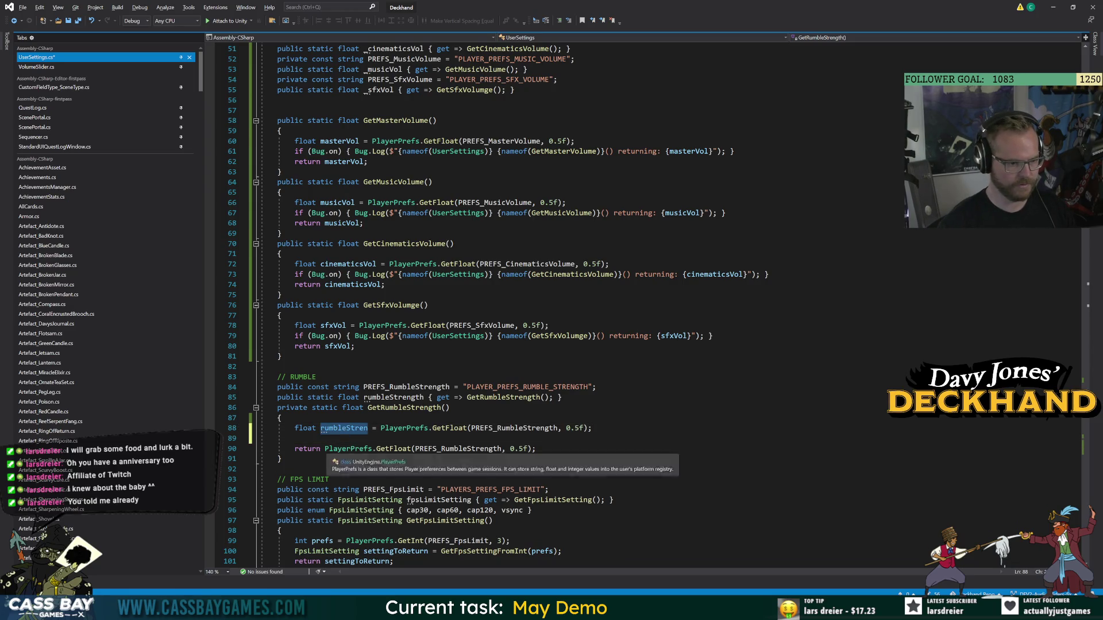
key(ctrl+Right)
key(shift+End)
text(rumbleStren)
key(ctrl+s)
key(Up)
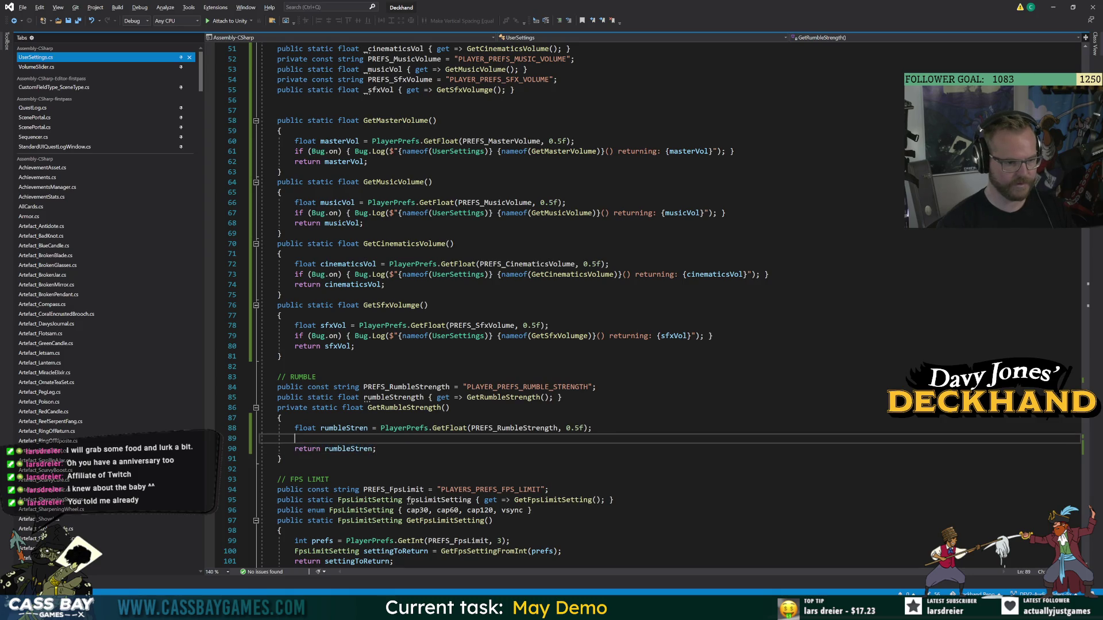
Copy the SFX debug log statement into GetRumbleStrength.
key(Up)
key(Up)
key(Up)
key(End)
key(shift+Home)
key(ctrl+c)
key(Down)
key(Down)
key(Down)
key(ctrl+v)
Adapt the pasted log to report GetRumbleStrength and rumbleStren, then save.
key(Up)
key(Up)
key(Up)
key(ctrl+shift+Right)
key(ctrl+c)
key(Down)
key(Down)
key(Down)
key(ctrl+shift+Right)
key(ctrl+v)
key(Down)
key(Up)
text(rumbleStren)
key(Down)
key(Down)
key(Down)
key(ctrl+s)
Make the PREFS_RumbleStrength key private.
click(449, 407)
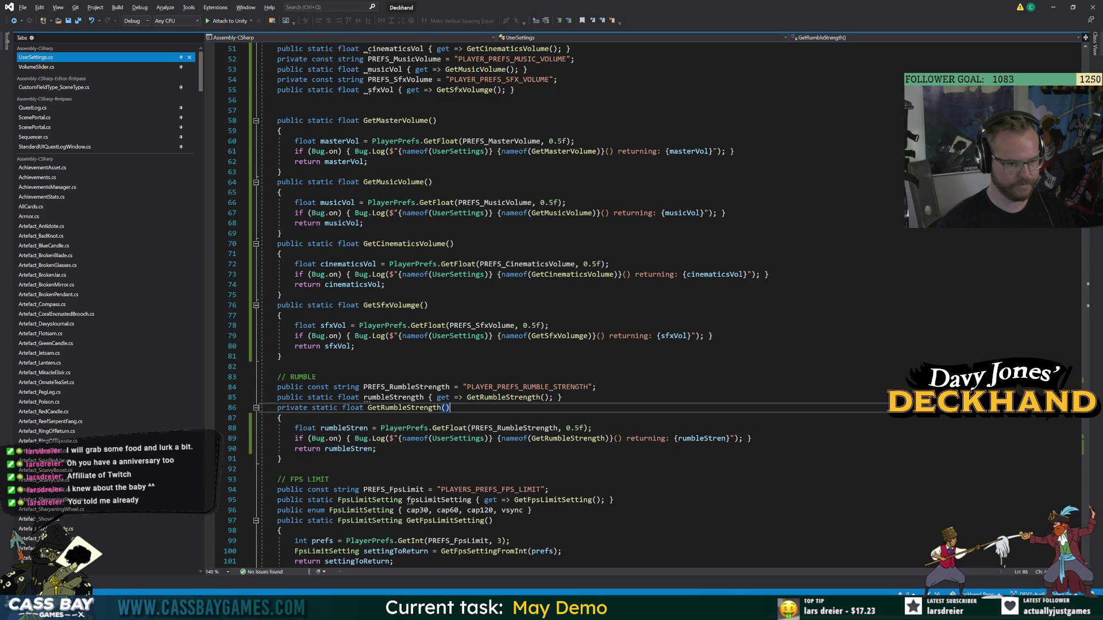
double_click(291, 388)
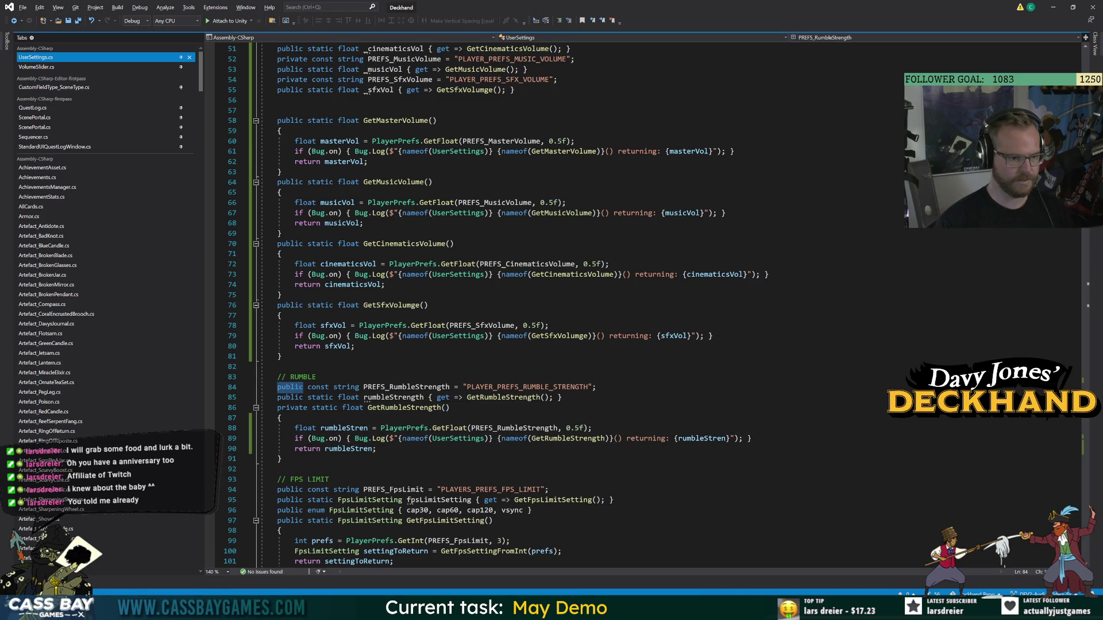
text(private)
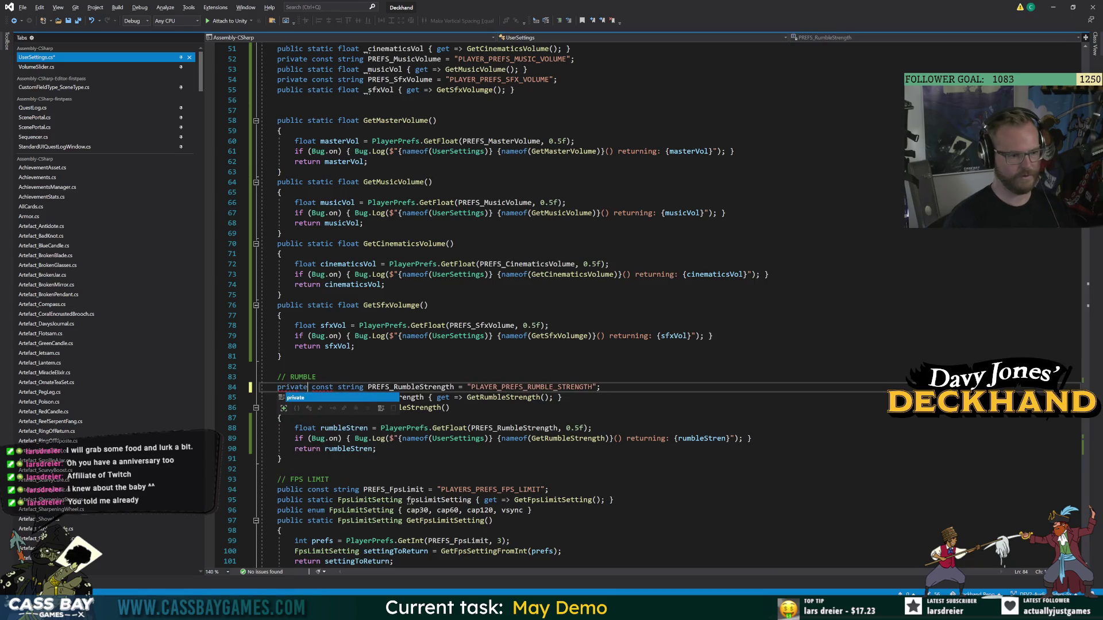
key(Down)
key(Down)
key(Down)
Rename the rumbleStrength property to _rumbleStrength across the code.
click(366, 398)
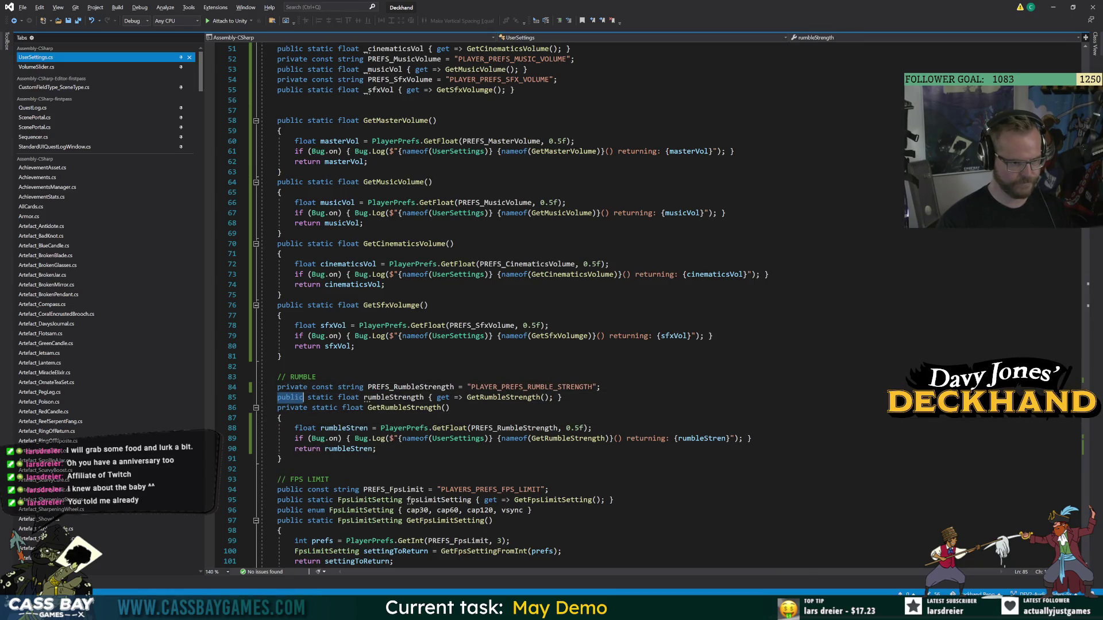
key(ctrl+r)
key(ctrl+r)
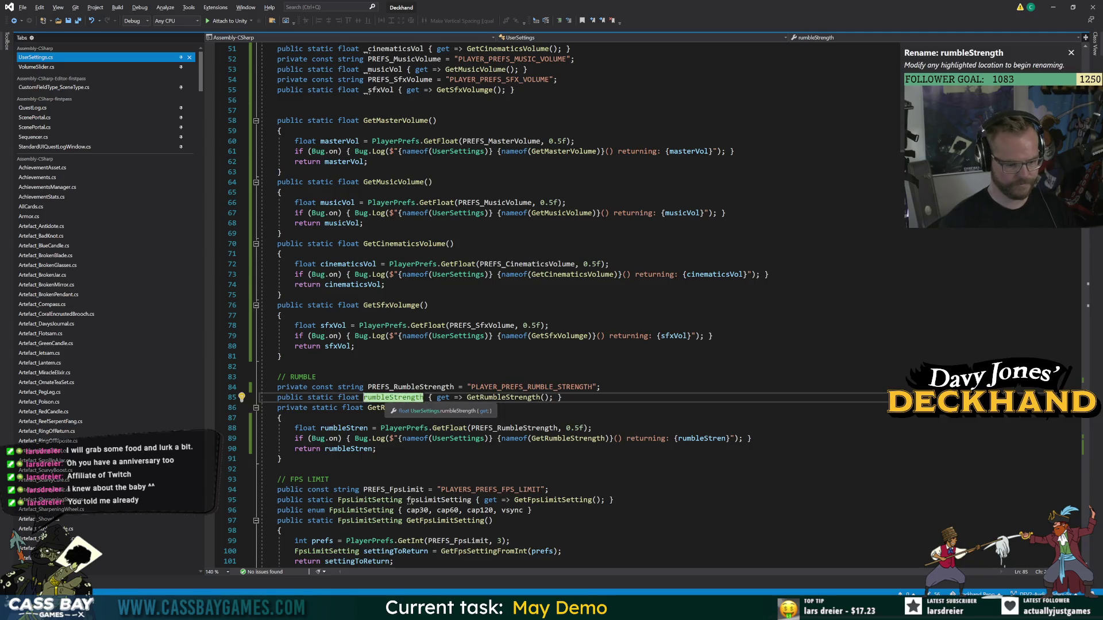
text(_rumbleStrength)
key(Return)
key(Down)
key(Down)
key(Down)
key(Down)
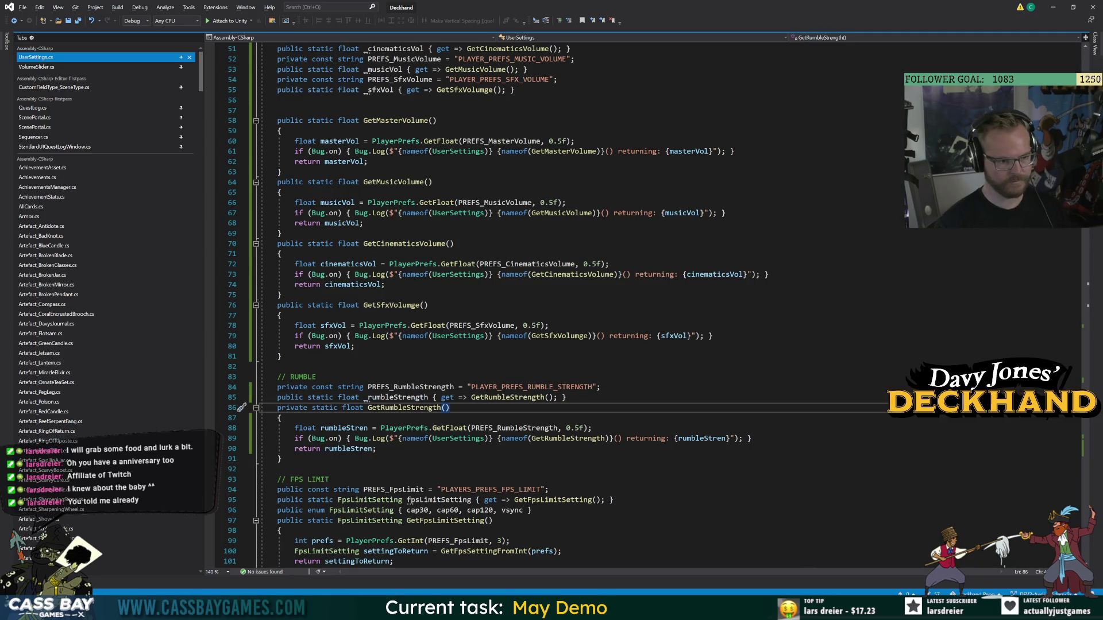
click(77, 67)
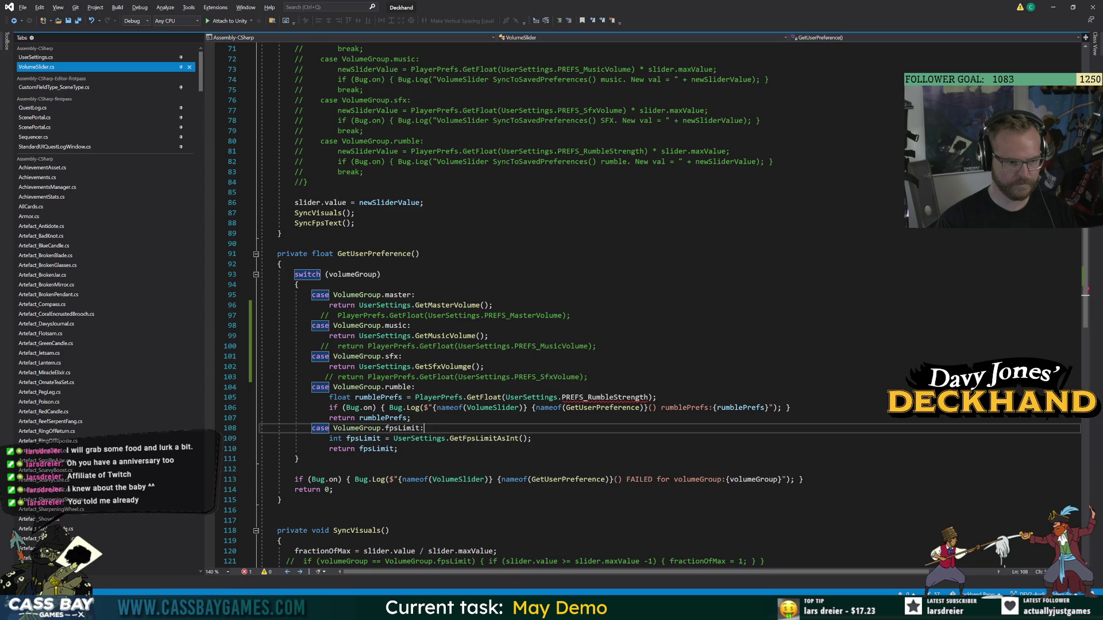
Begin a new rumble-case line declaring 'float rumblePrefs = UserSettings.GetR…' in VolumeSlider.cs.
click(415, 387)
key(Return)
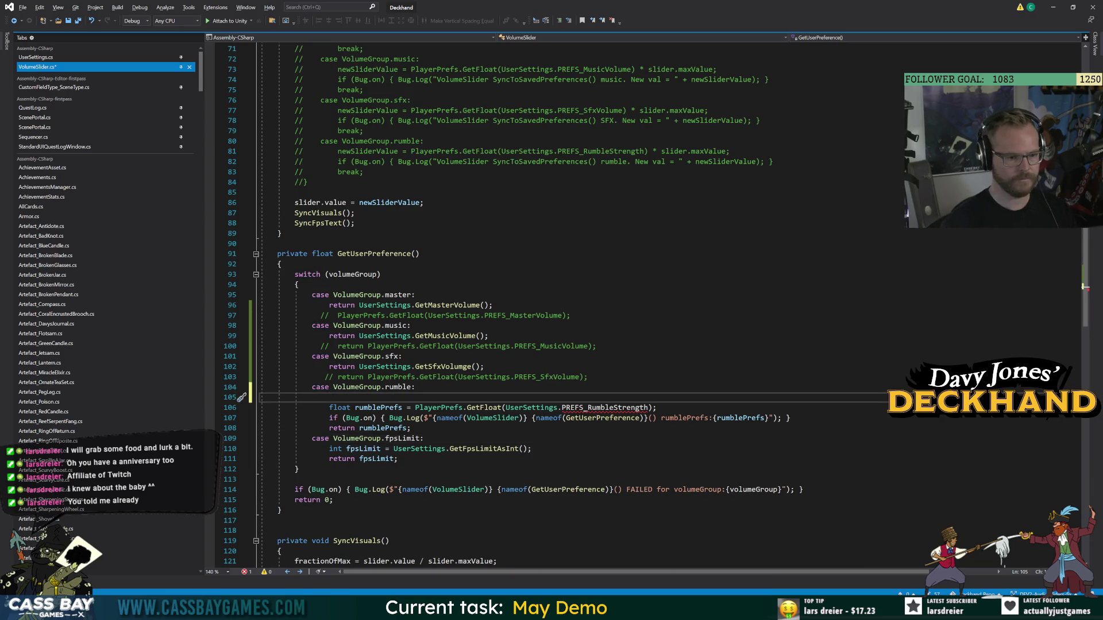
text(float rumbePref)
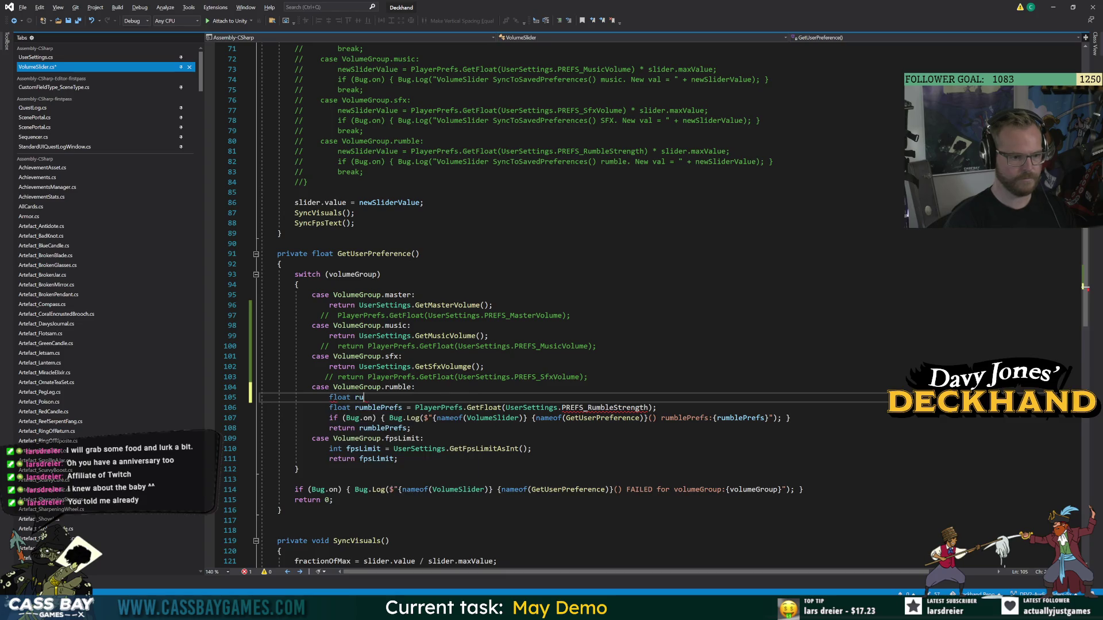
key(BackSpace)
key(BackSpace)
key(BackSpace)
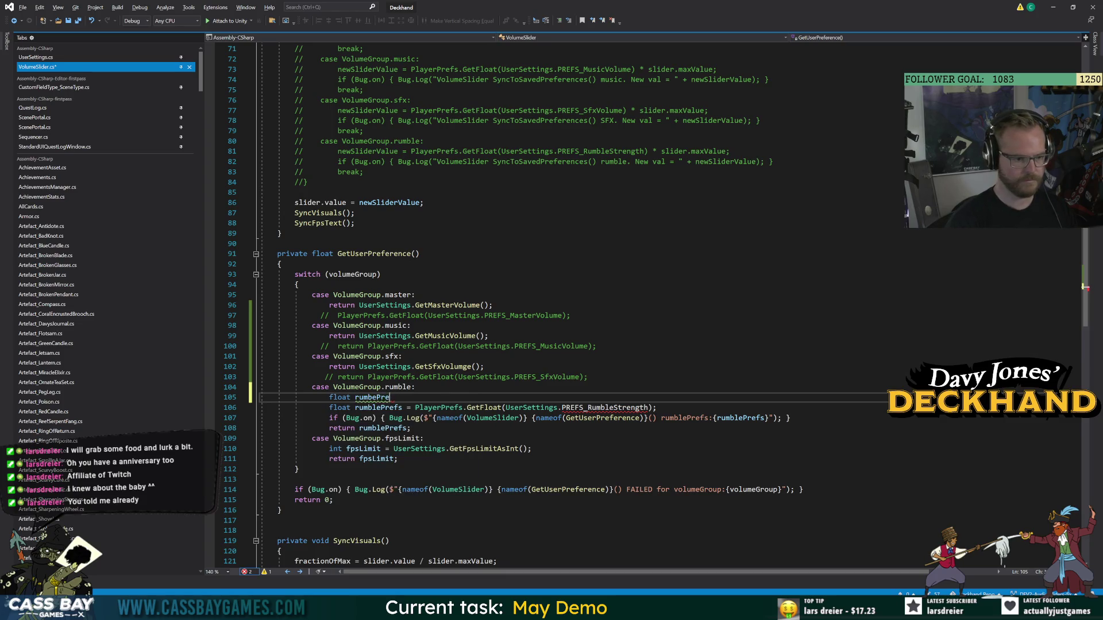
text(Refs =)
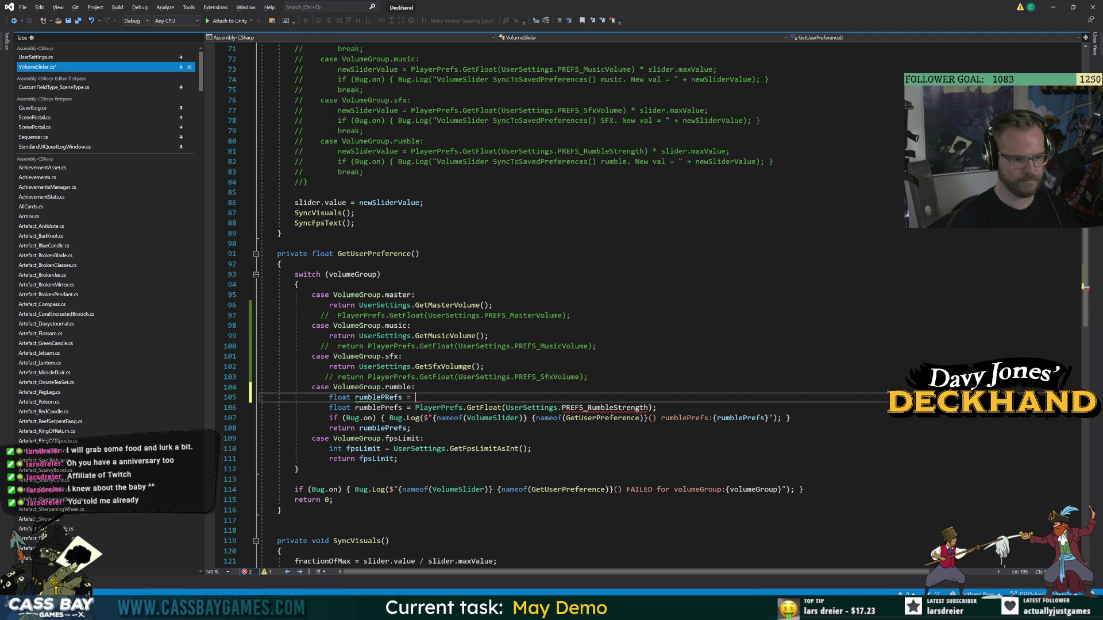
double_click(378, 397)
text(rumblePrefs = )
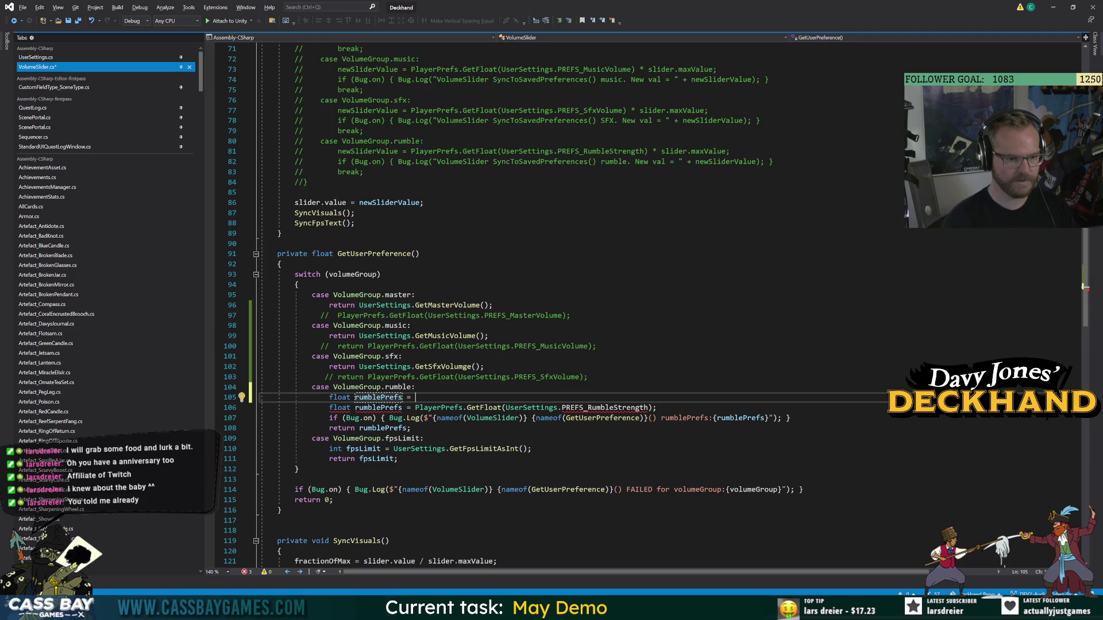
text(UserSettings.getru)
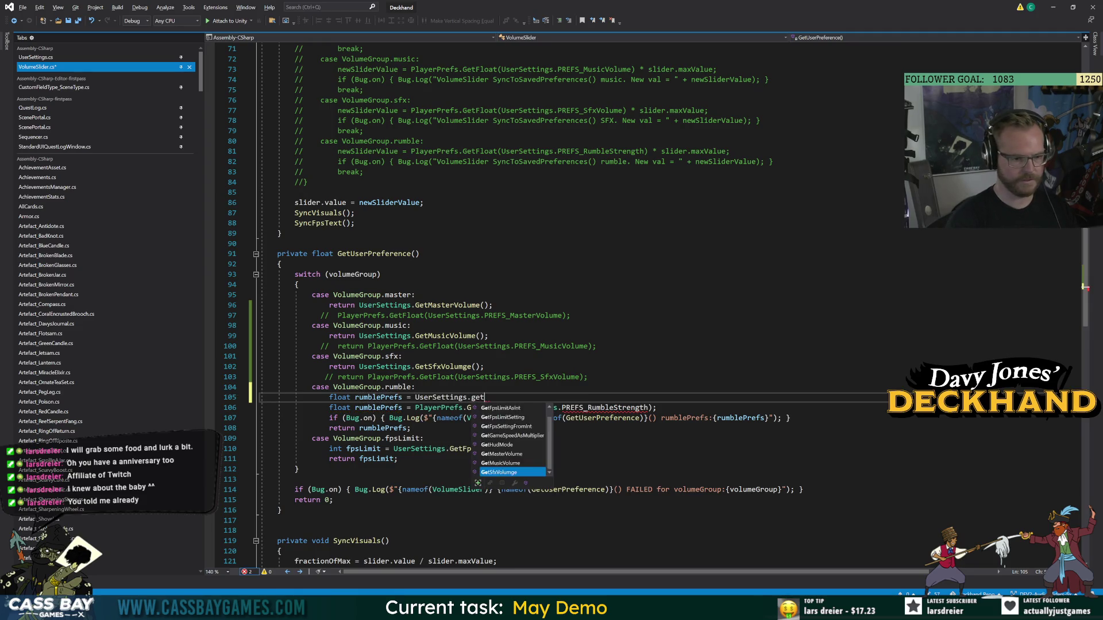
key(BackSpace)
key(BackSpace)
key(BackSpace)
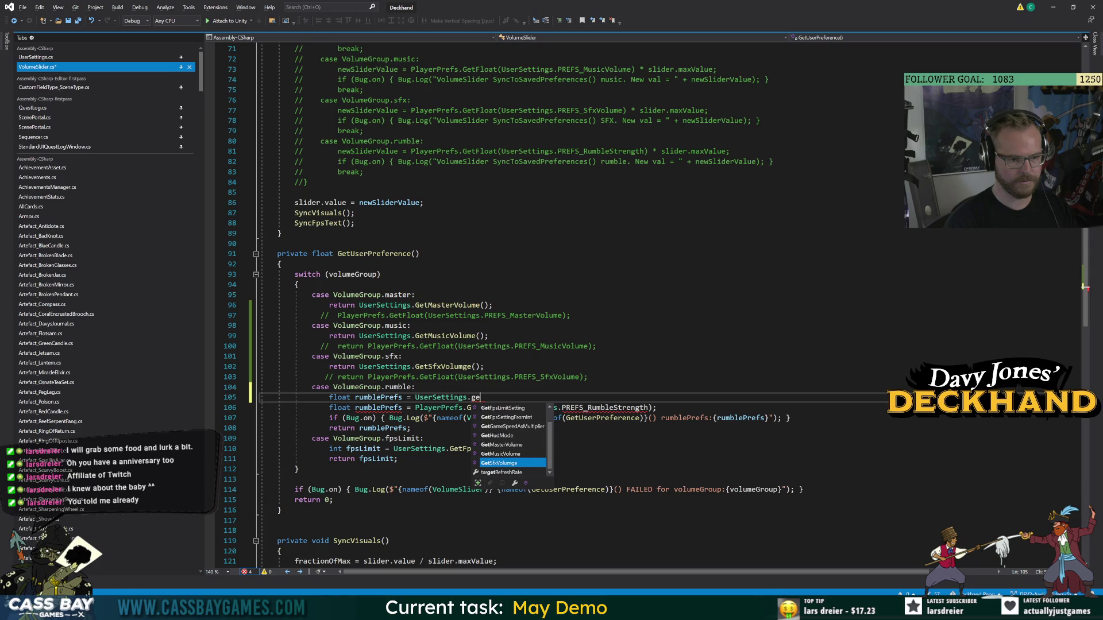
text(GetR)
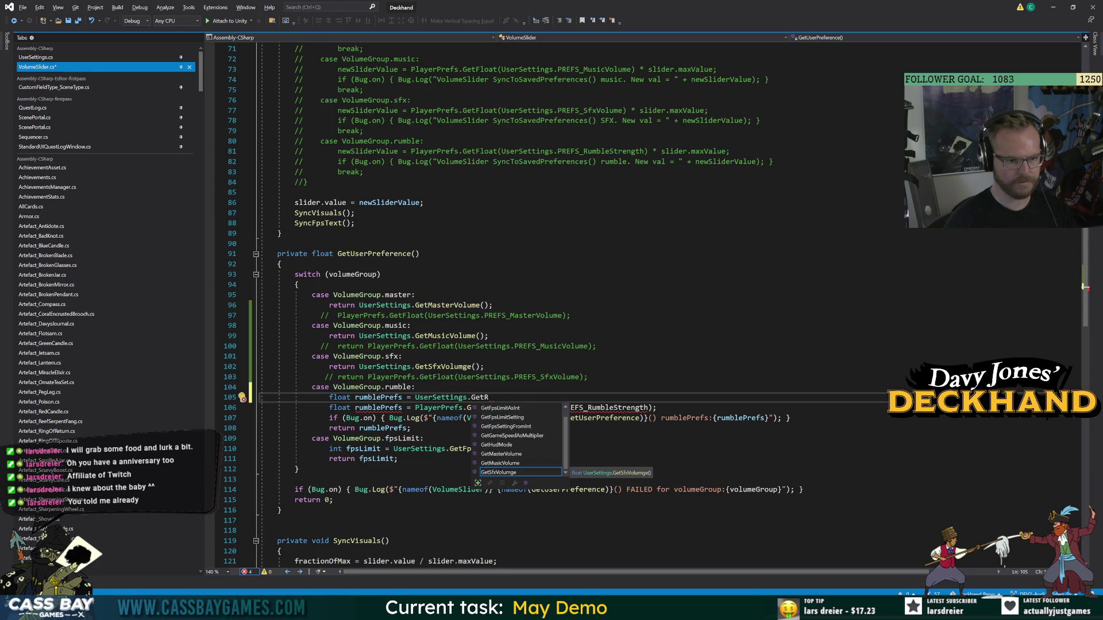
click(587, 377)
In UserSettings.cs, change GetRumbleStrength from private to public.
click(449, 367)
key(F12)
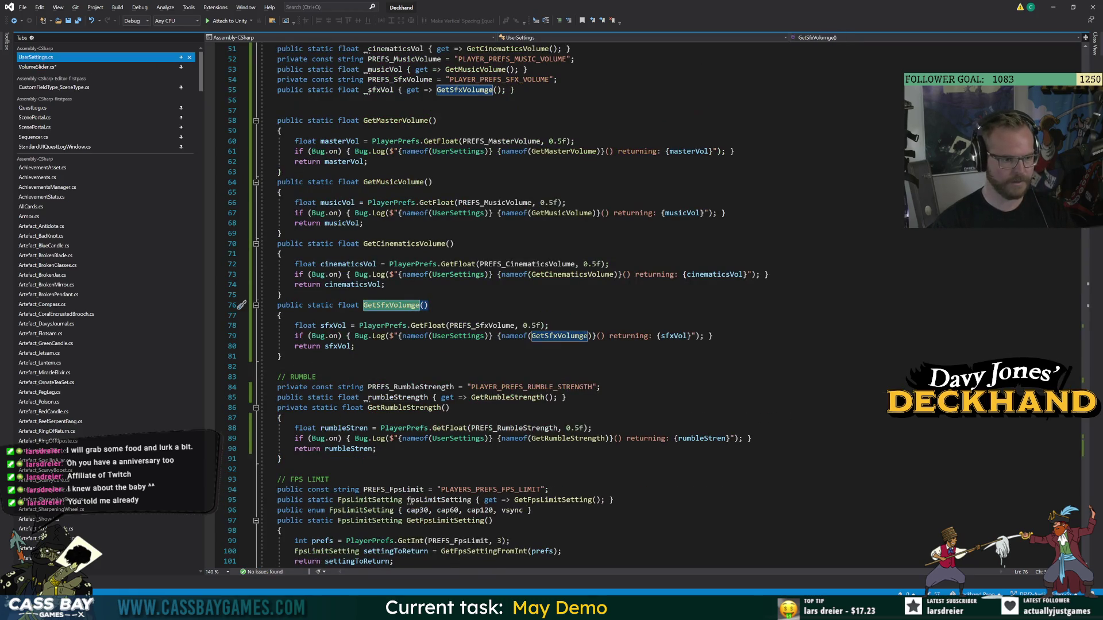
click(402, 407)
double_click(291, 407)
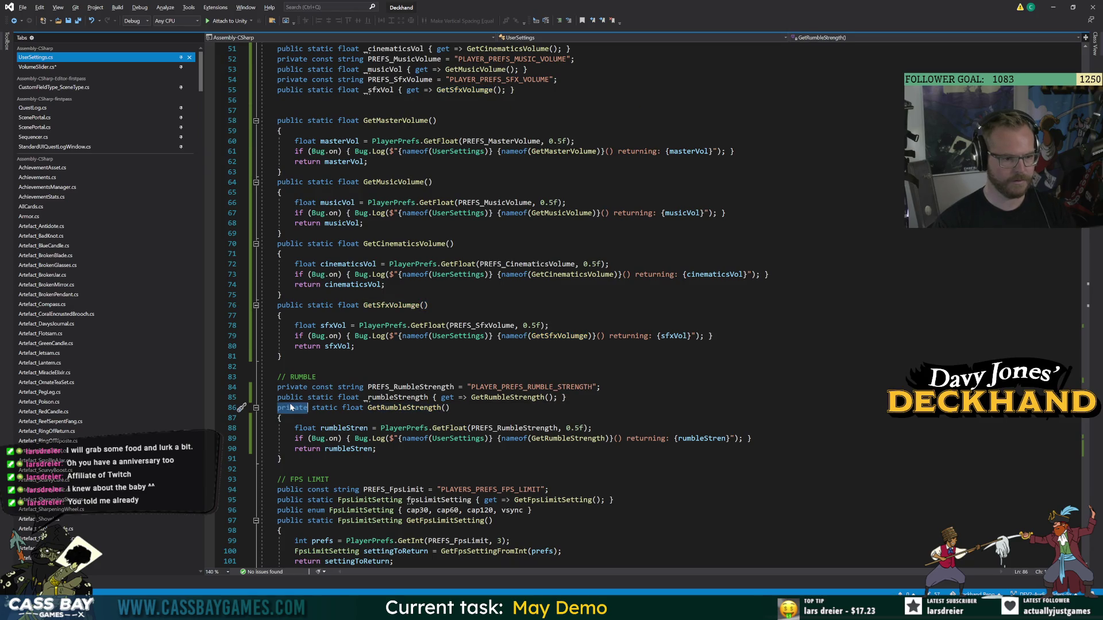
text(public)
Complete the call as UserSettings.GetRumbleStrength();, comment out the old PlayerPrefs line, and save VolumeSlider.cs.
click(46, 67)
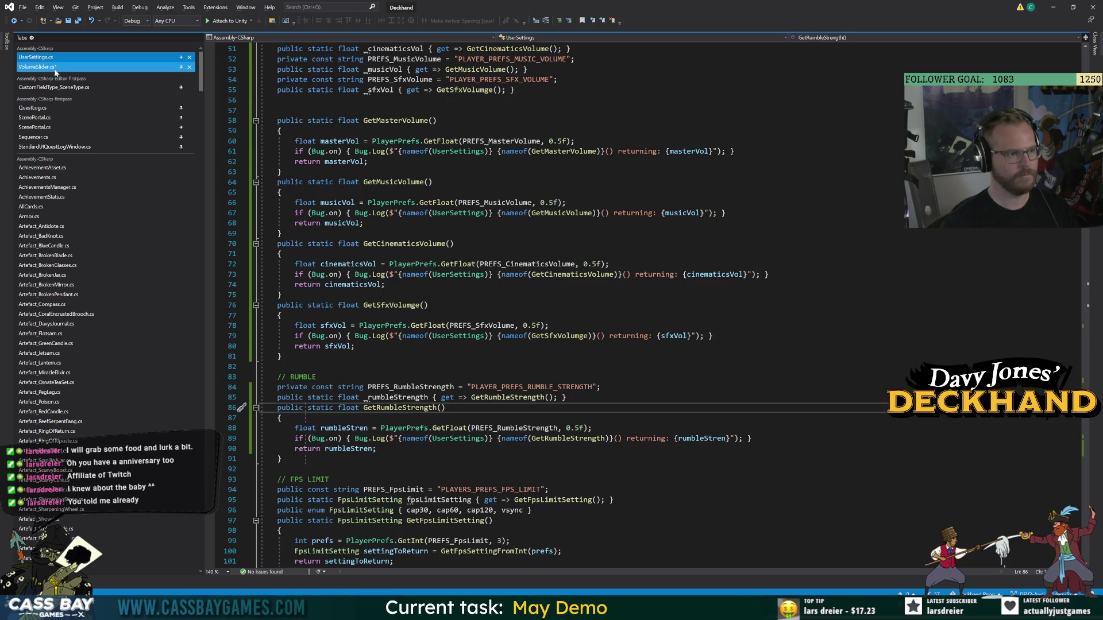
double_click(478, 397)
text(get)
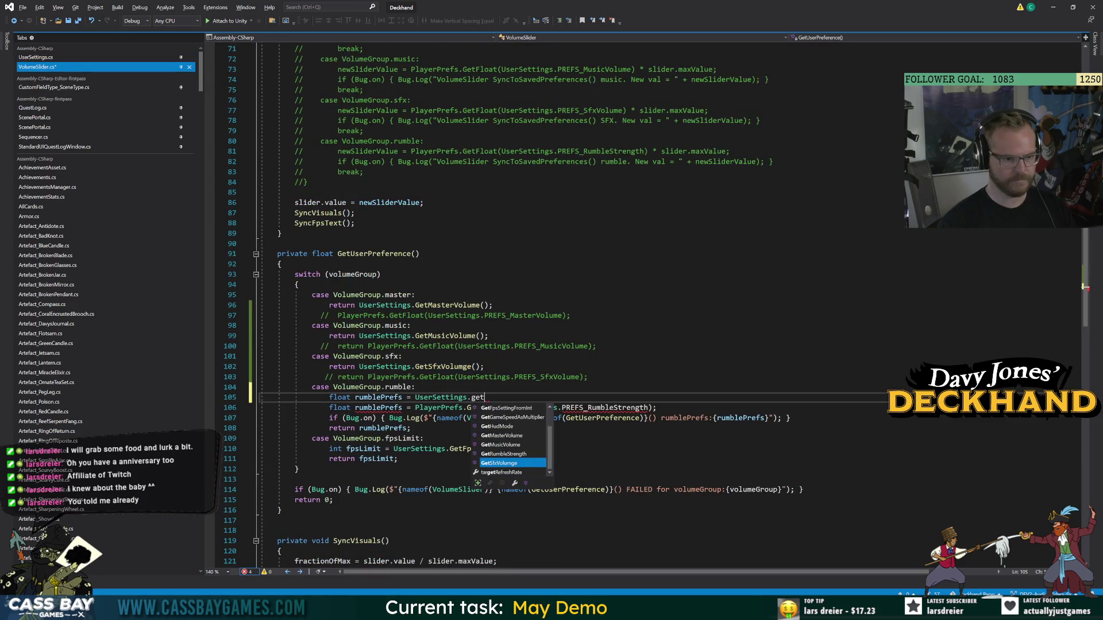
double_click(515, 454)
text(();)
key(Down)
key(ctrl+k)
key(ctrl+c)
click(597, 346)
key(ctrl+s)
Switch to the Unity Editor and clear the old Console entries.
click(532, 448)
key(Down)
key(Down)
key(Down)
click(278, 243)
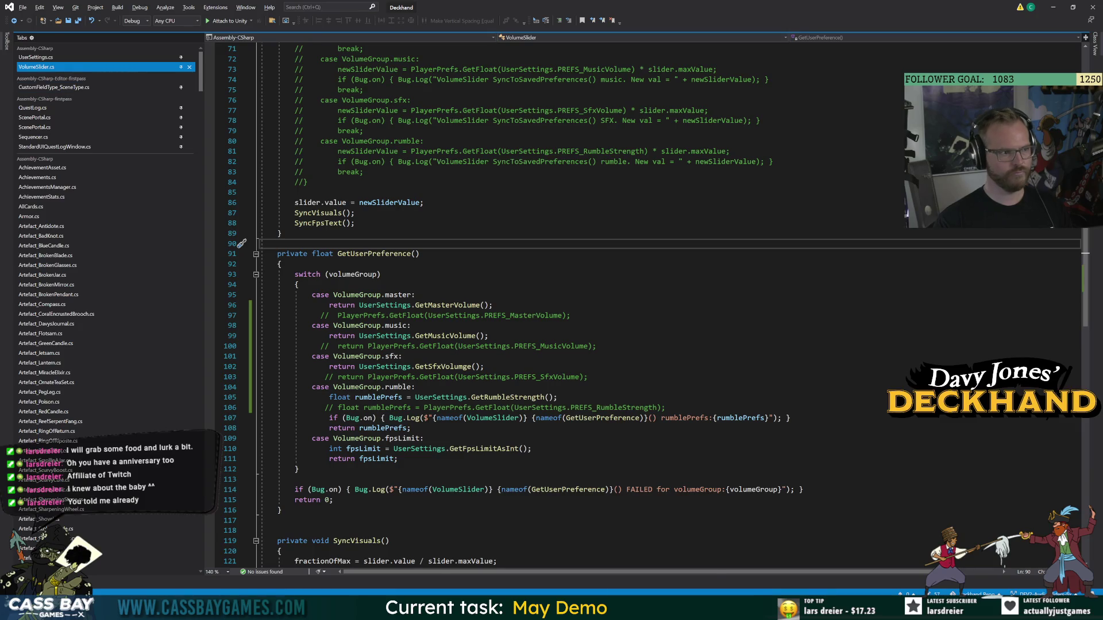
key(alt+Tab)
click(877, 297)
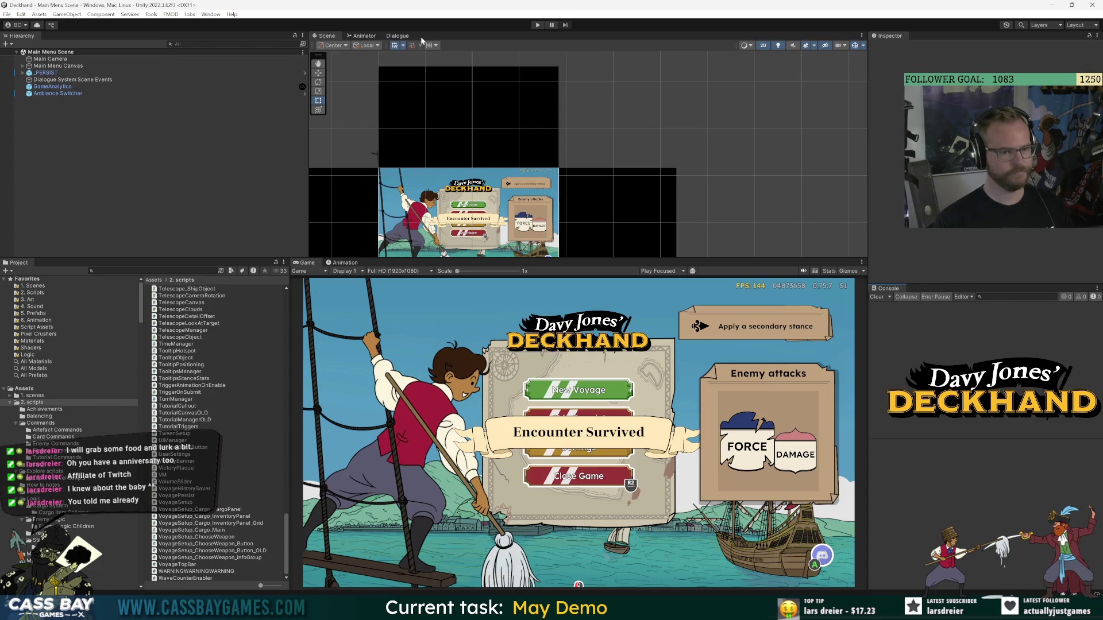
Clear all PlayerPrefs from the Edit menu and confirm.
click(22, 13)
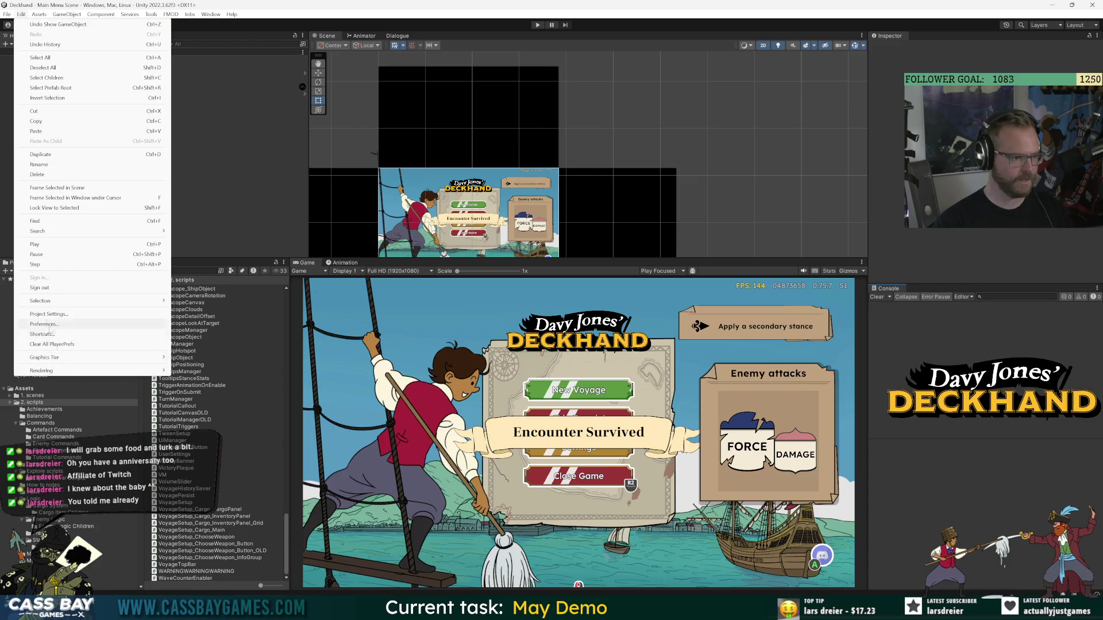
click(56, 344)
key(Return)
Run the game, drag the Music slider in Settings up to full, then stop Play mode.
click(537, 25)
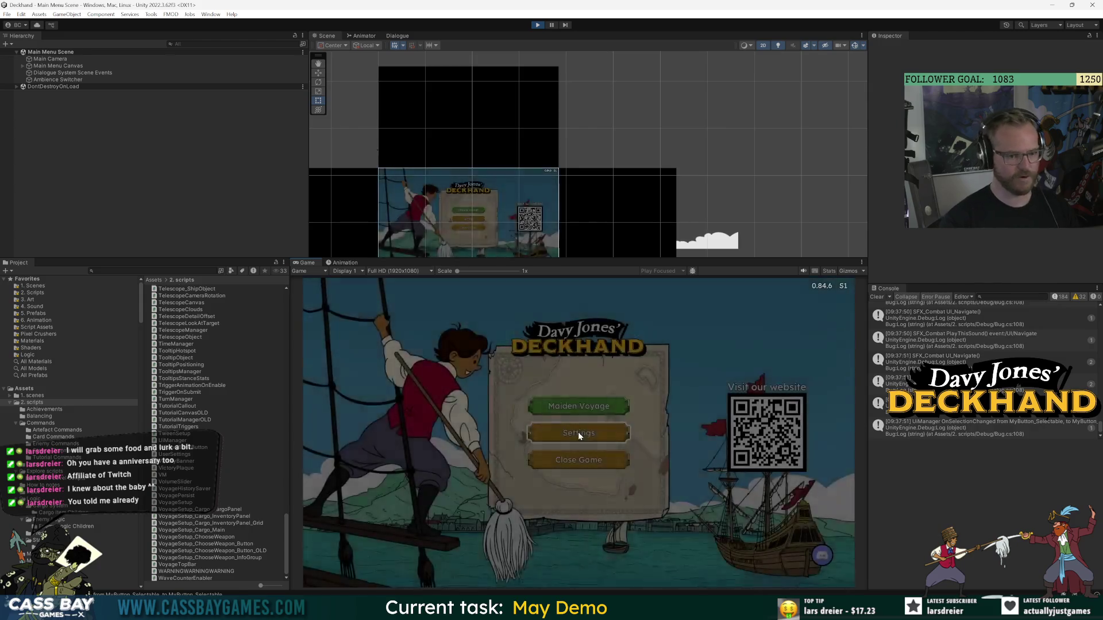
click(579, 435)
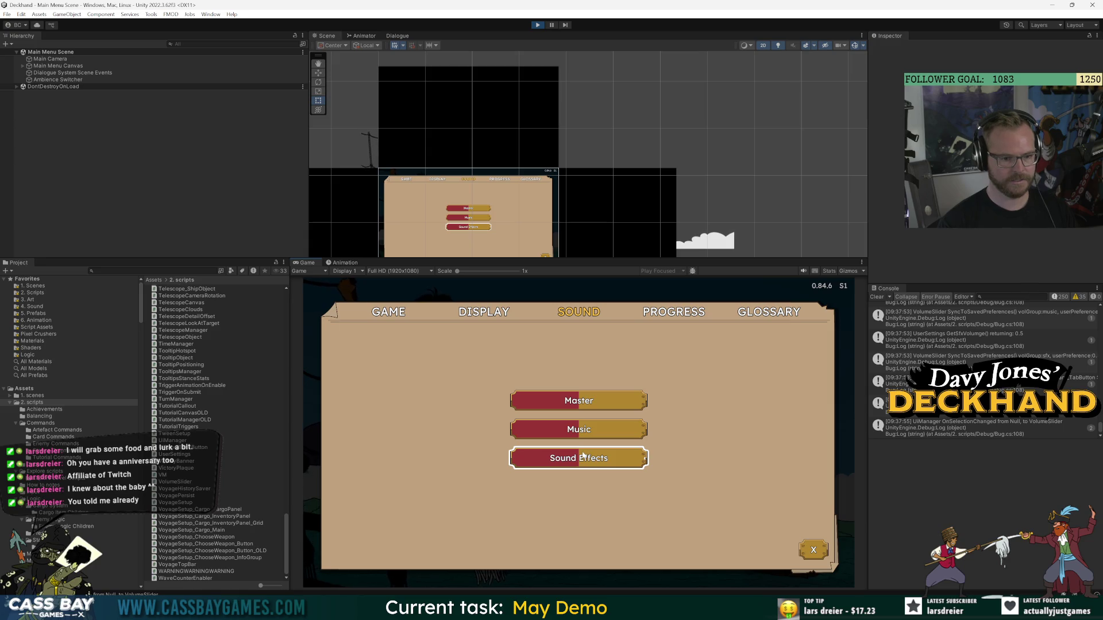
mouse_move(583, 436)
mouse_down()
mouse_move(668, 436)
mouse_move(580, 429)
mouse_move(694, 403)
mouse_move(579, 402)
mouse_up()
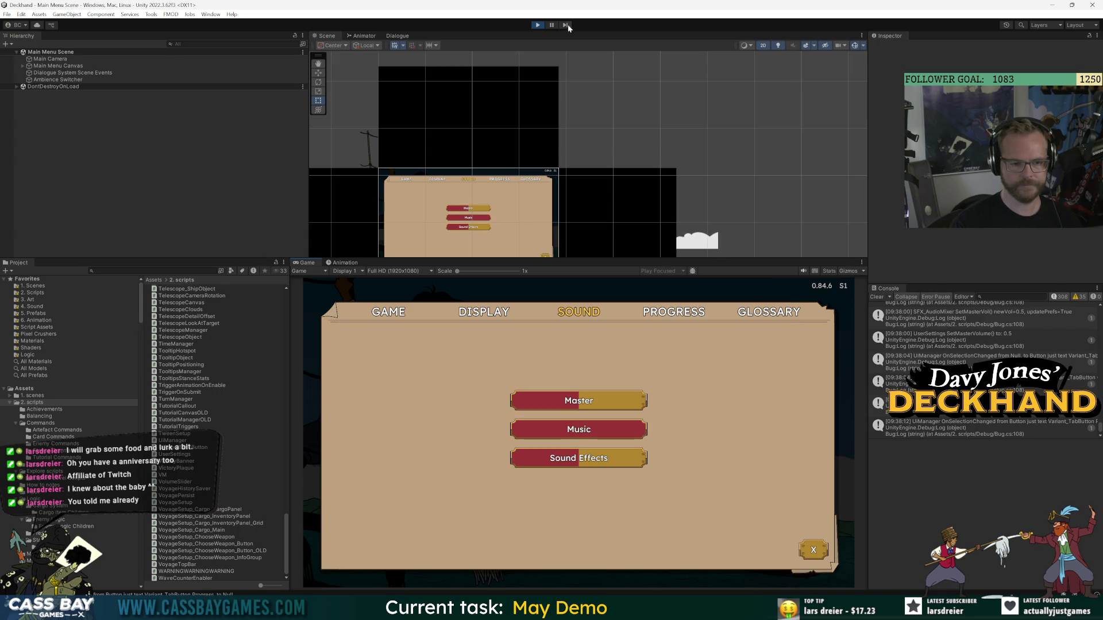
click(538, 25)
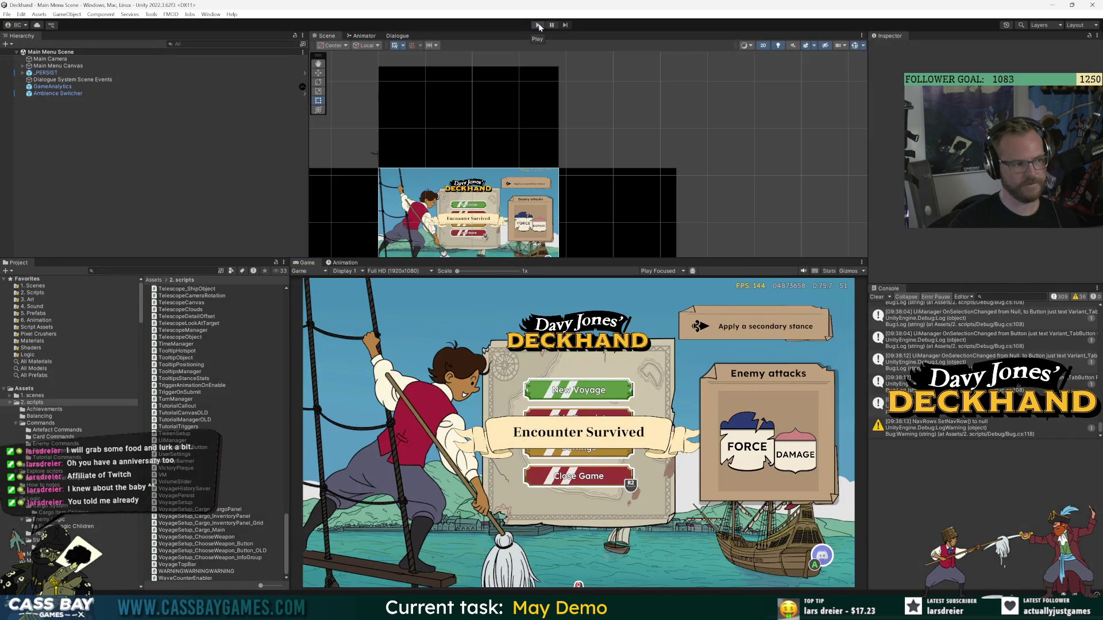
In Play mode's Sound settings, test Music and Sound Effects sliders and set Master to about 0.8.
click(539, 25)
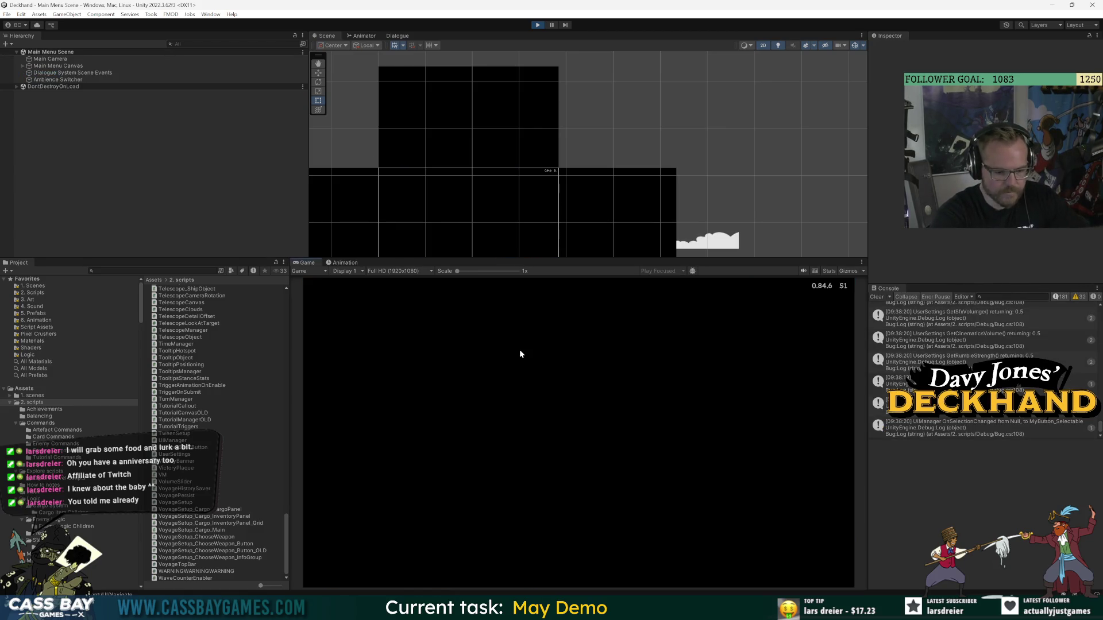
click(591, 441)
click(592, 313)
click(655, 439)
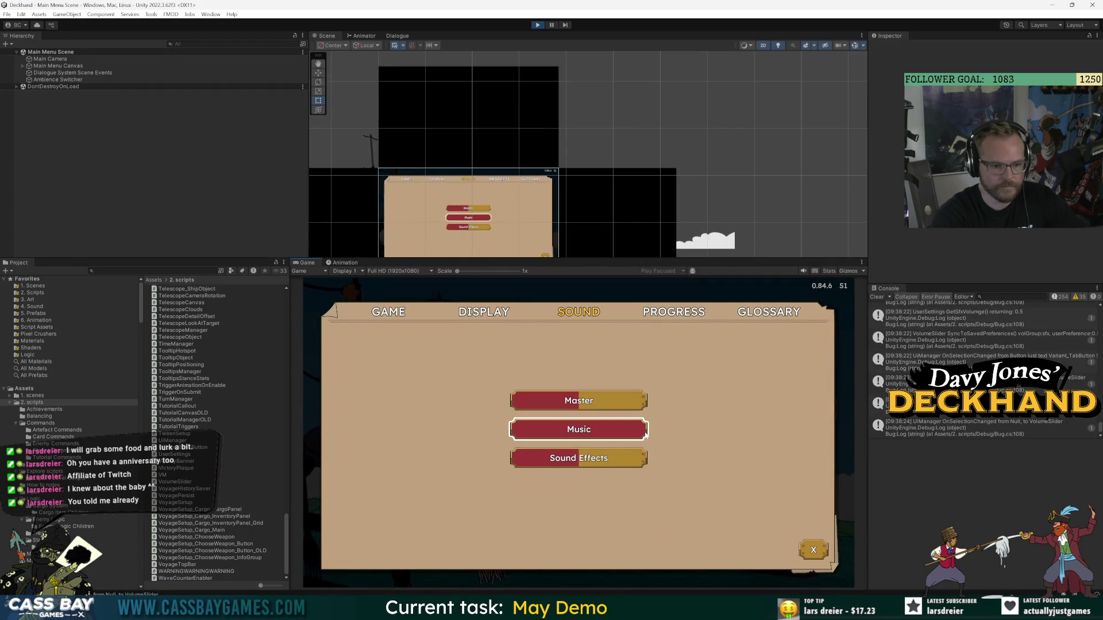
drag(520, 429, 728, 431)
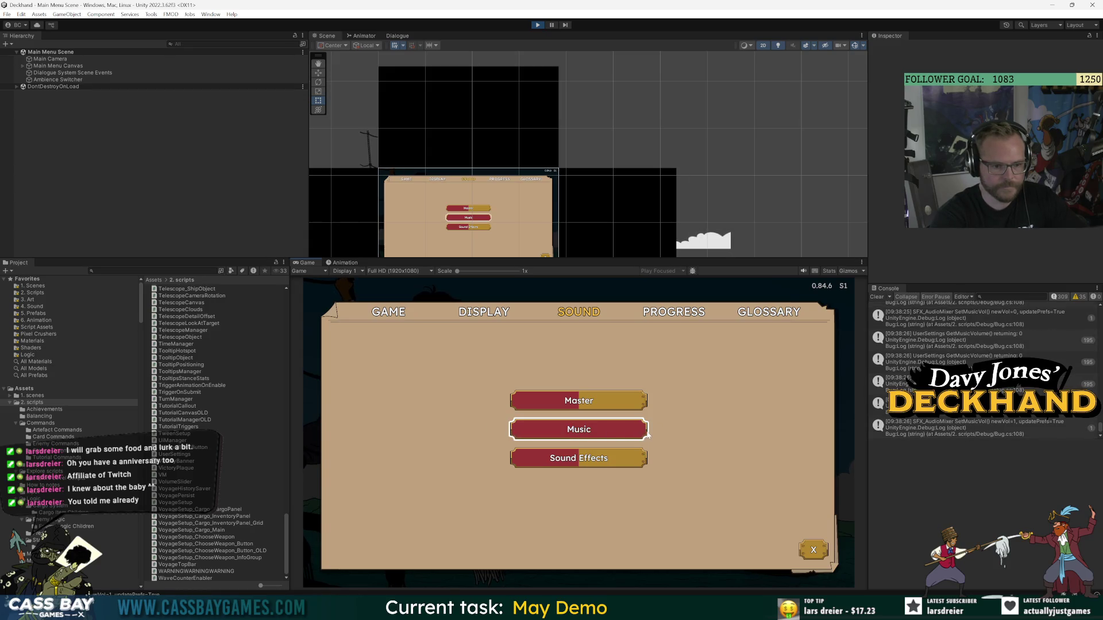
key(Up)
key(Left)
key(Left)
key(Left)
key(Down)
drag(582, 460, 672, 462)
click(610, 407)
drag(611, 408, 621, 408)
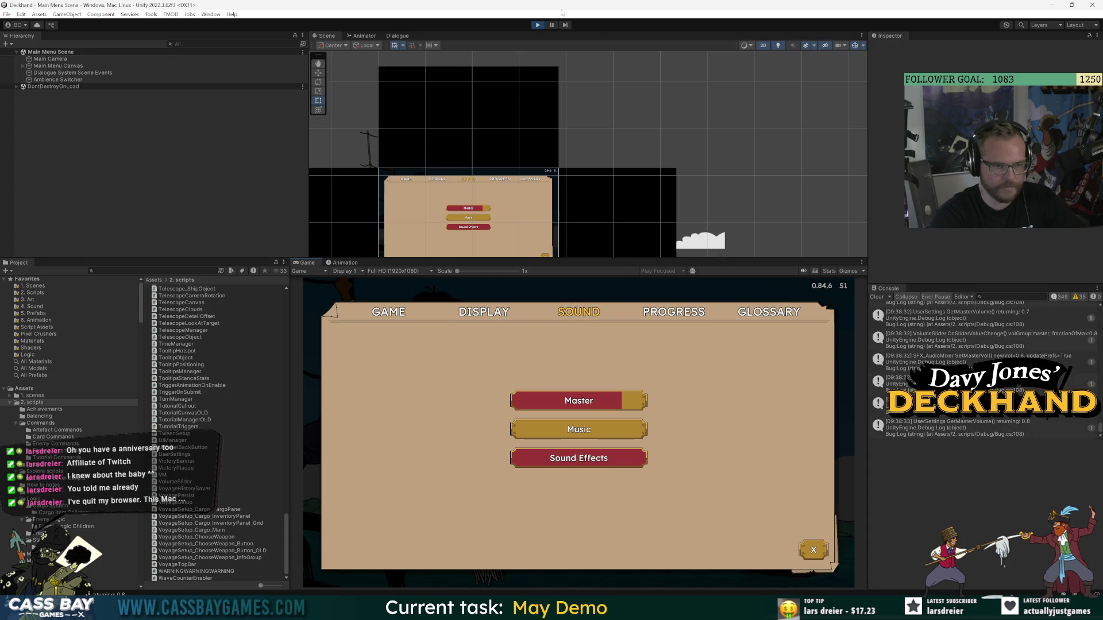
Restart the game and set Master, Sound Effects and Music volumes each to about half.
click(538, 27)
click(538, 27)
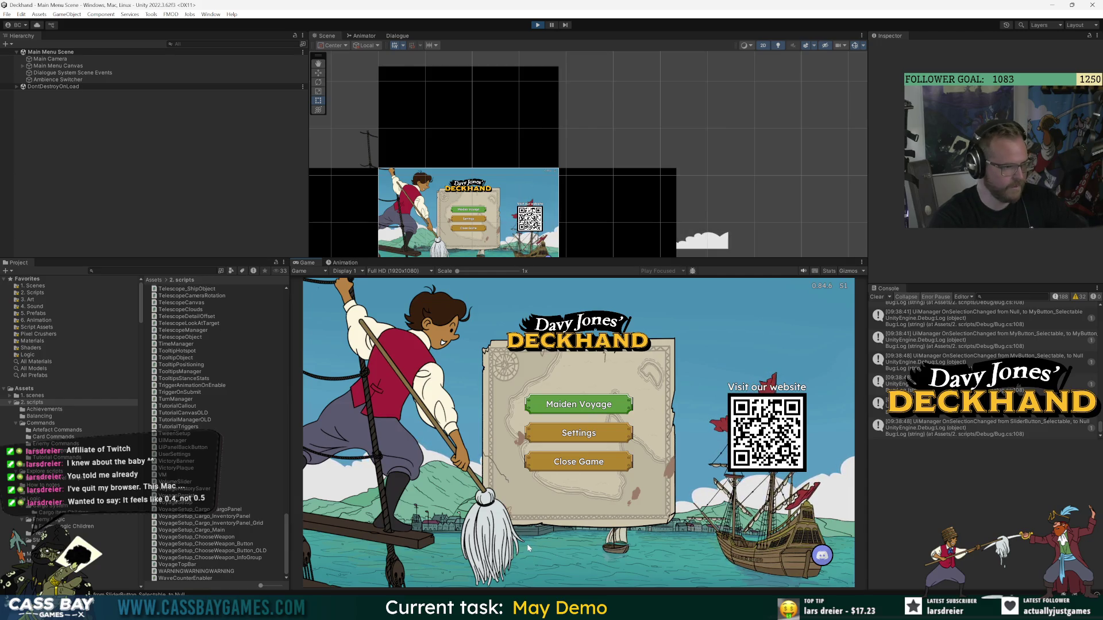
click(578, 433)
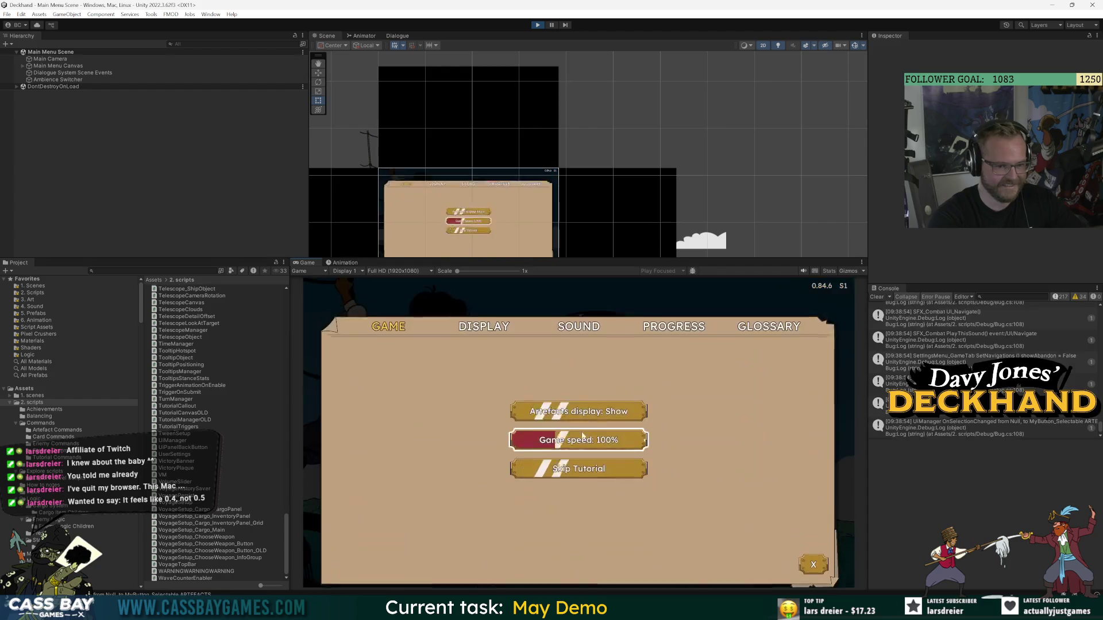
click(579, 312)
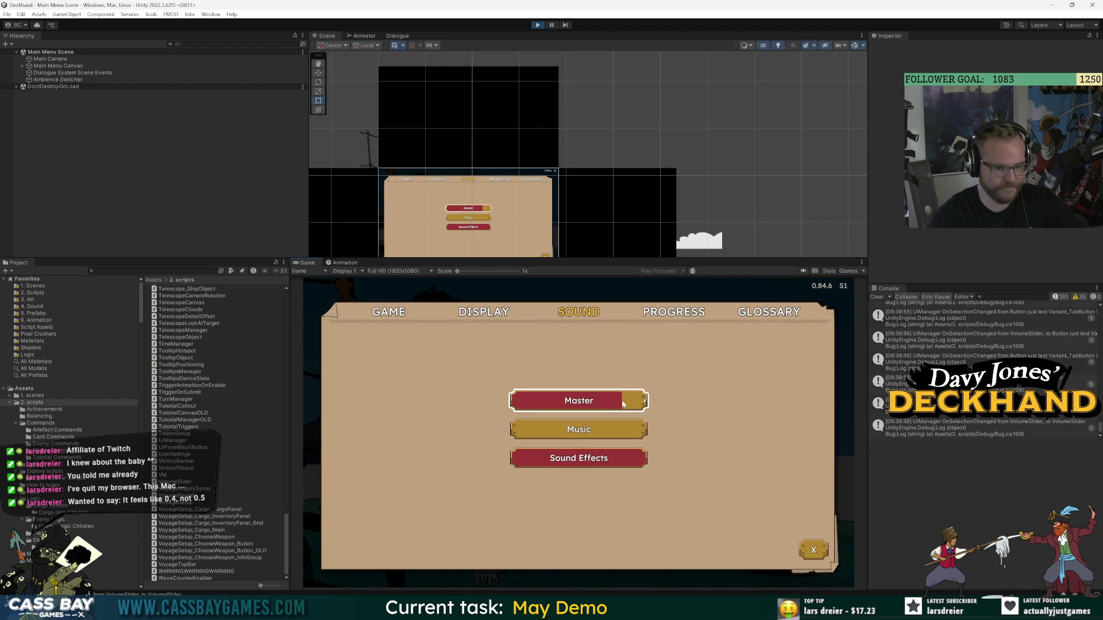
click(582, 410)
click(579, 458)
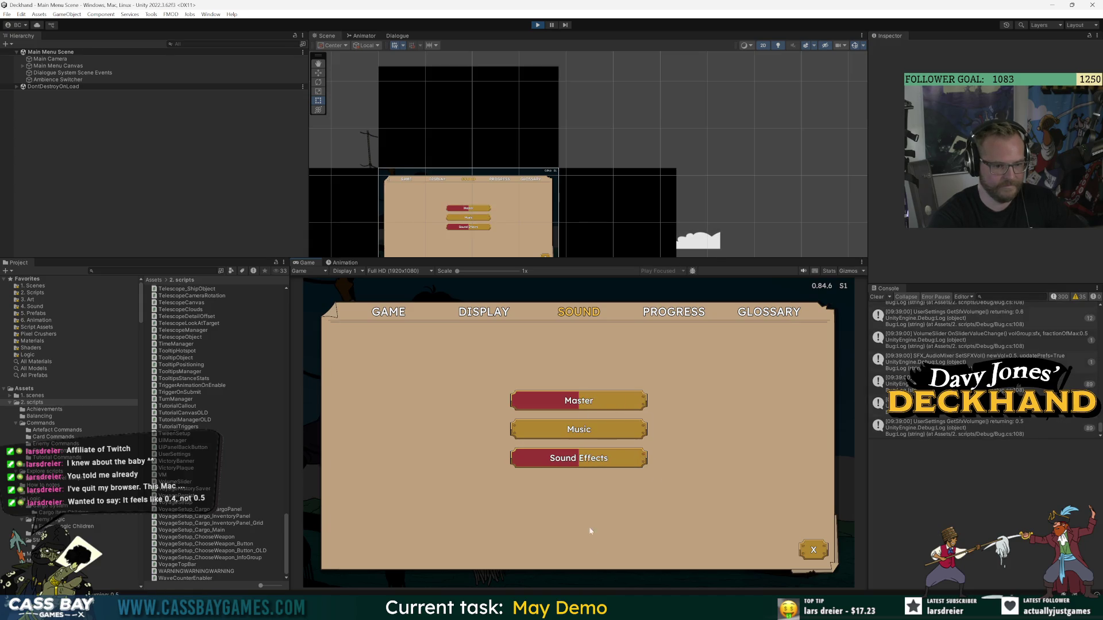
click(578, 429)
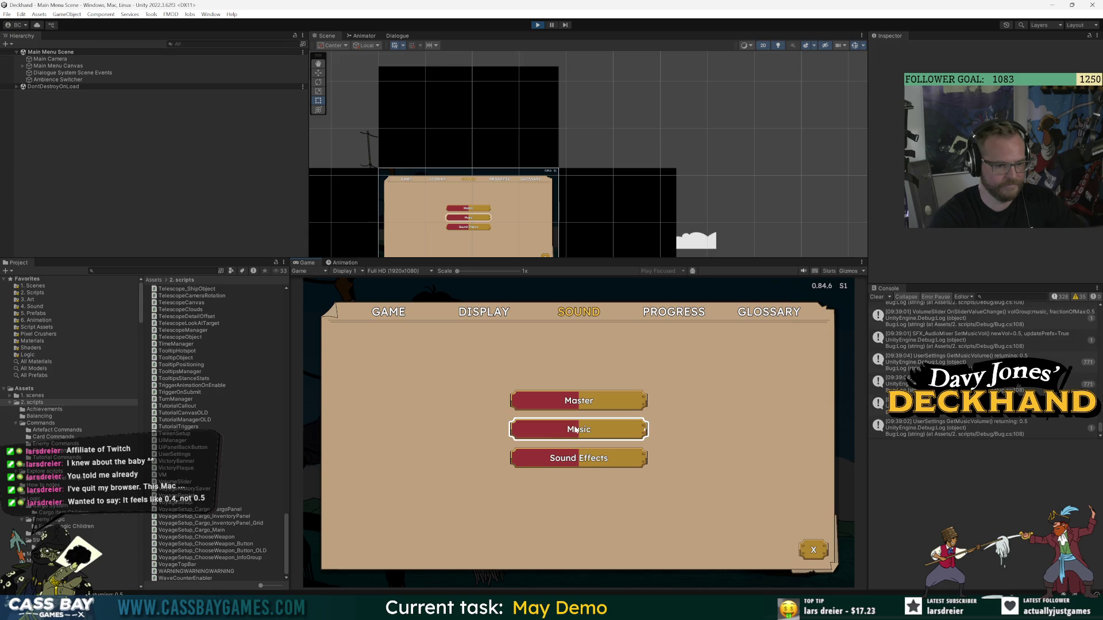
click(556, 430)
mouse_move(556, 435)
mouse_down()
mouse_move(572, 431)
mouse_move(511, 430)
mouse_move(577, 431)
mouse_up()
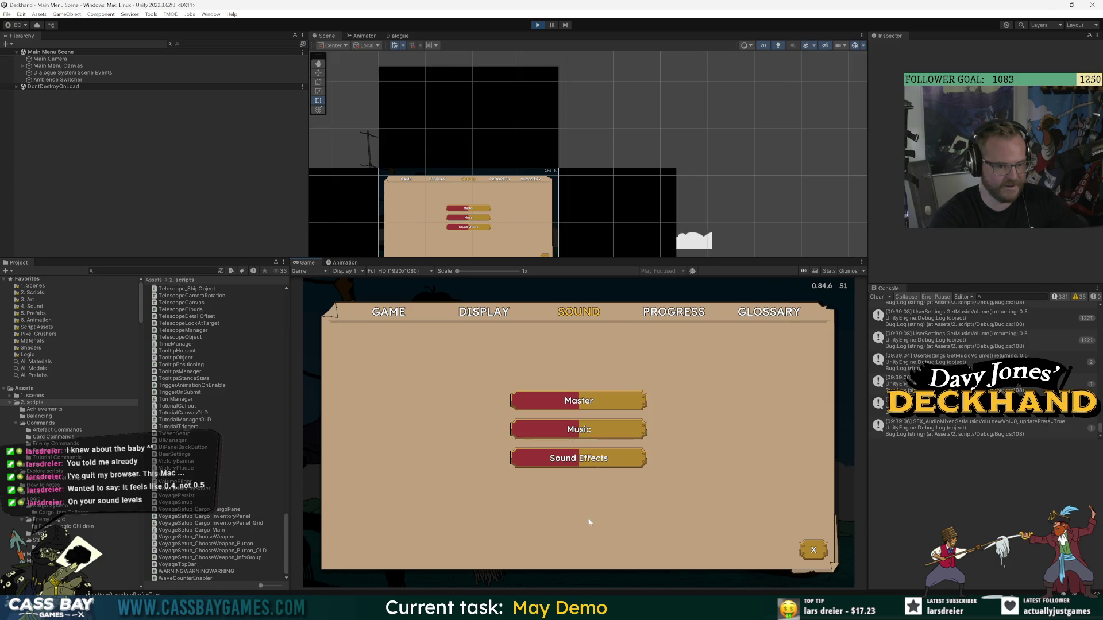
mouse_move(666, 609)
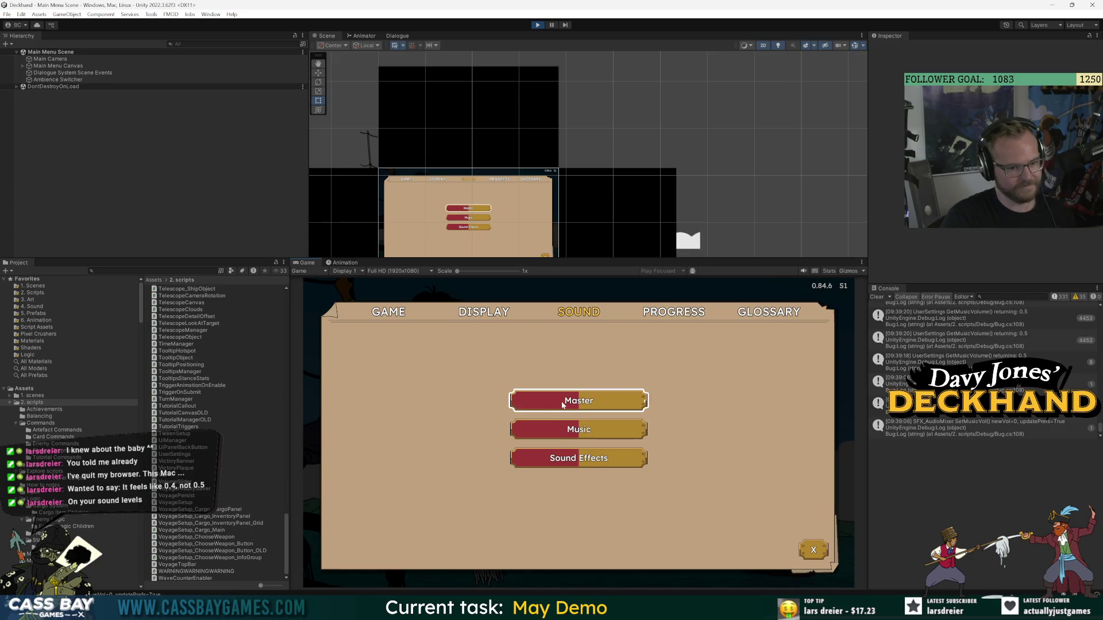
click(644, 401)
click(577, 401)
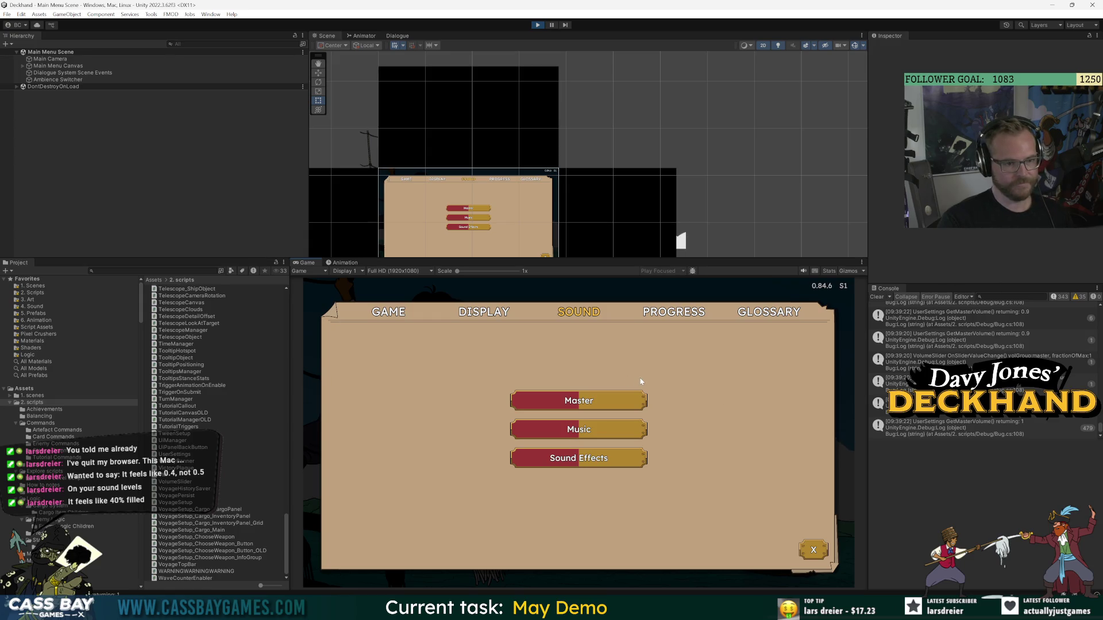
scroll(478, 226, up, 6)
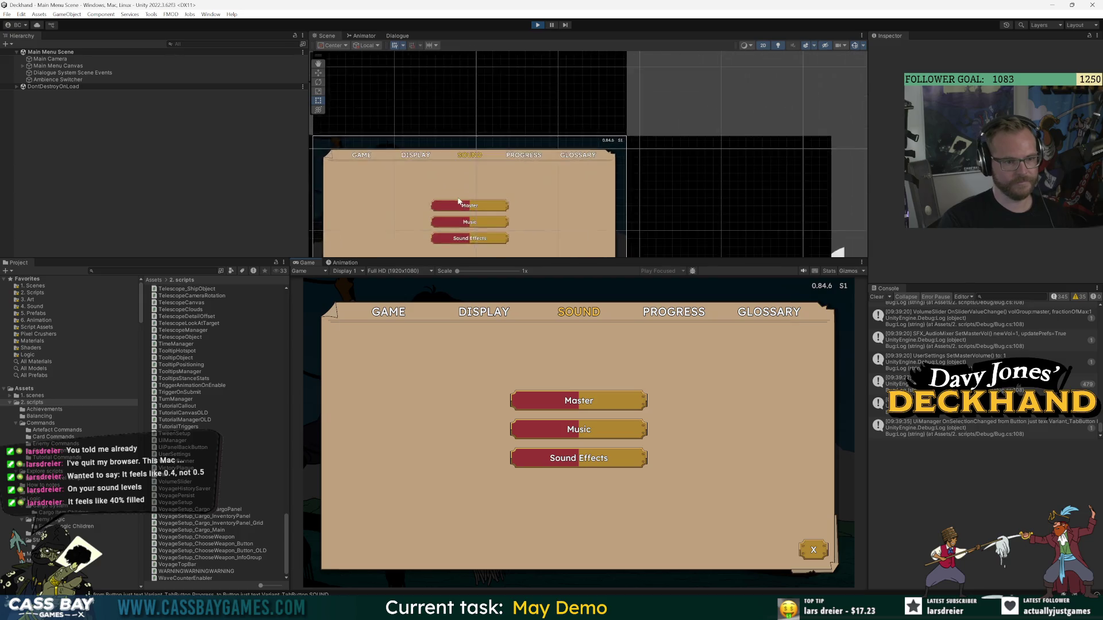
Zoom the Scene view onto the Master bar, then lower Sound Effects volume to 0.4.
scroll(585, 206, up, 5)
scroll(586, 201, down, 3)
scroll(587, 204, up, 3)
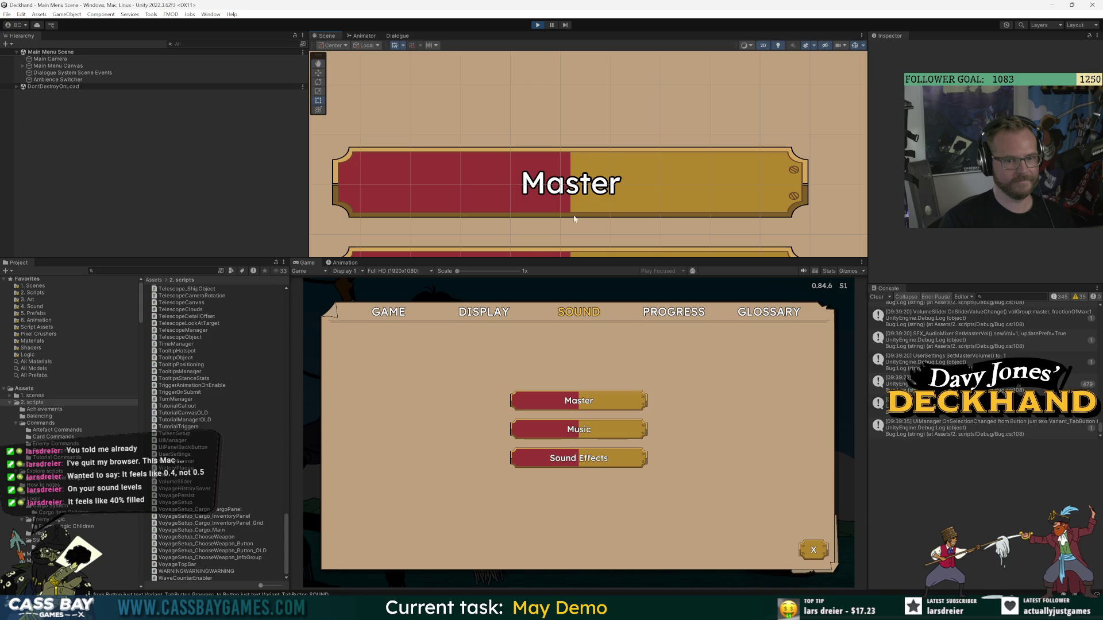
scroll(599, 218, up, 1)
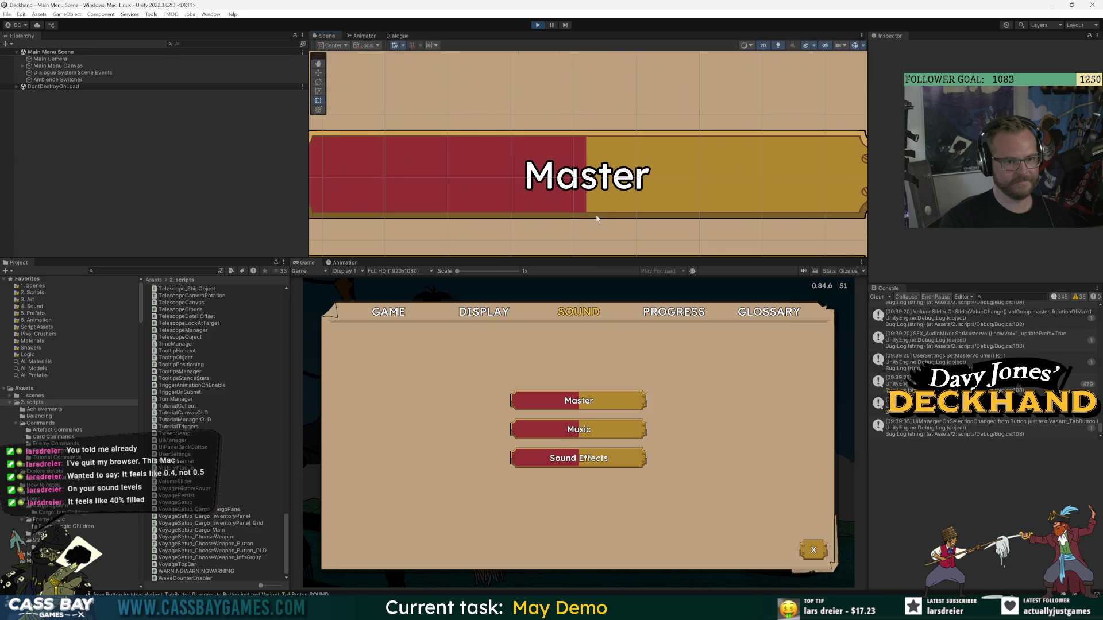
scroll(597, 219, down, 1)
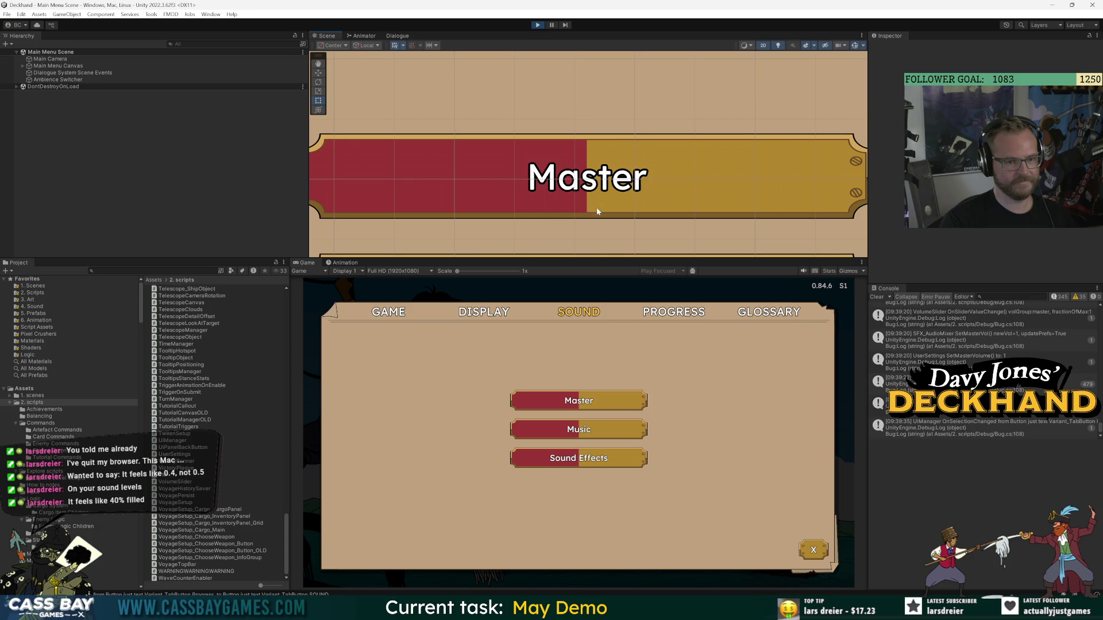
scroll(628, 223, down, 1)
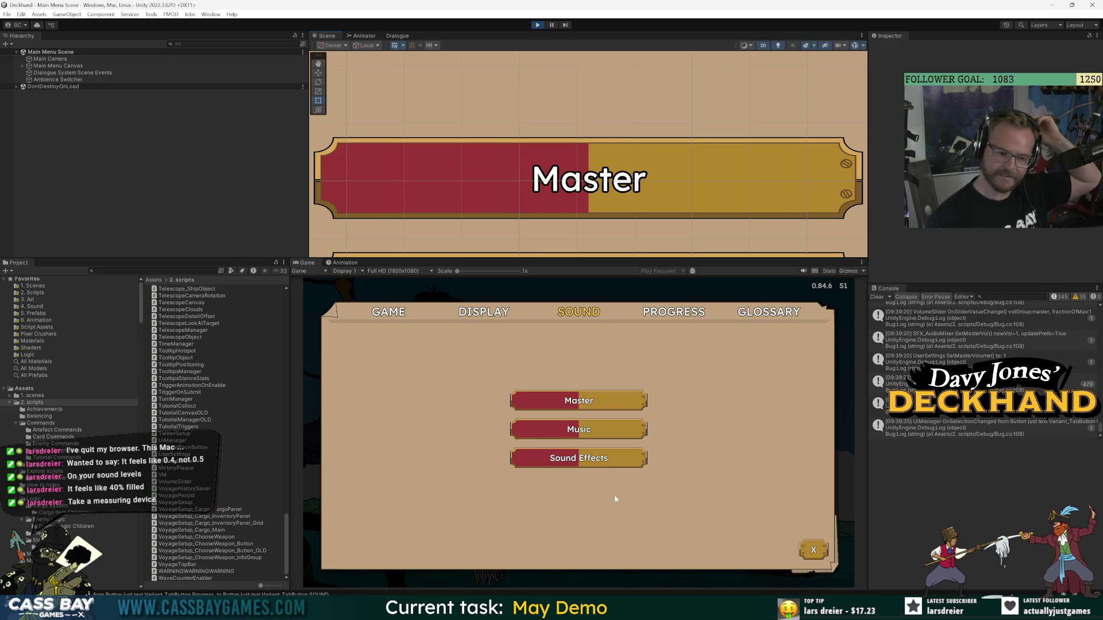
click(573, 469)
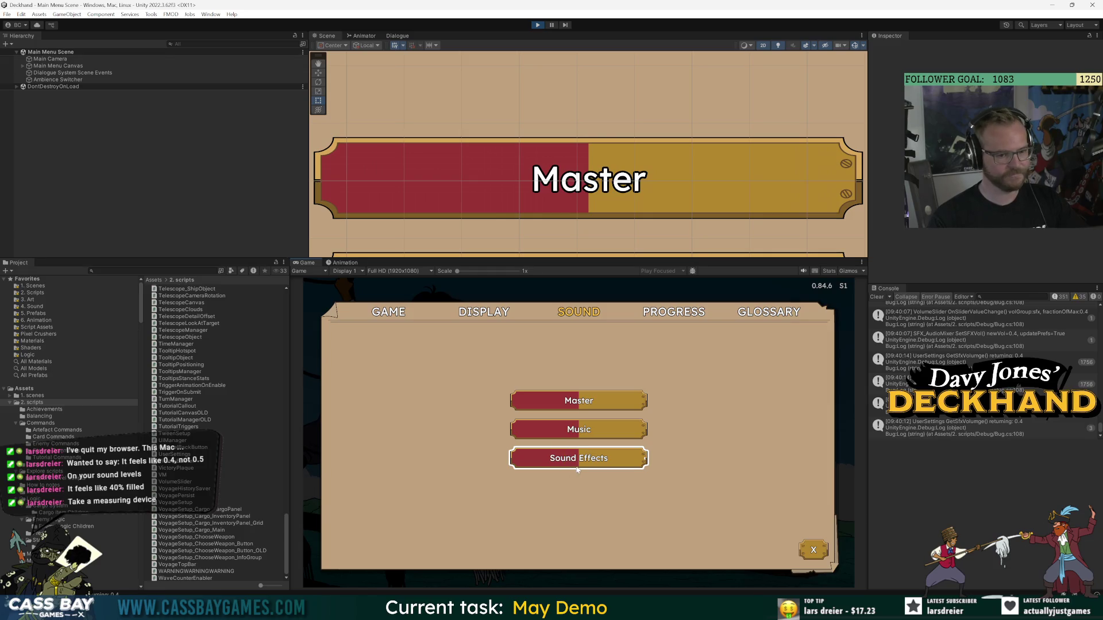
Test the Sound Effects slider by clicking, dragging between 0.2 and 0.6, and stepping with arrow keys.
click(587, 463)
mouse_move(587, 463)
mouse_down()
mouse_move(512, 463)
mouse_move(648, 464)
mouse_move(508, 466)
mouse_move(548, 466)
mouse_up()
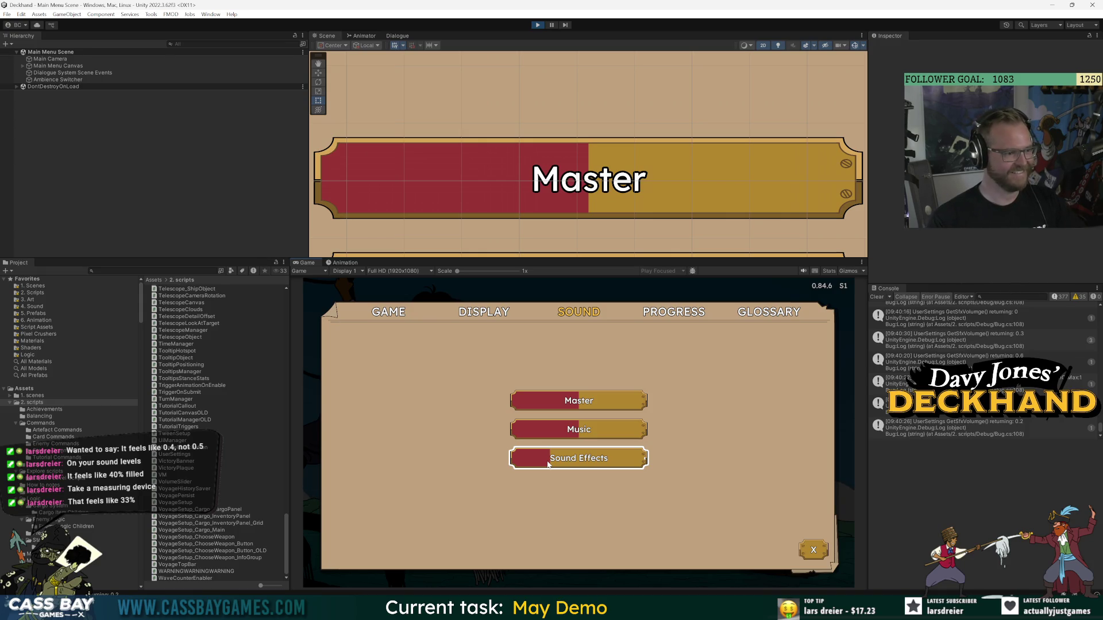
mouse_move(548, 465)
mouse_down()
mouse_move(618, 461)
mouse_move(514, 464)
mouse_move(645, 466)
mouse_up()
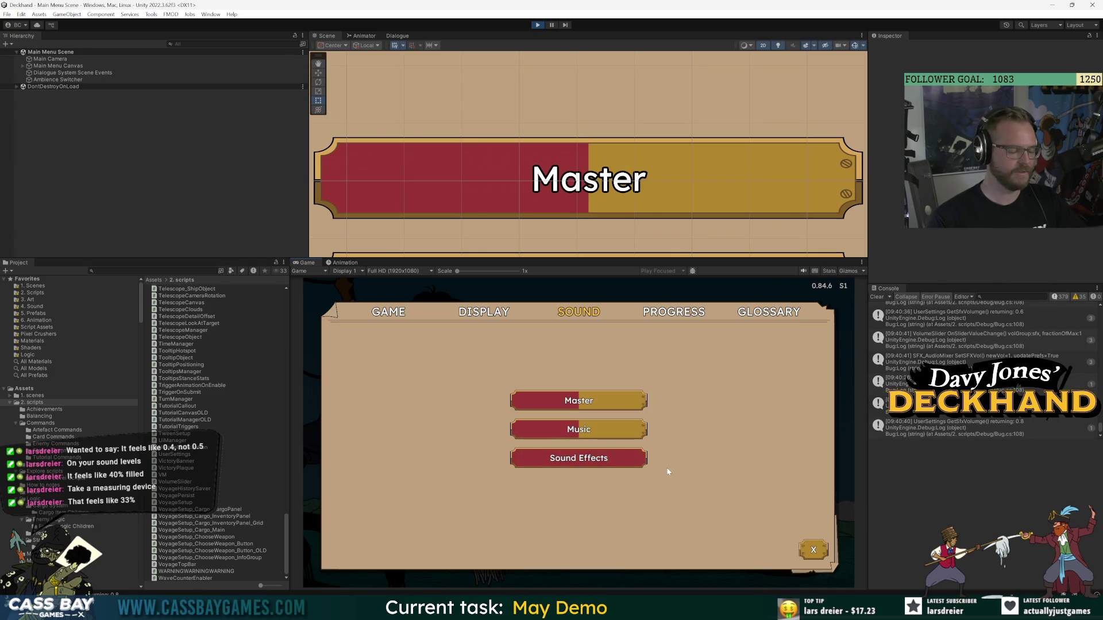
key(Left)
key(Left)
key(Left)
key(Right)
key(Right)
key(Right)
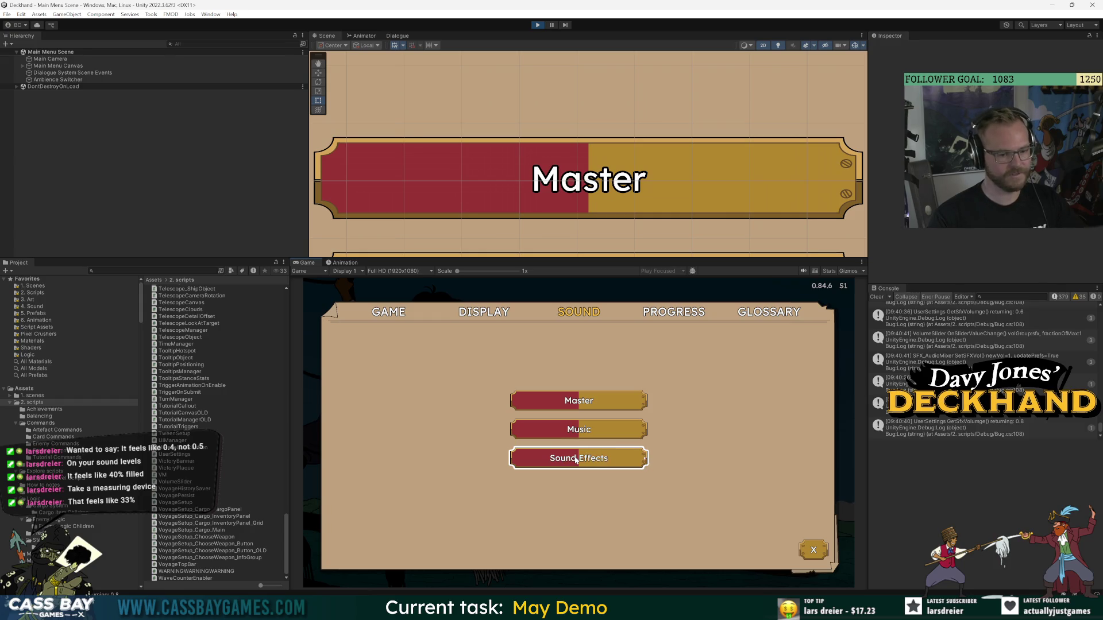
key(Right)
key(Left)
key(Left)
key(Left)
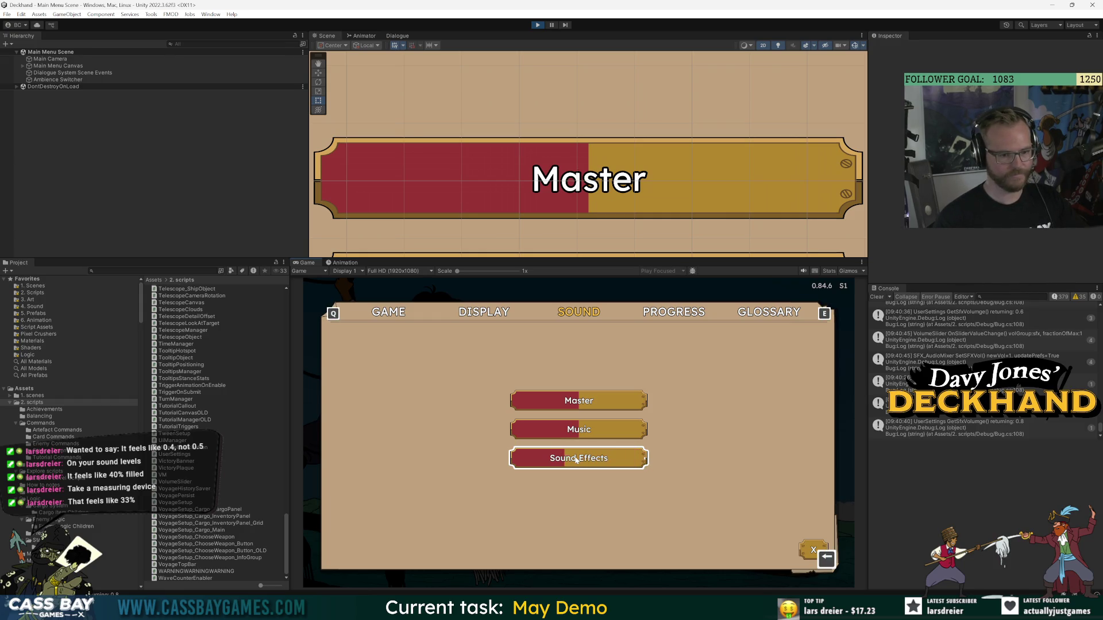
key(Right)
key(Right)
key(Right)
key(Left)
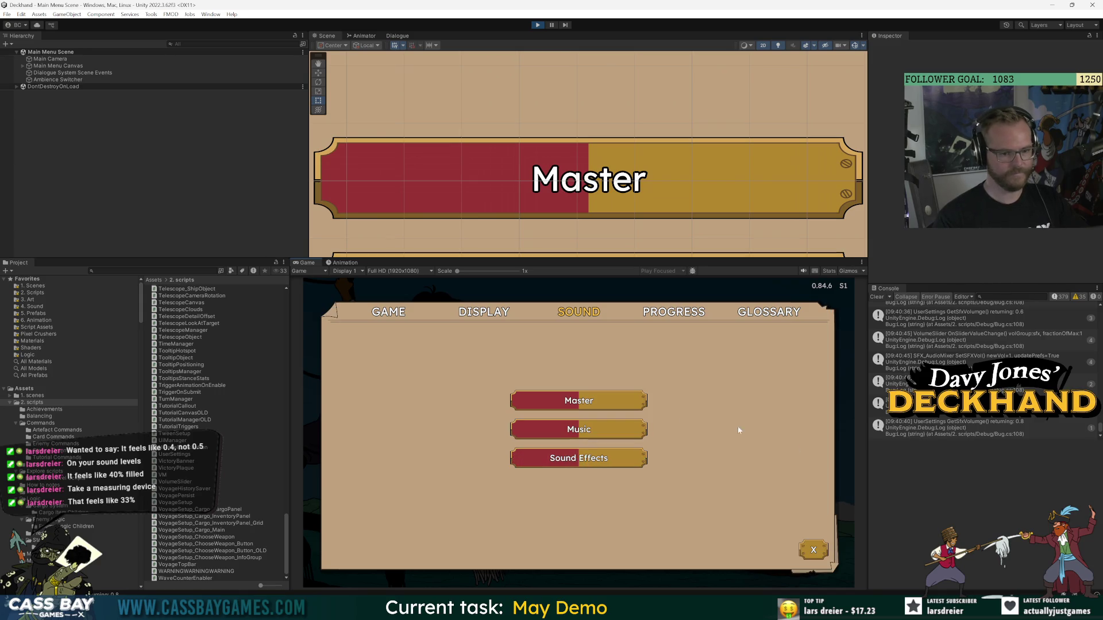
Close the sound settings, stop Play mode, and switch to GitHub Desktop.
click(814, 550)
click(537, 25)
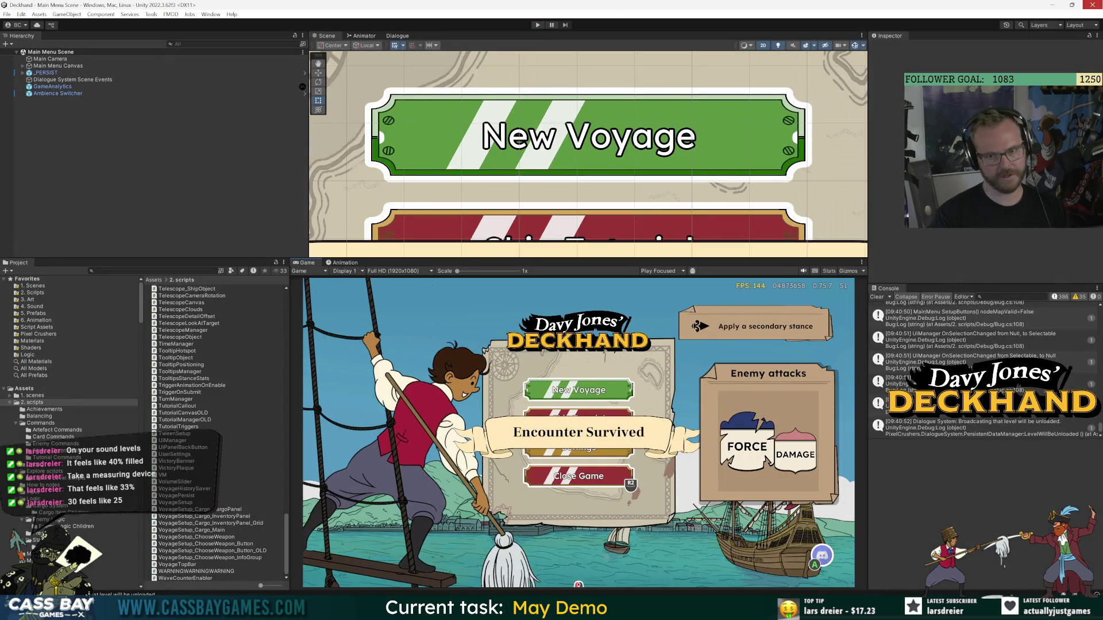
key(alt+Tab)
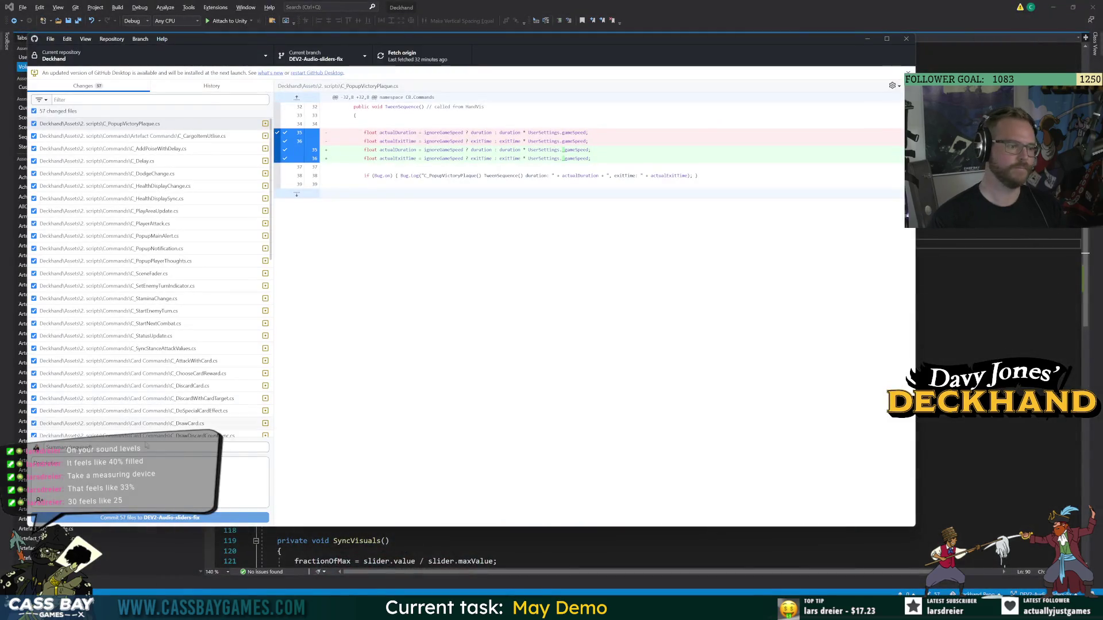
Commit the 57 changed files with summary 'fixed' and push to origin.
text(fixed audio slider bu)
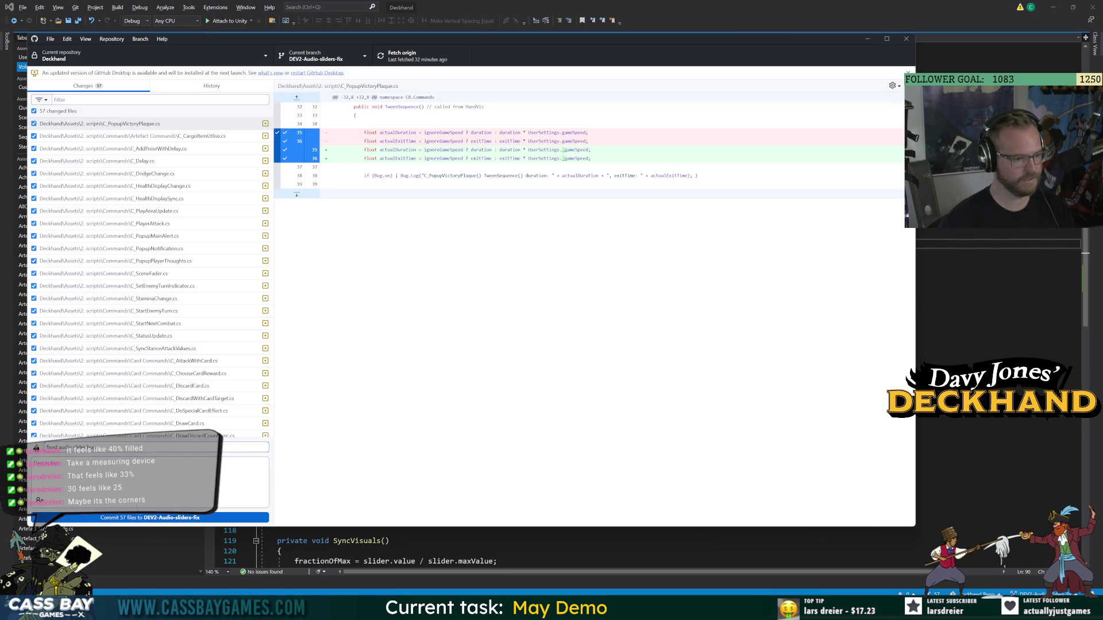
click(150, 517)
click(705, 171)
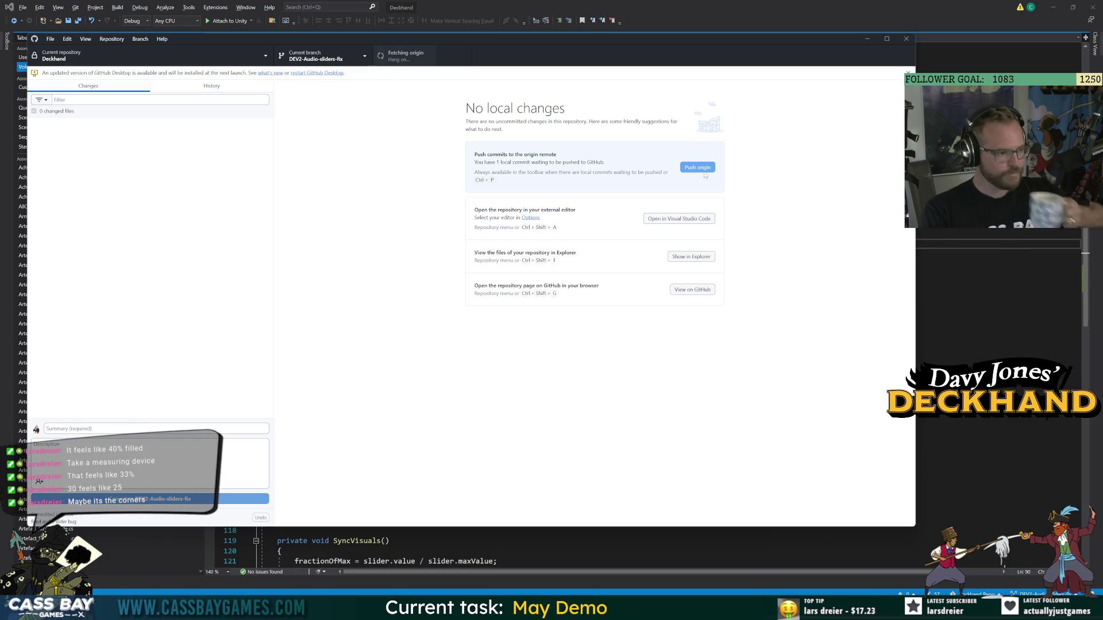
Check out DEV-Demo, merge DEV2-Audio-sliders-fix into it, and push to origin.
click(335, 58)
click(309, 165)
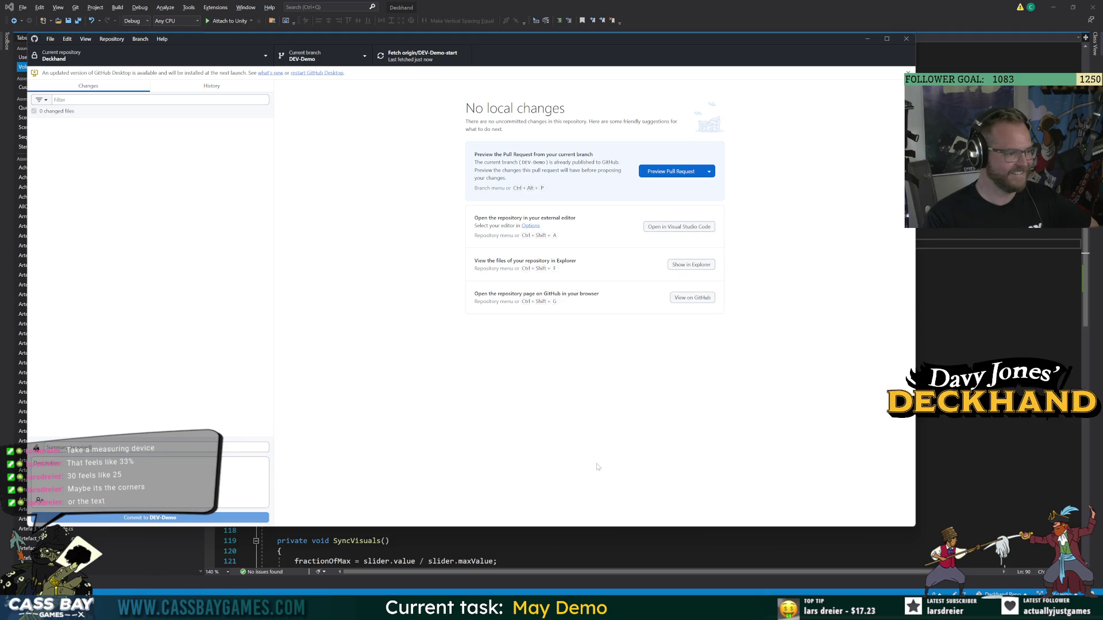
click(325, 54)
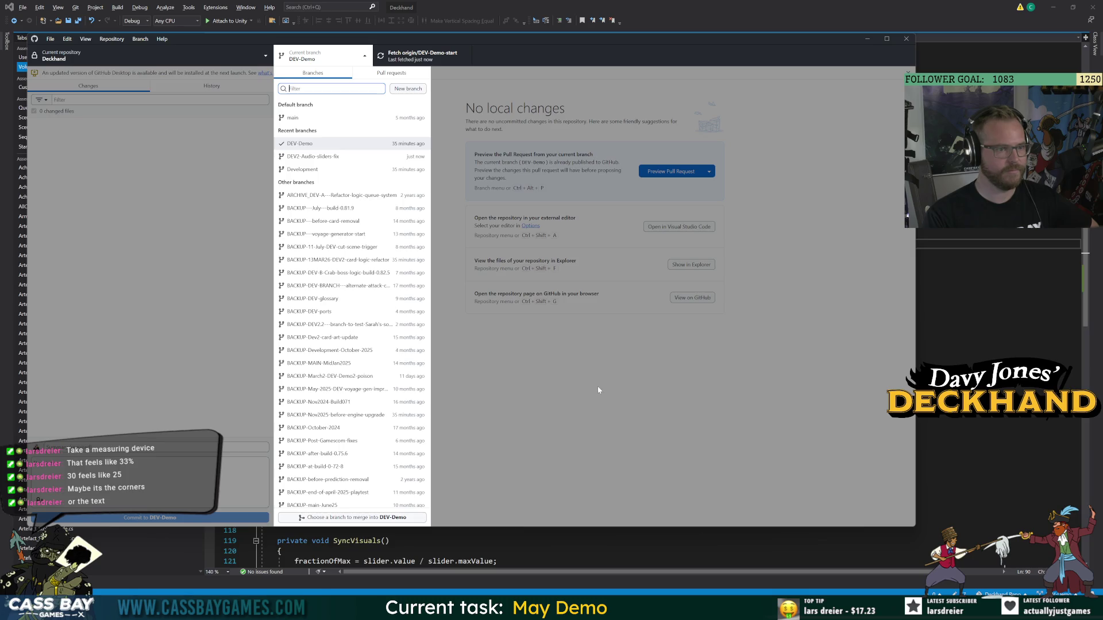
click(370, 517)
click(418, 277)
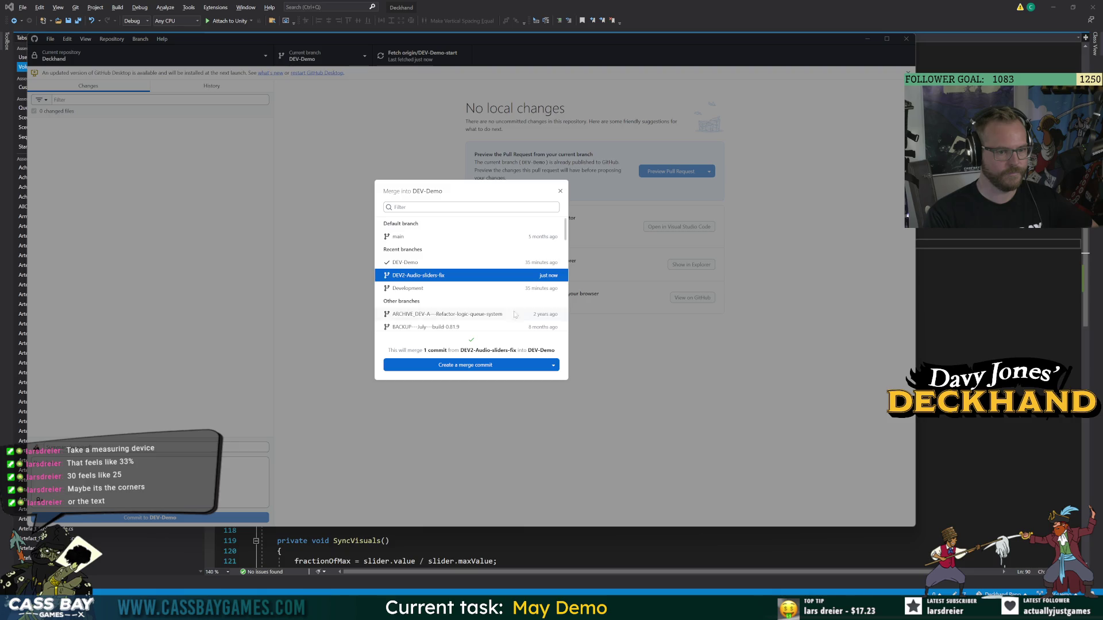
click(482, 363)
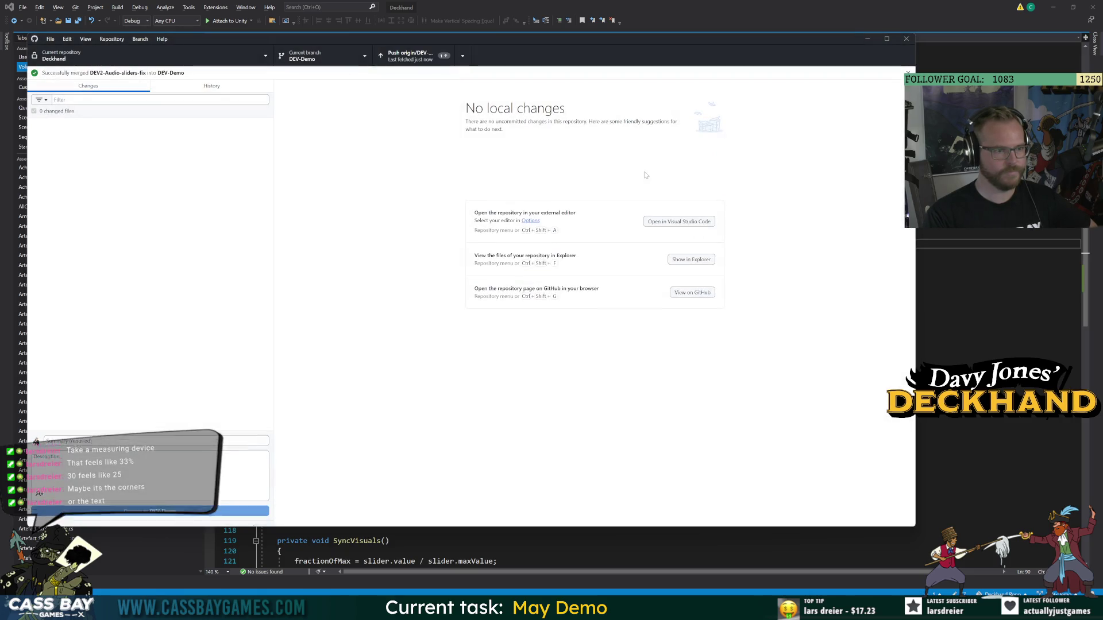
click(698, 168)
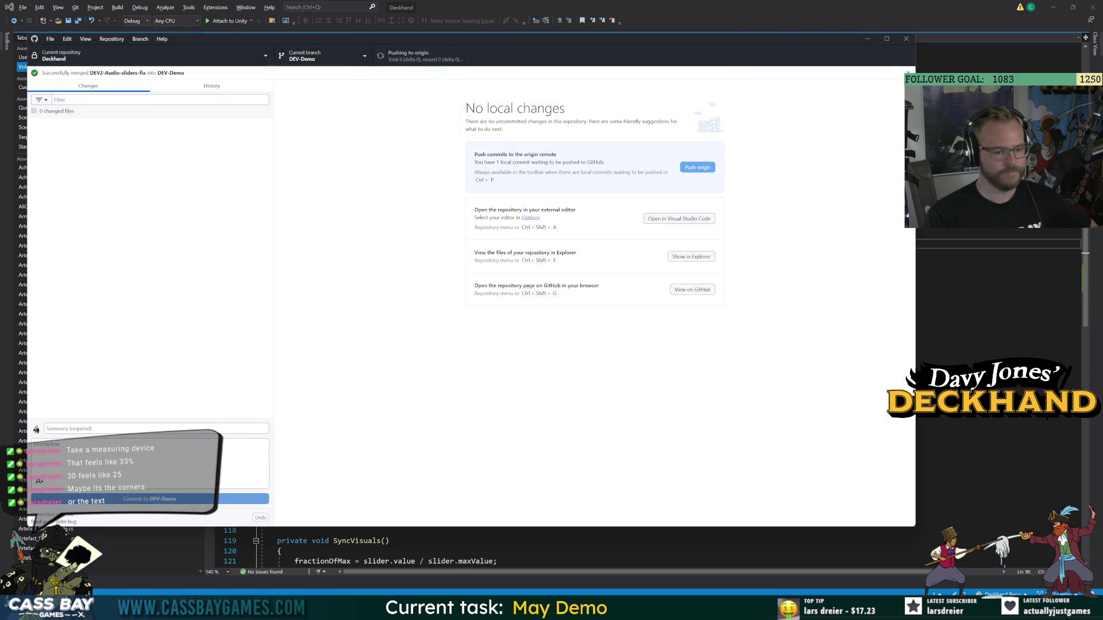
key(alt+Tab)
click(64, 9)
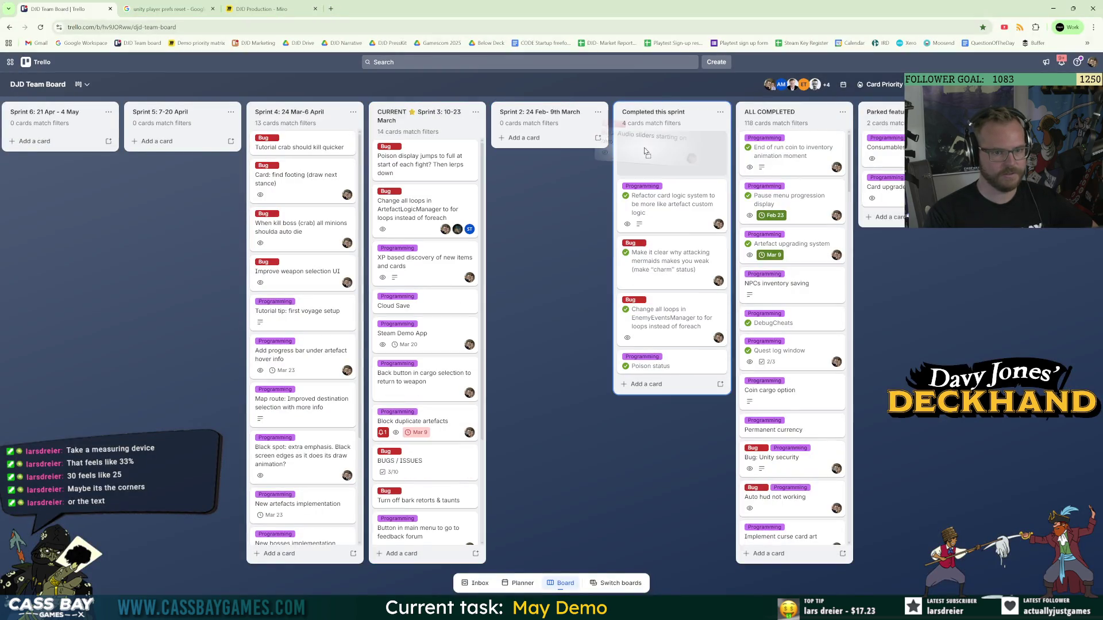
Move all cards from Completed this sprint into the ALL COMPLETED list.
click(722, 113)
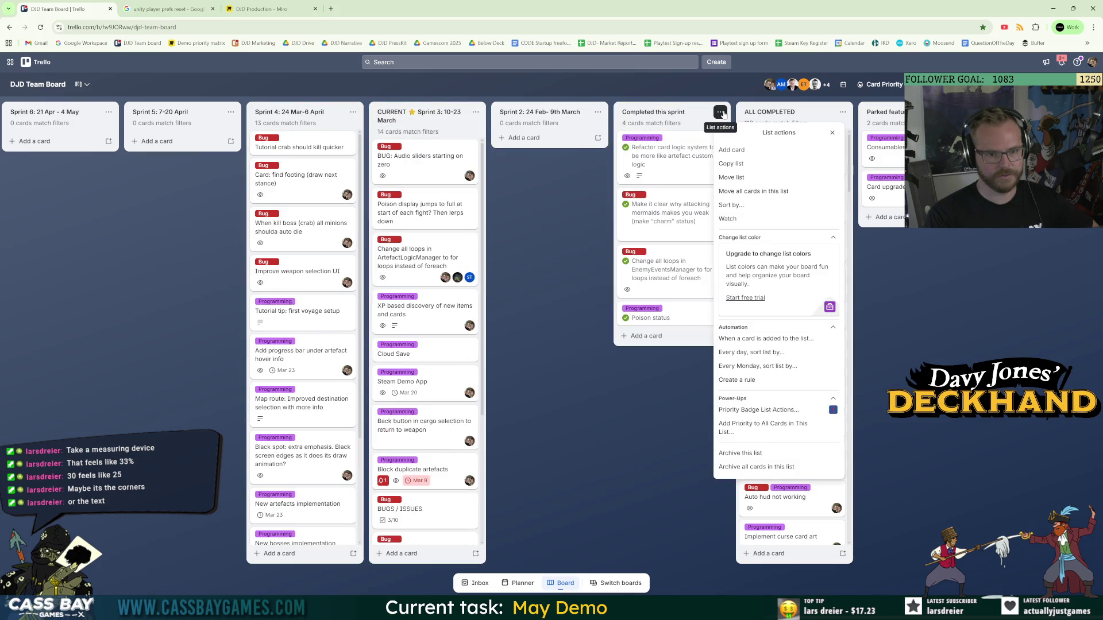
click(743, 179)
click(757, 168)
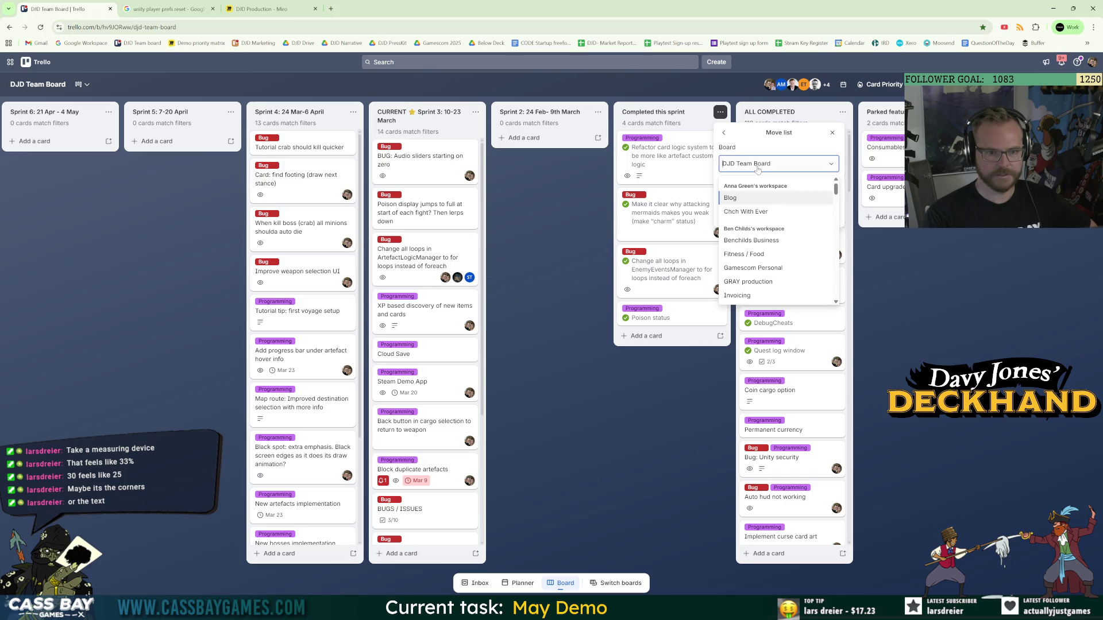
click(757, 167)
click(766, 197)
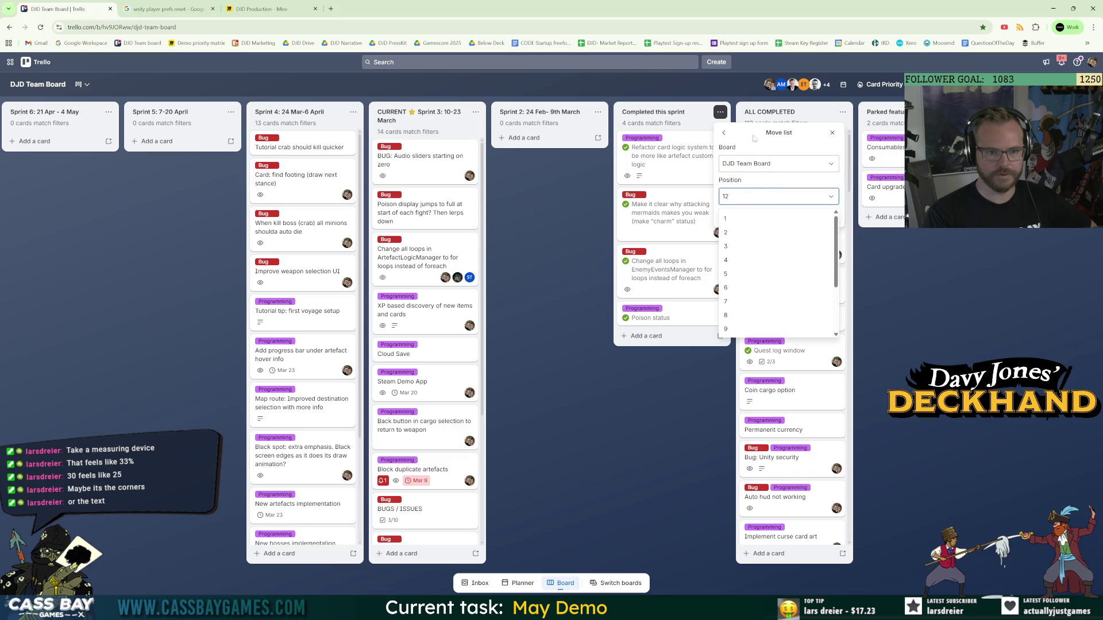
click(721, 112)
click(720, 112)
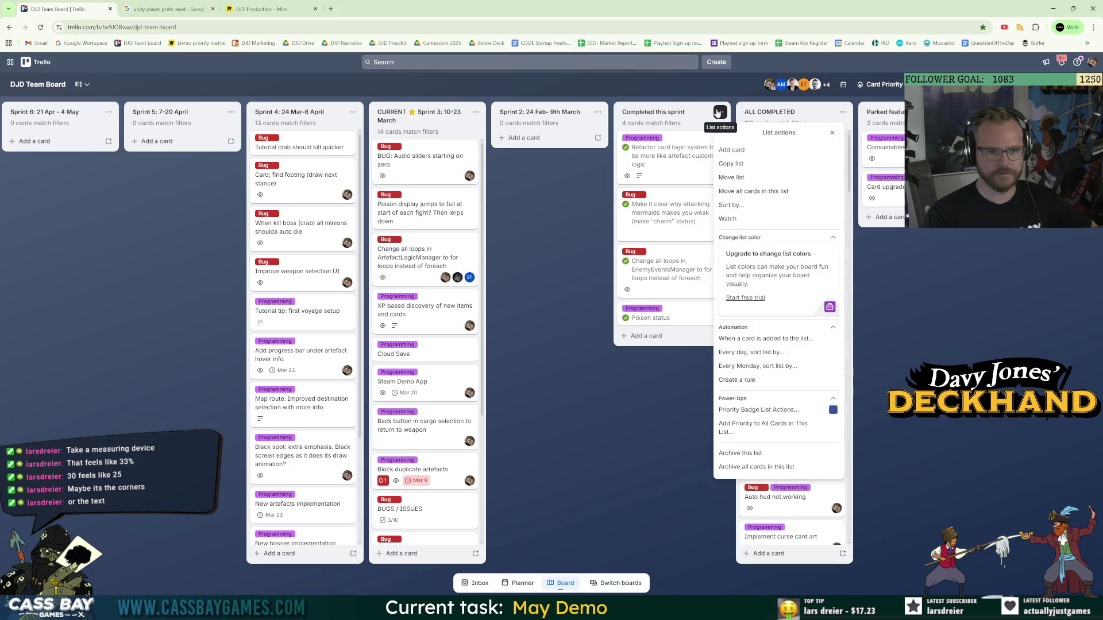
click(747, 192)
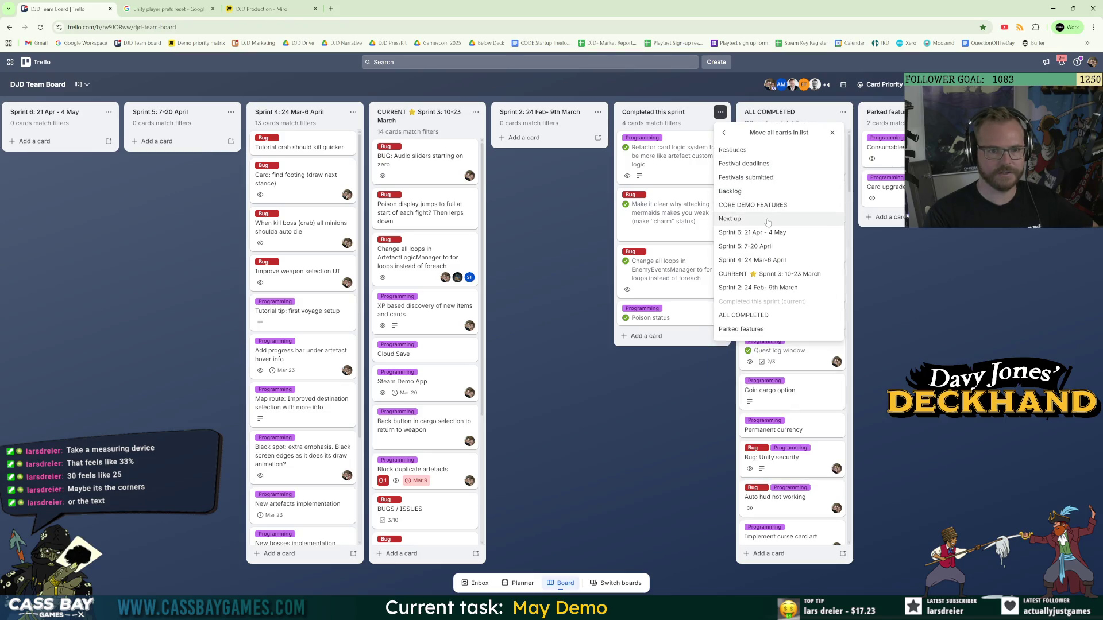
click(747, 315)
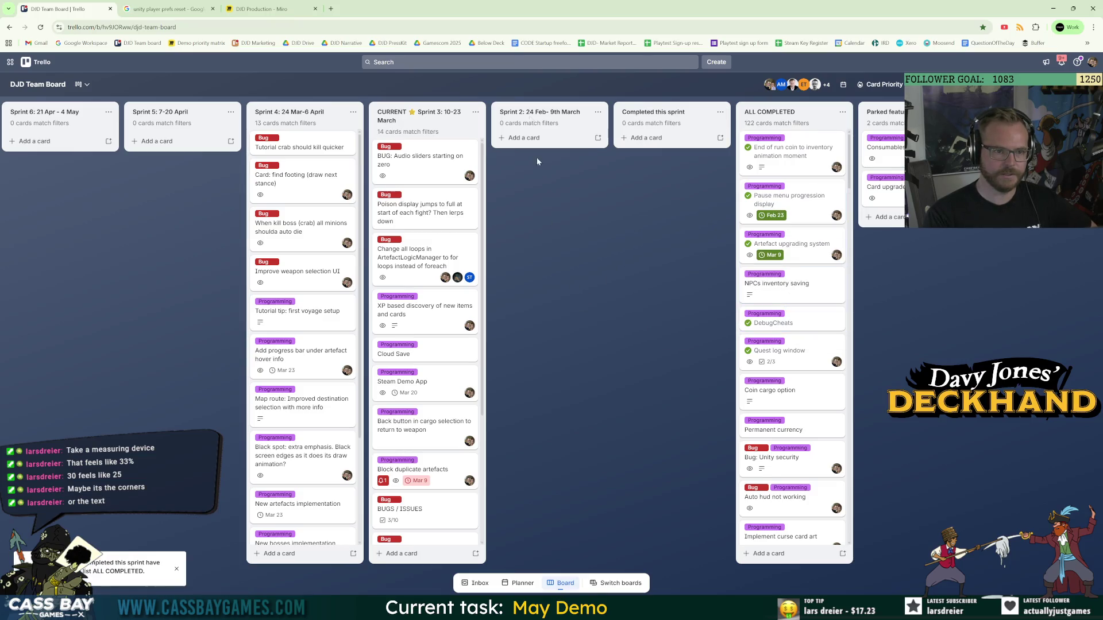
Sort ALL COMPLETED newest first and move the audio sliders bug card to Completed this sprint.
click(598, 112)
click(741, 343)
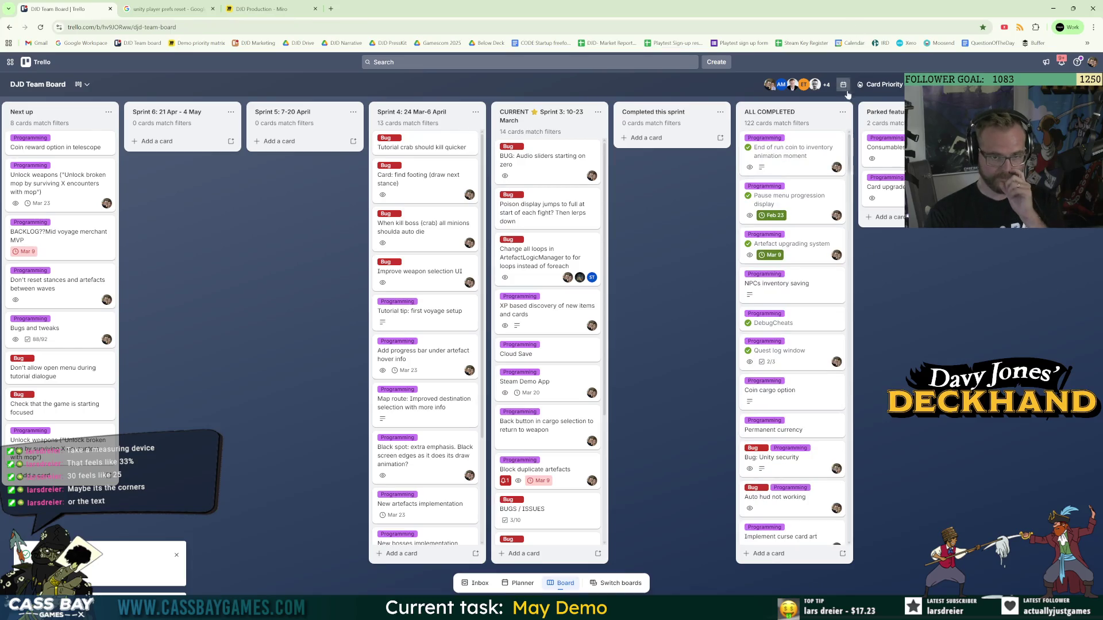
click(842, 111)
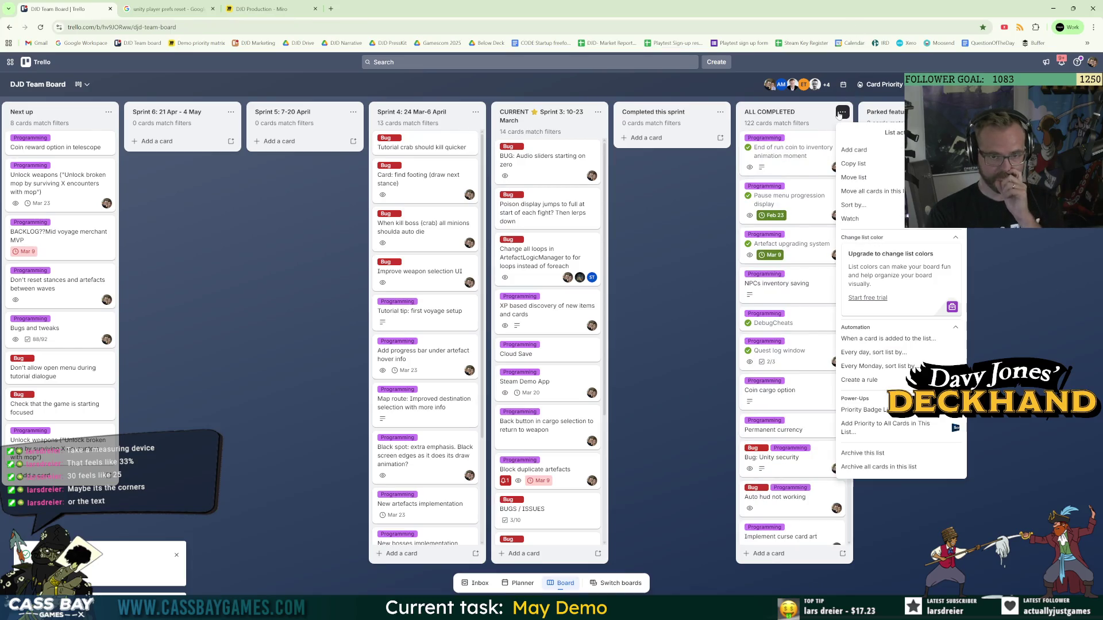
click(863, 205)
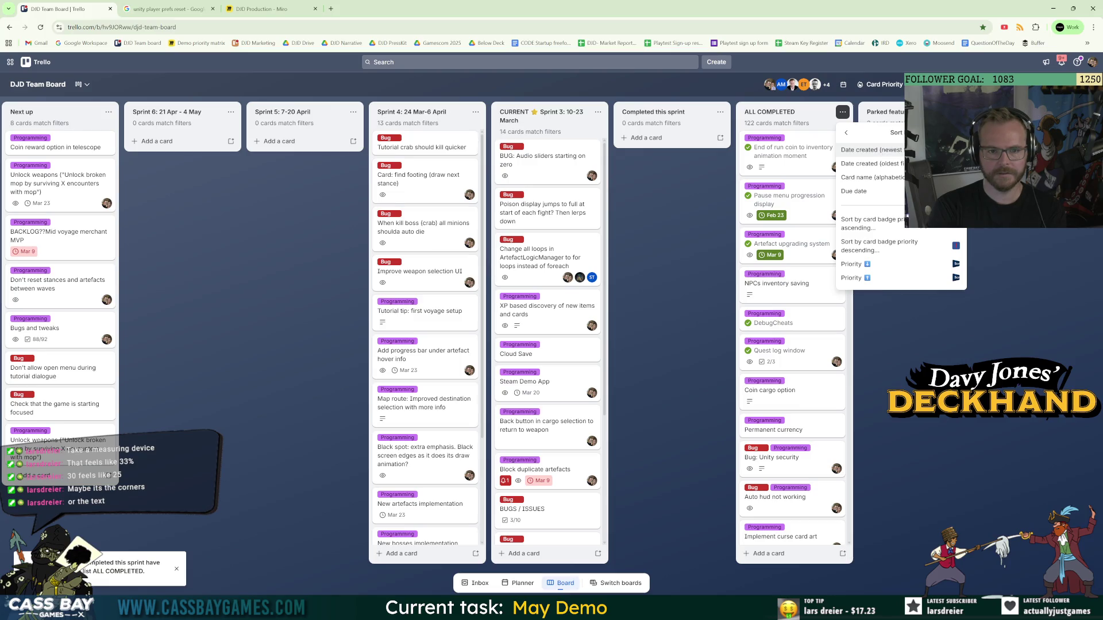
click(870, 150)
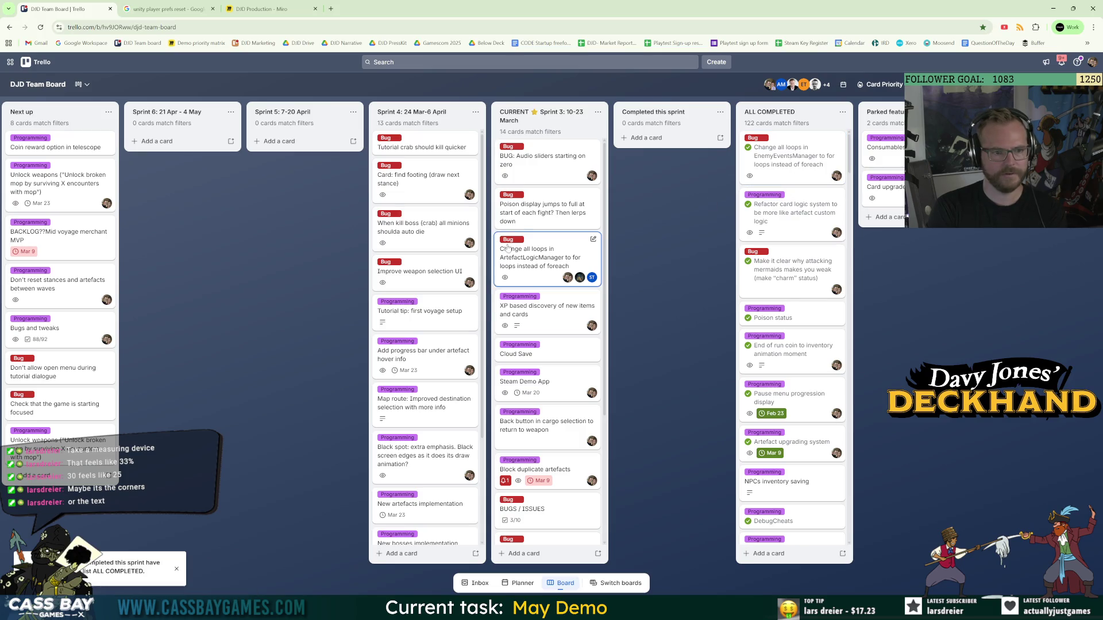
key(period)
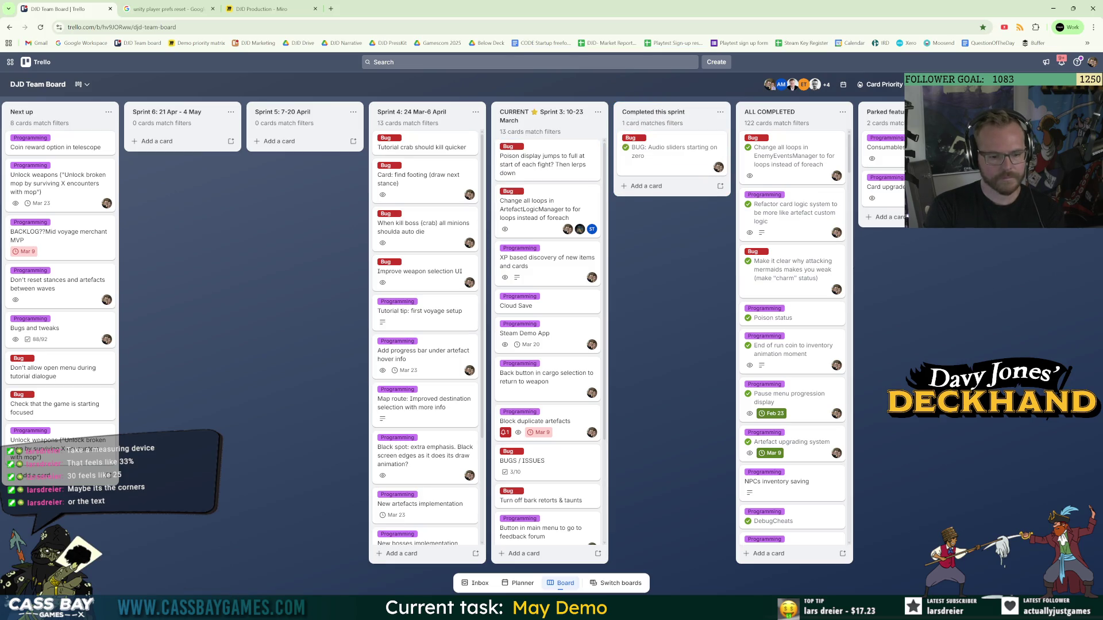
key(alt+Tab)
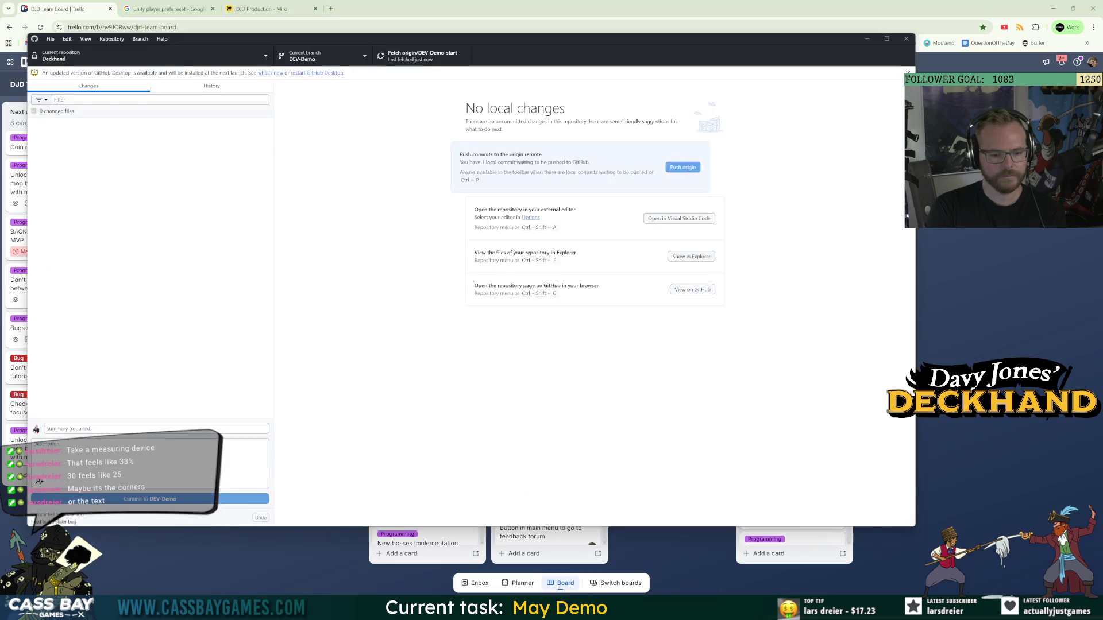
Check out DEV2-Audio-sliders-fix, rename it DEV2-Bug-fixing, and hide GitHub Desktop.
click(334, 57)
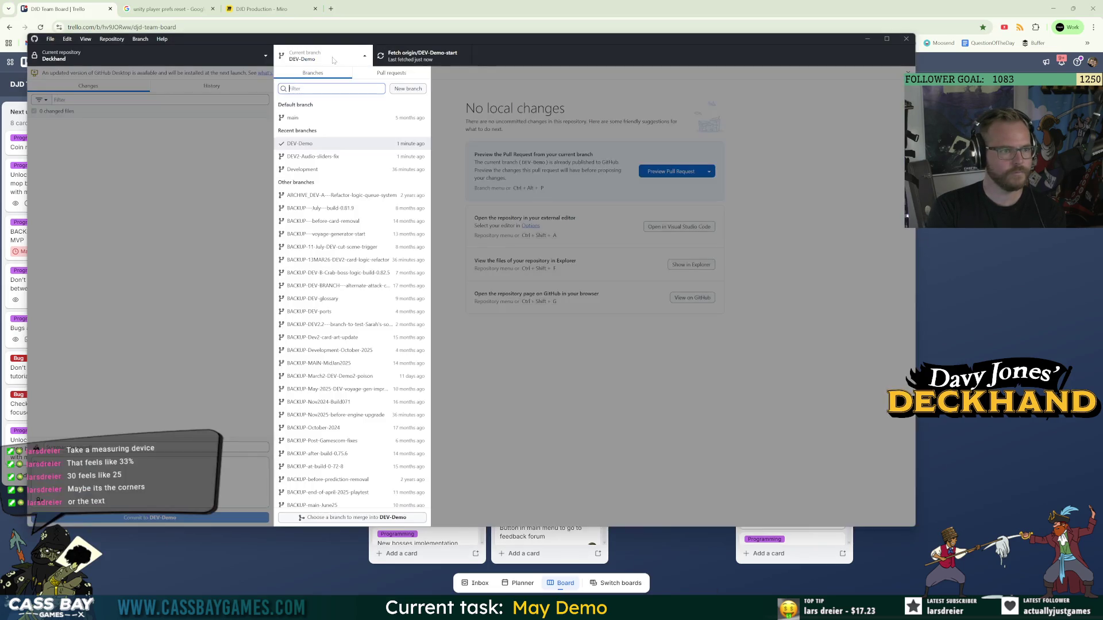
click(343, 157)
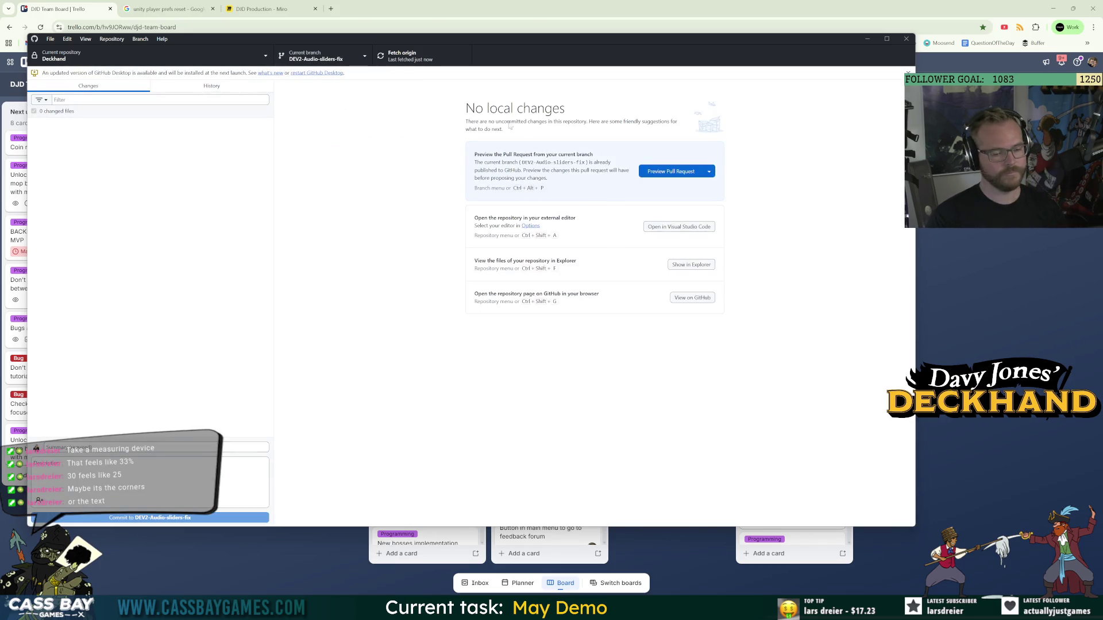
right_click(308, 53)
click(327, 61)
drag(368, 289, 476, 301)
text(Bug fixing)
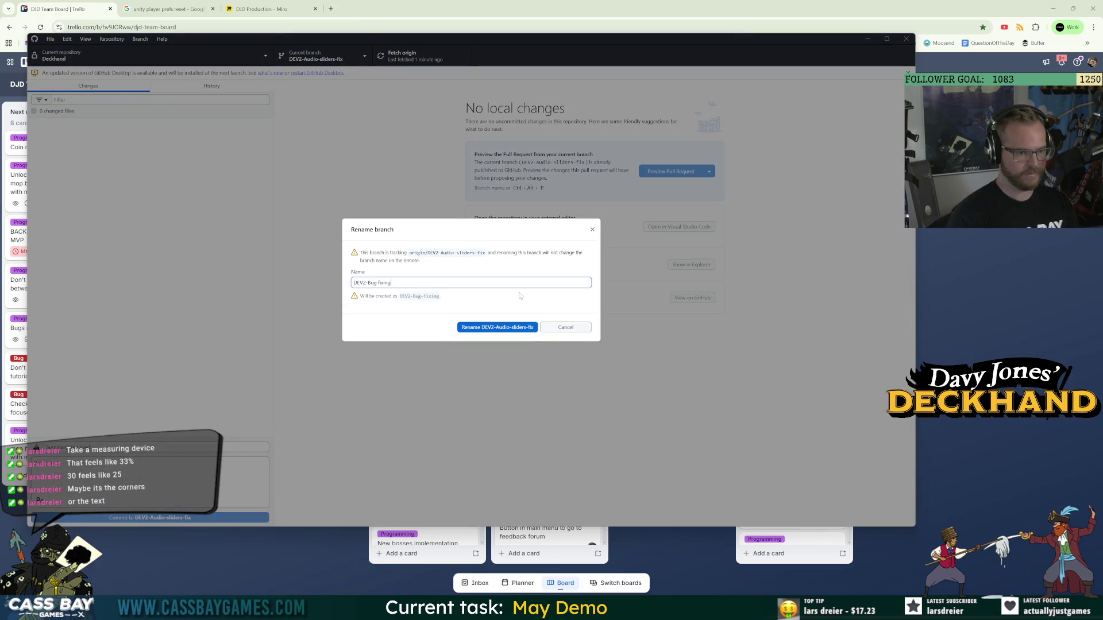
click(497, 327)
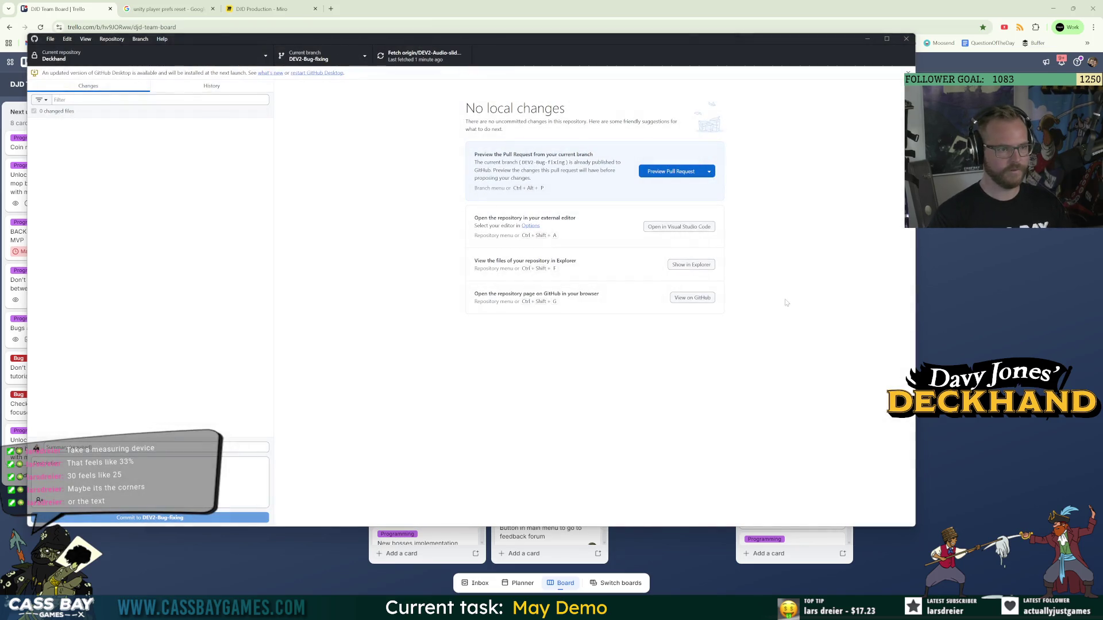
key(alt+Tab)
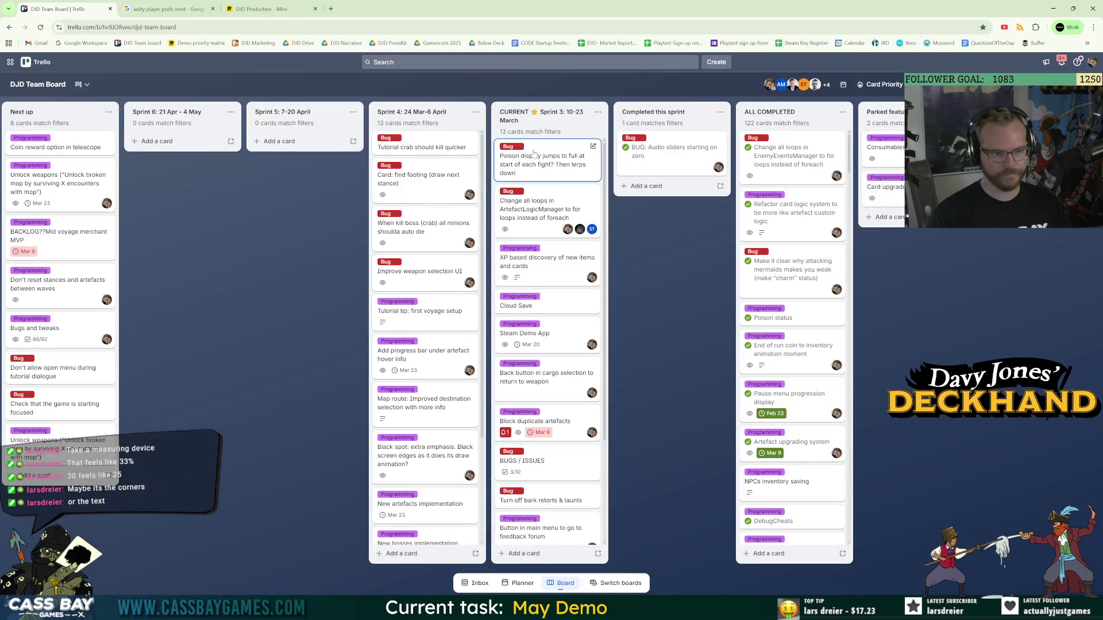
Launch the Deckhand project from Unity Hub.
mouse_move(676, 609)
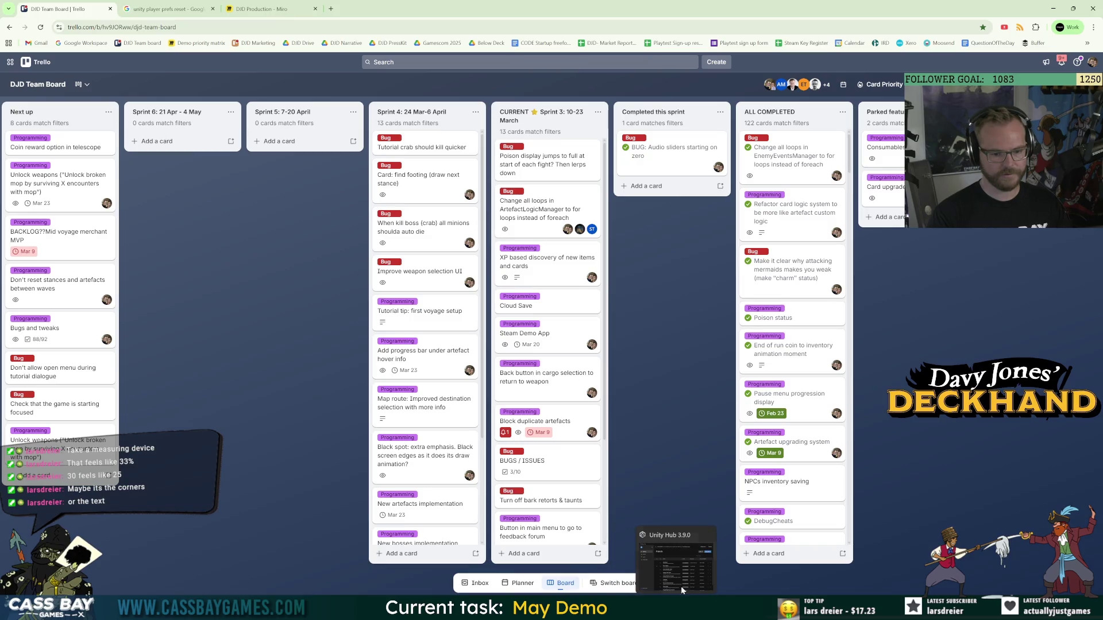
click(681, 563)
click(634, 253)
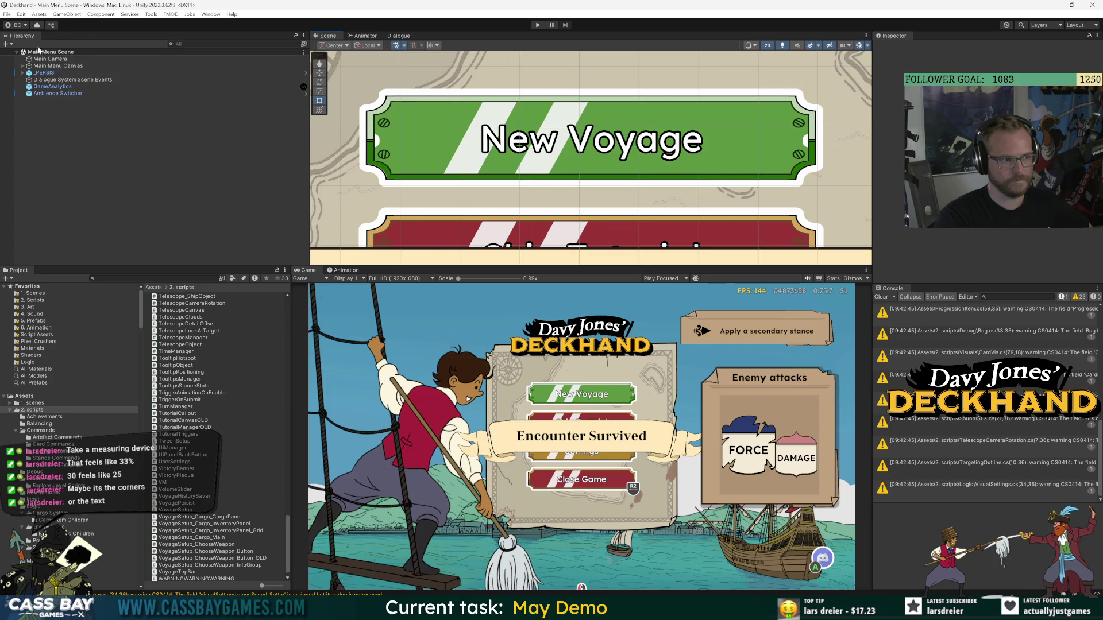
Start Play mode, search the assets for 'poison', and open Hud_Poison.cs in Visual Studio.
click(535, 26)
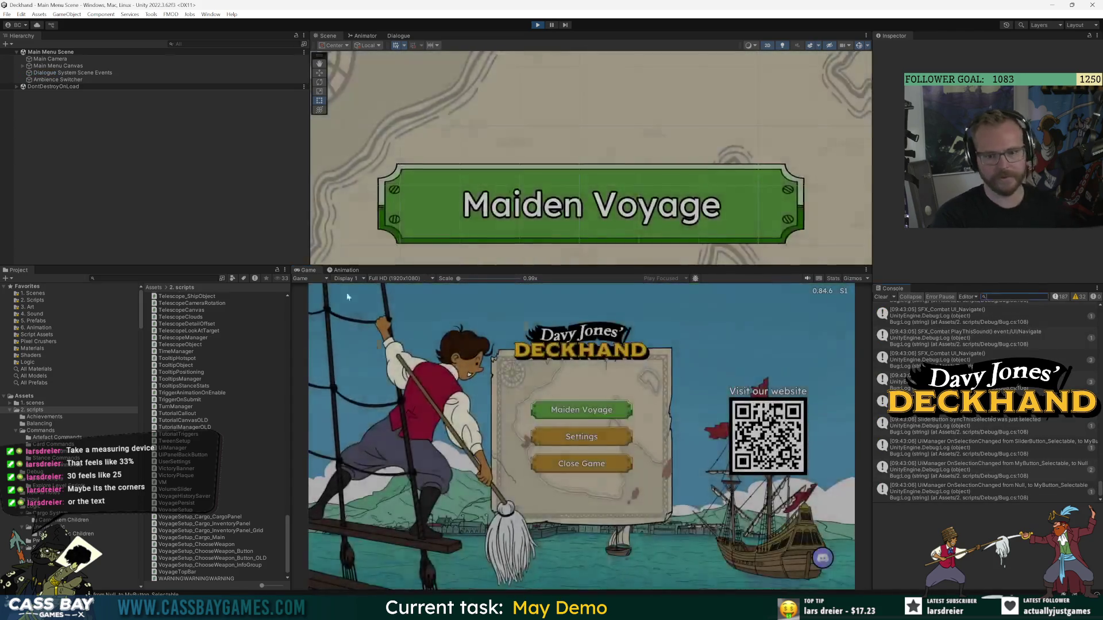
click(132, 278)
text(poison)
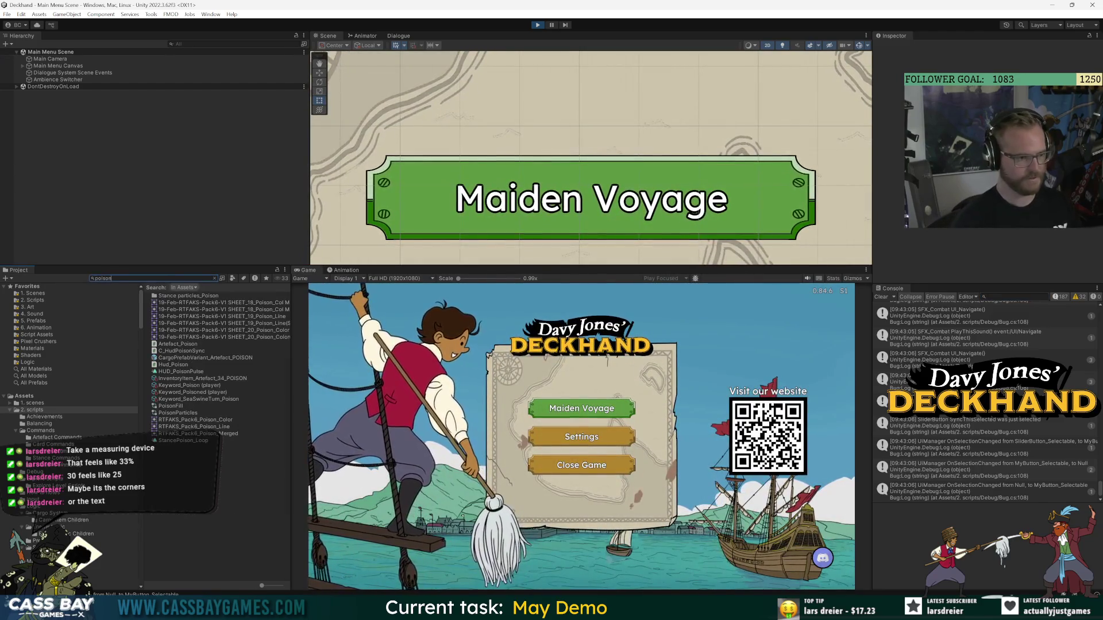
double_click(175, 364)
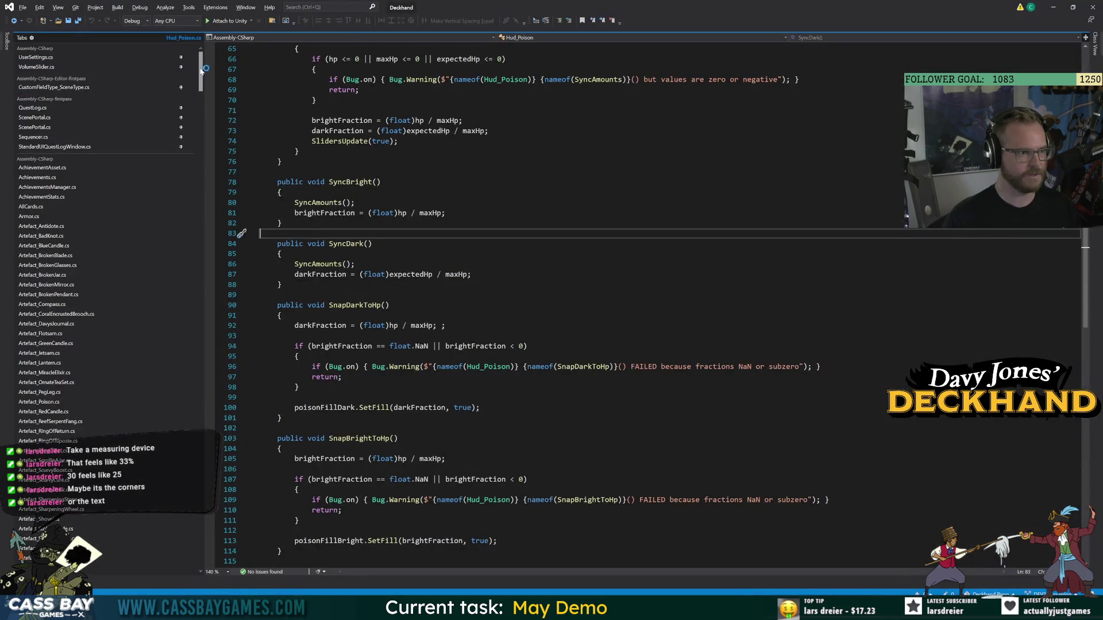
Pin Hud_Poison.cs to the top of Visual Studio's open tabs, review OnCombatStart, and return to Unity.
mouse_move(201, 69)
mouse_down()
mouse_move(210, 232)
mouse_move(204, 253)
mouse_move(173, 268)
mouse_up()
click(184, 307)
click(356, 264)
scroll(650, 304, up, 13)
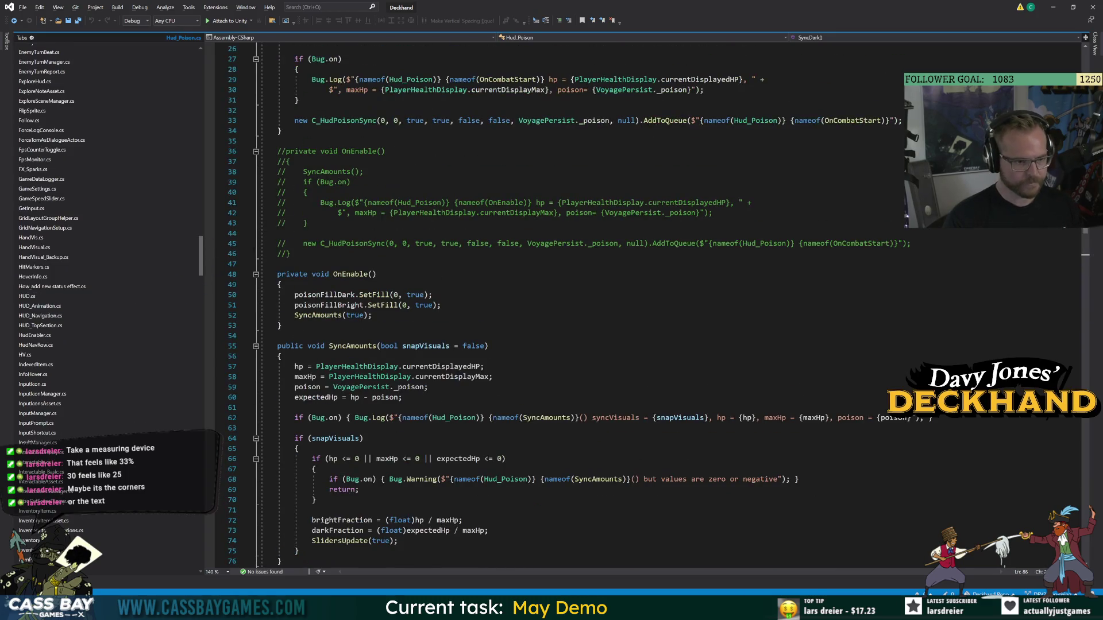
key(alt+Tab)
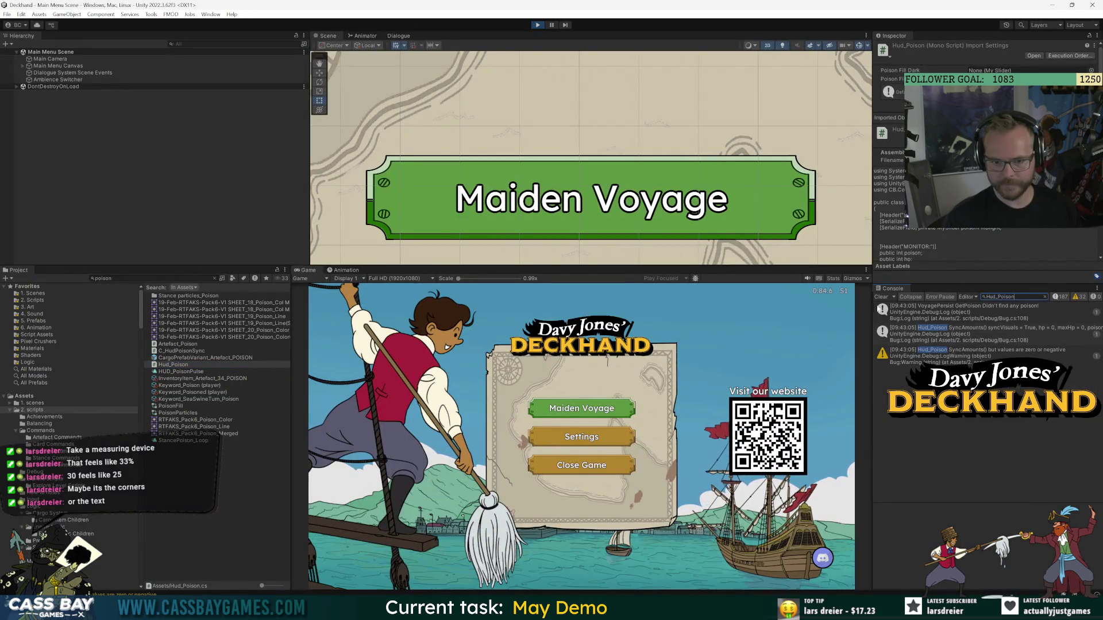
Widen the Console panel, check the second log entry, and clear the console.
drag(872, 310, 774, 311)
click(941, 330)
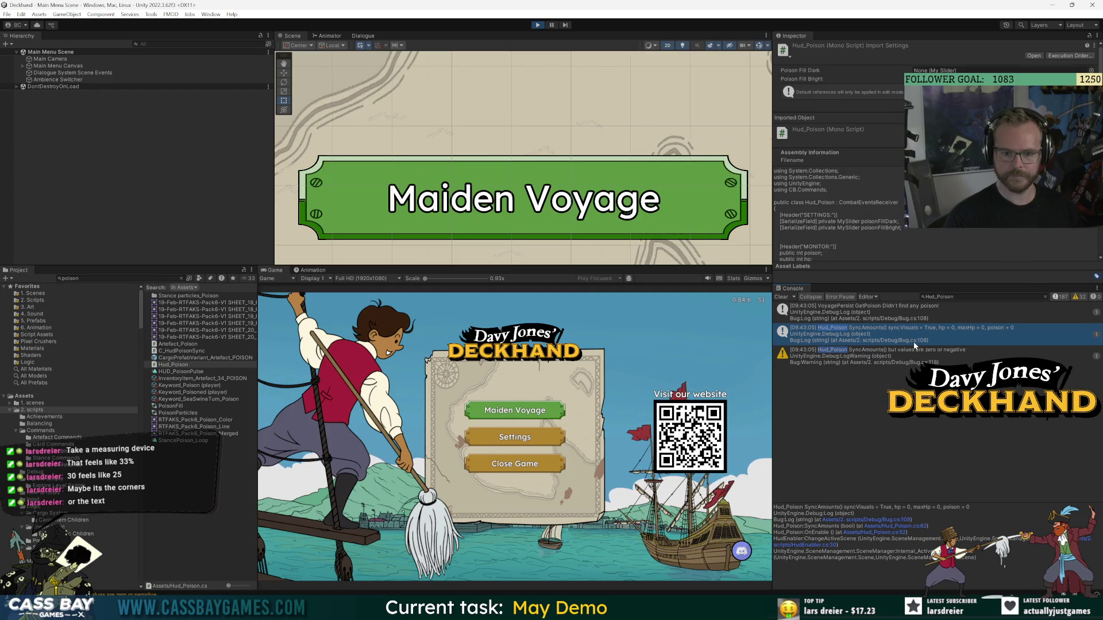
click(781, 297)
Enable Skip Tutorial in the game's settings and start a new game.
click(523, 440)
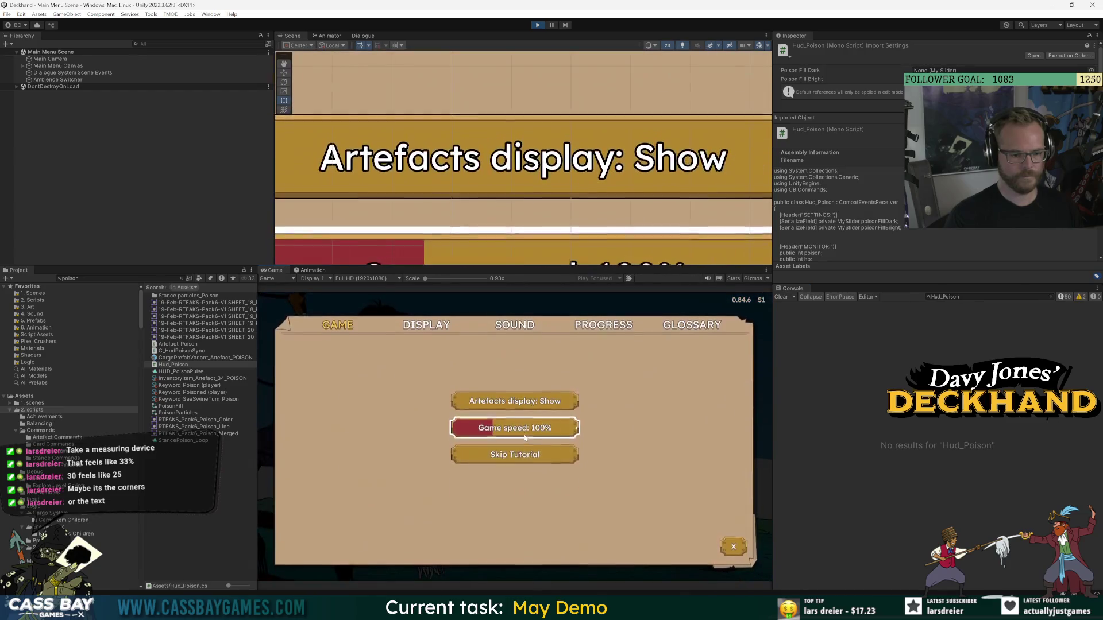
click(524, 454)
click(538, 402)
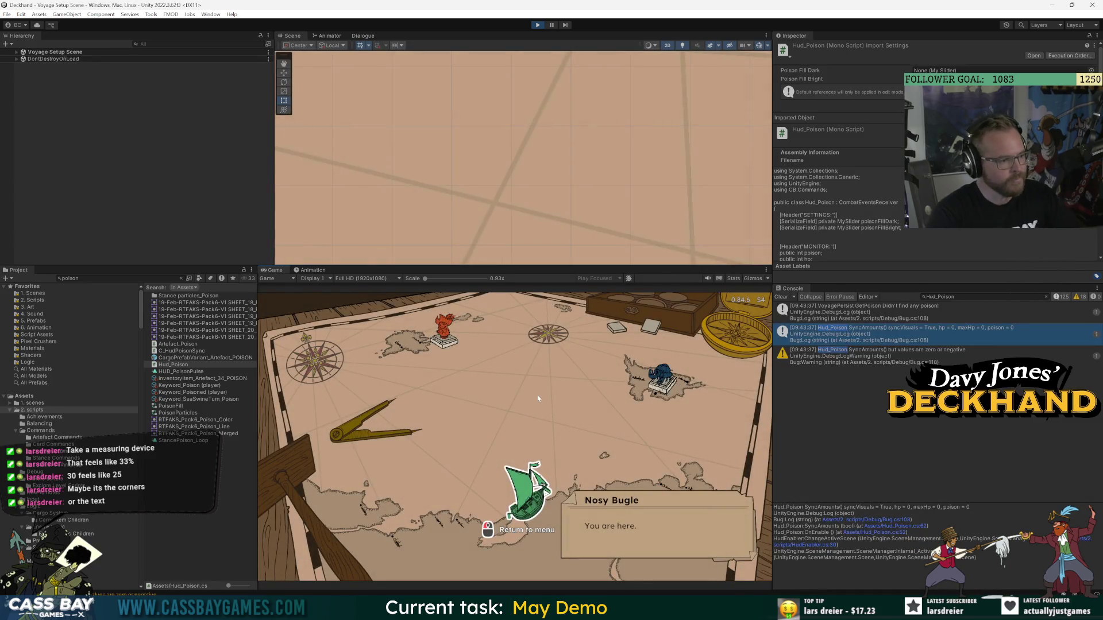
Load Whale Oil and the horn item as cargo, leaving out Peg Leg, and set sail.
click(453, 359)
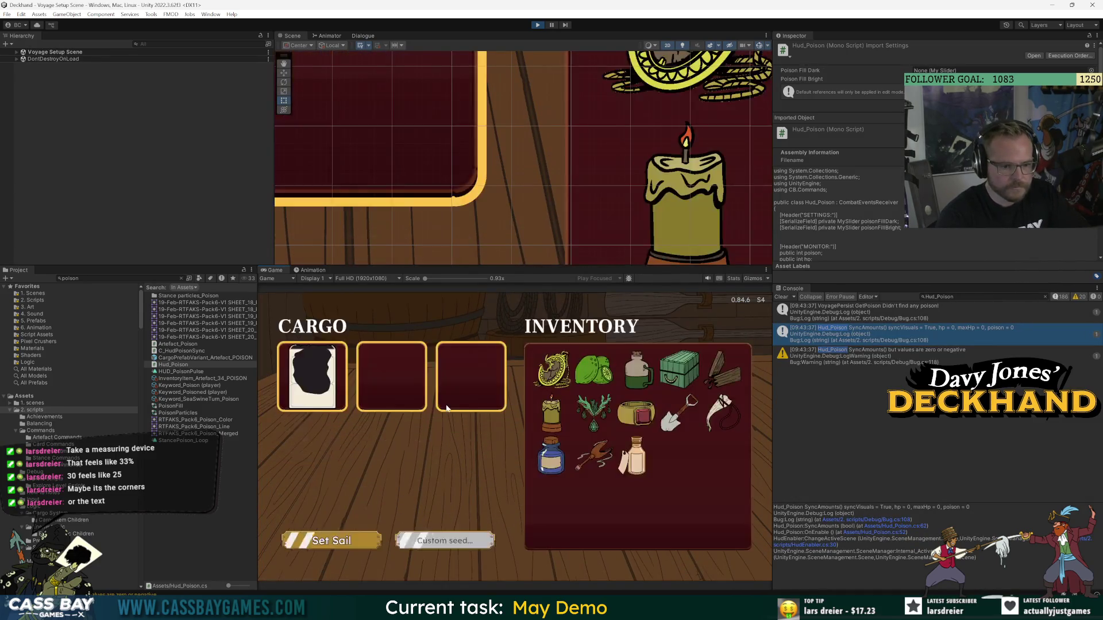
click(635, 460)
click(603, 454)
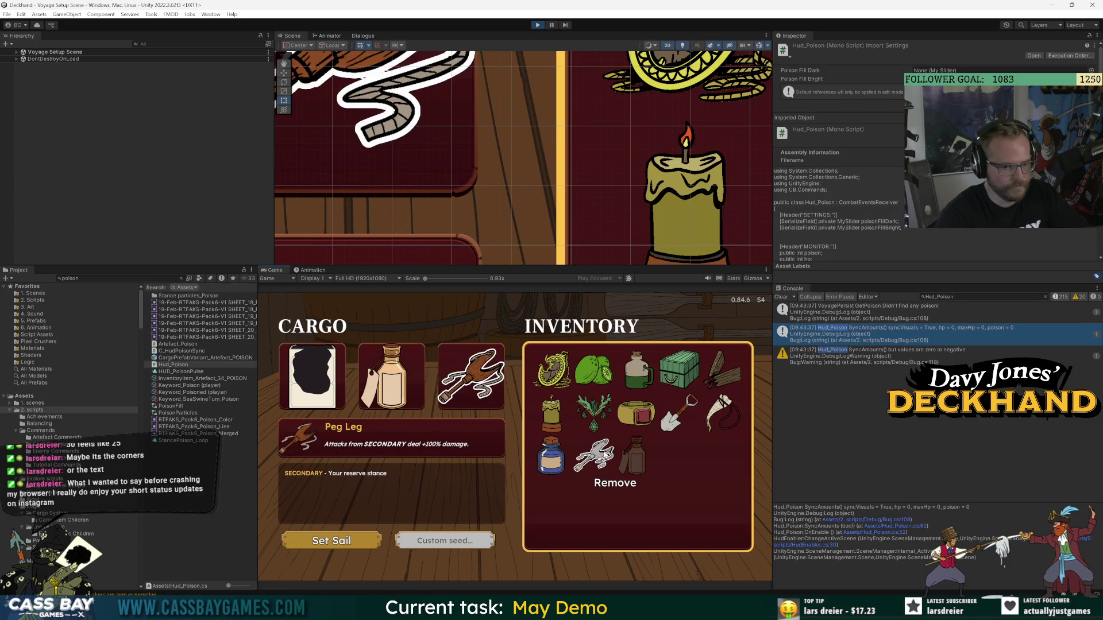
click(607, 454)
click(723, 412)
click(331, 541)
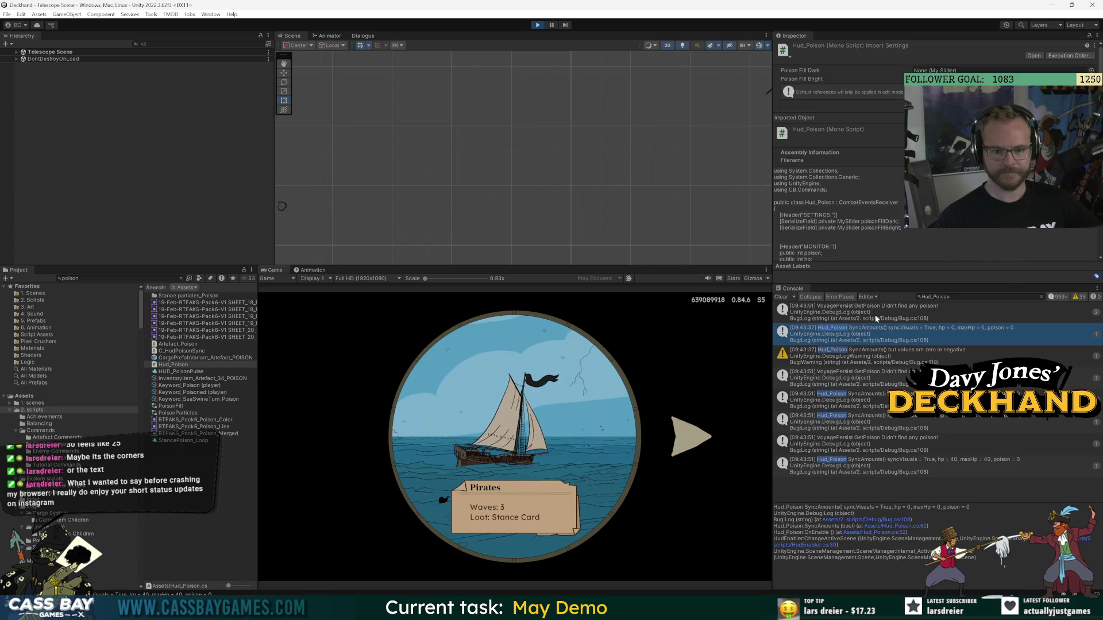
Check the GetPoison log, switch to the Navy encounter, and sail into combat.
key(XF86AudioLowerVolume)
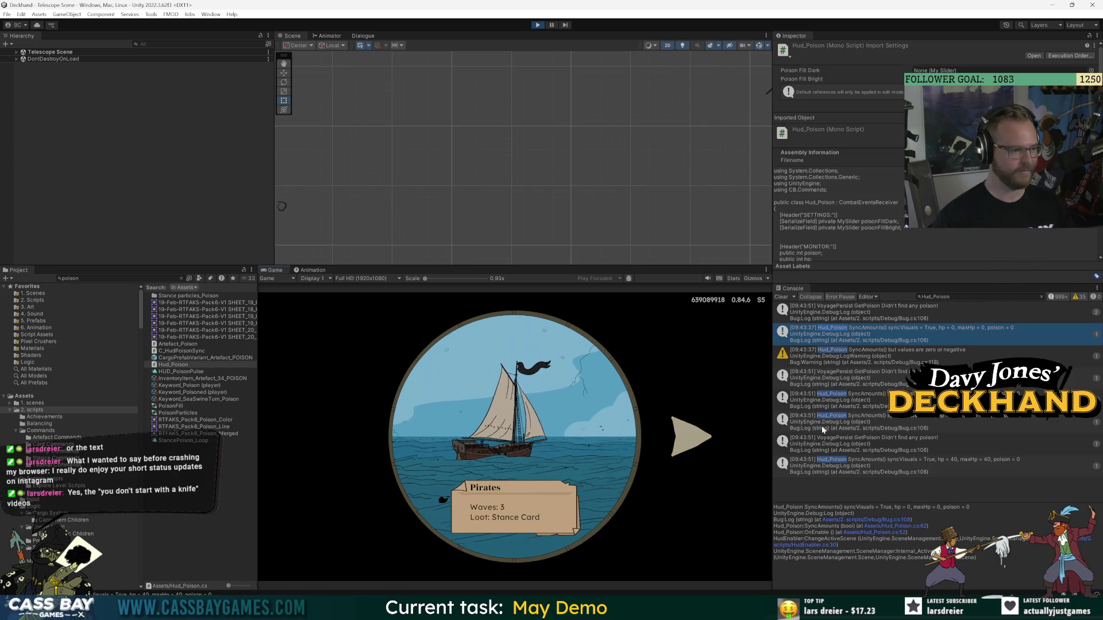
click(908, 321)
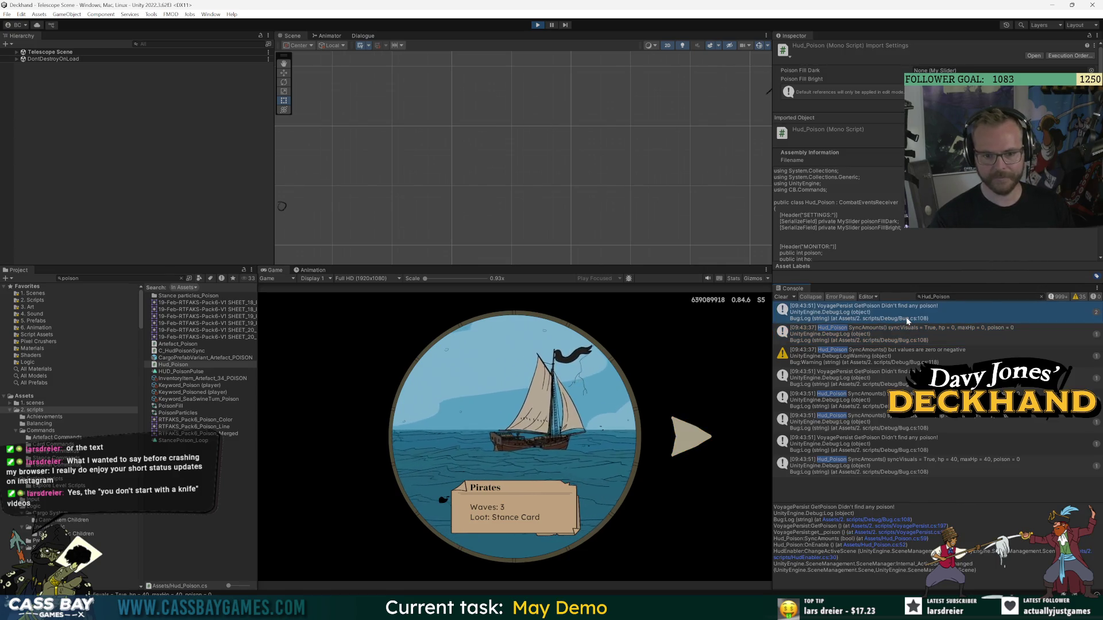
click(690, 444)
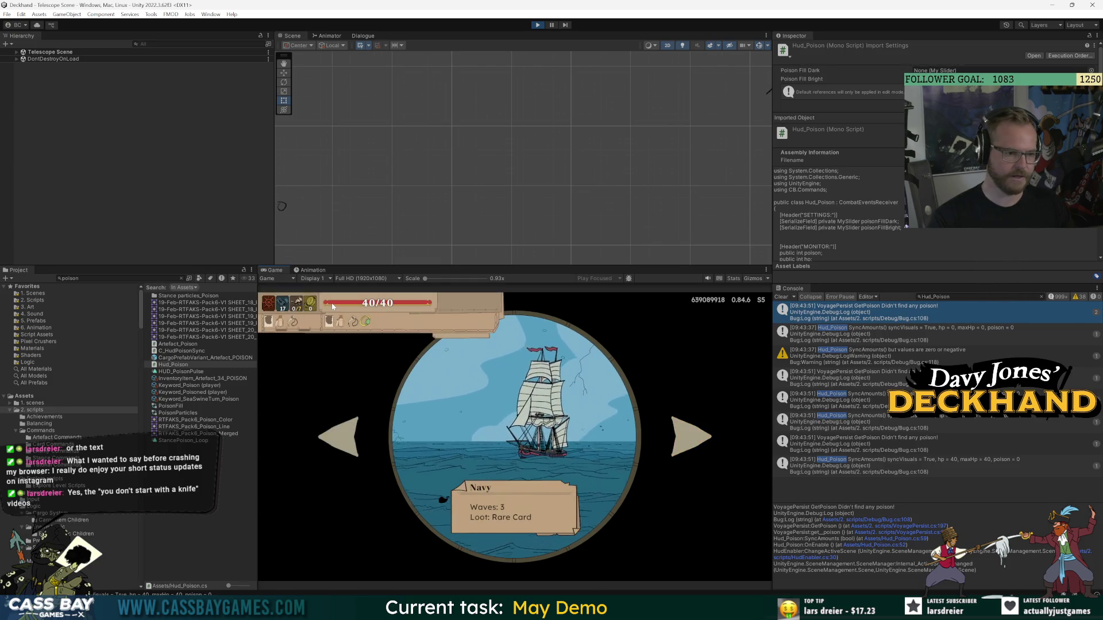
click(521, 422)
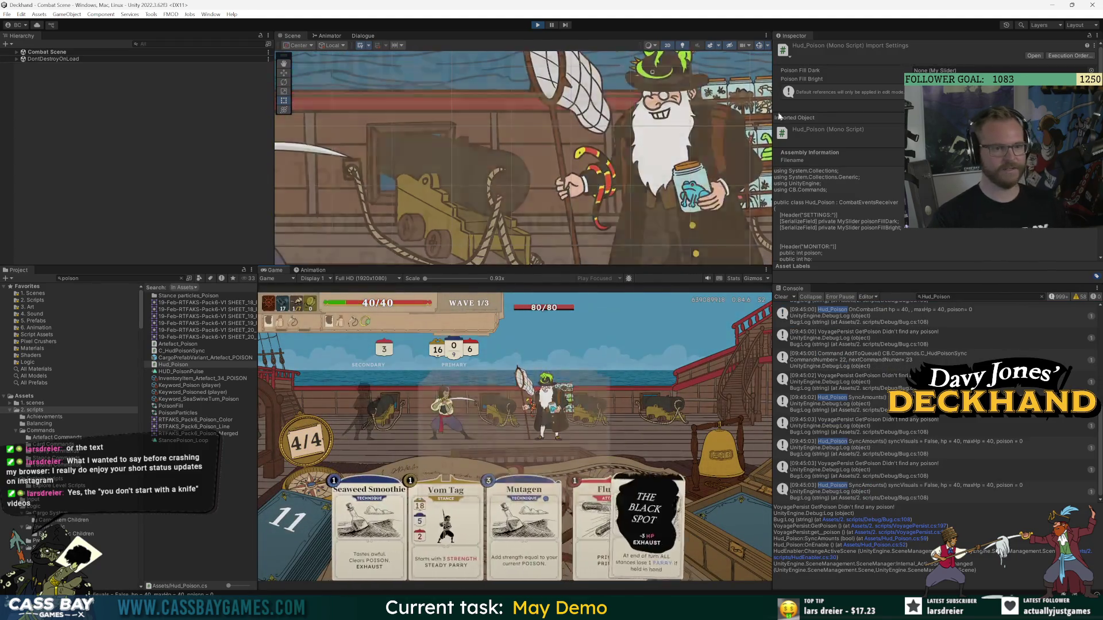
Dismiss the Black Spot popup, review the poison logs, and jump to Hud_Poison.cs line 68.
click(514, 487)
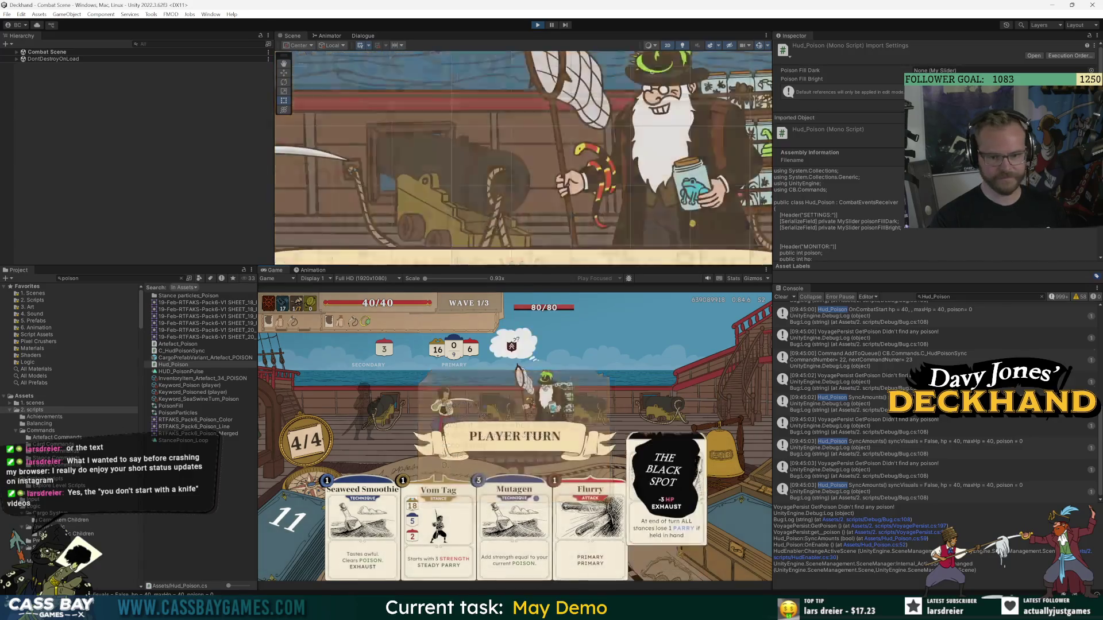
click(896, 311)
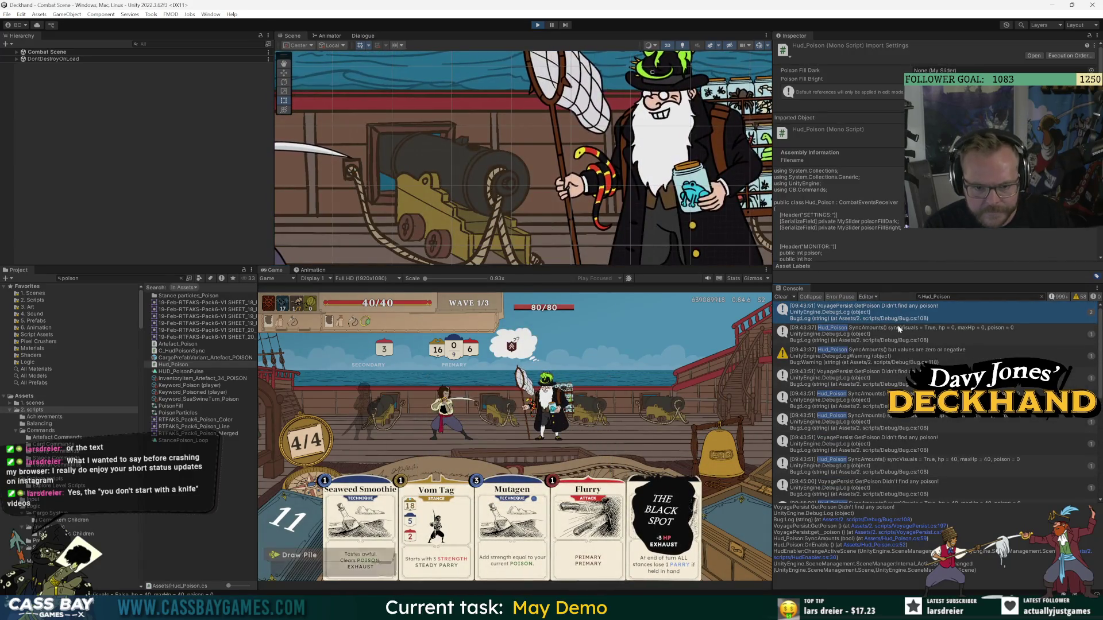
click(903, 356)
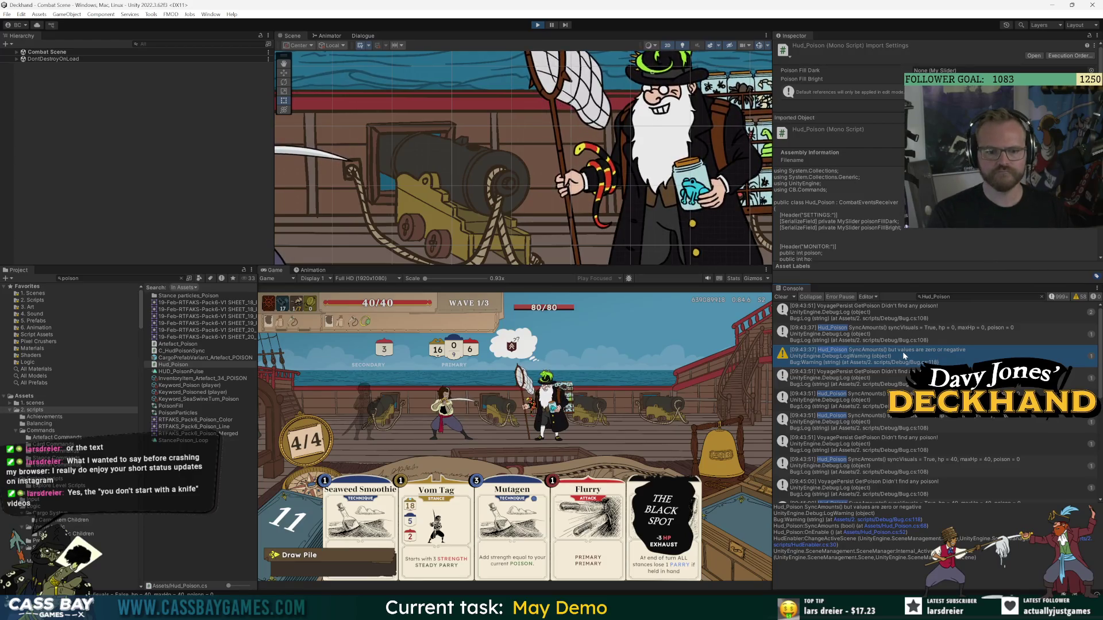
click(893, 376)
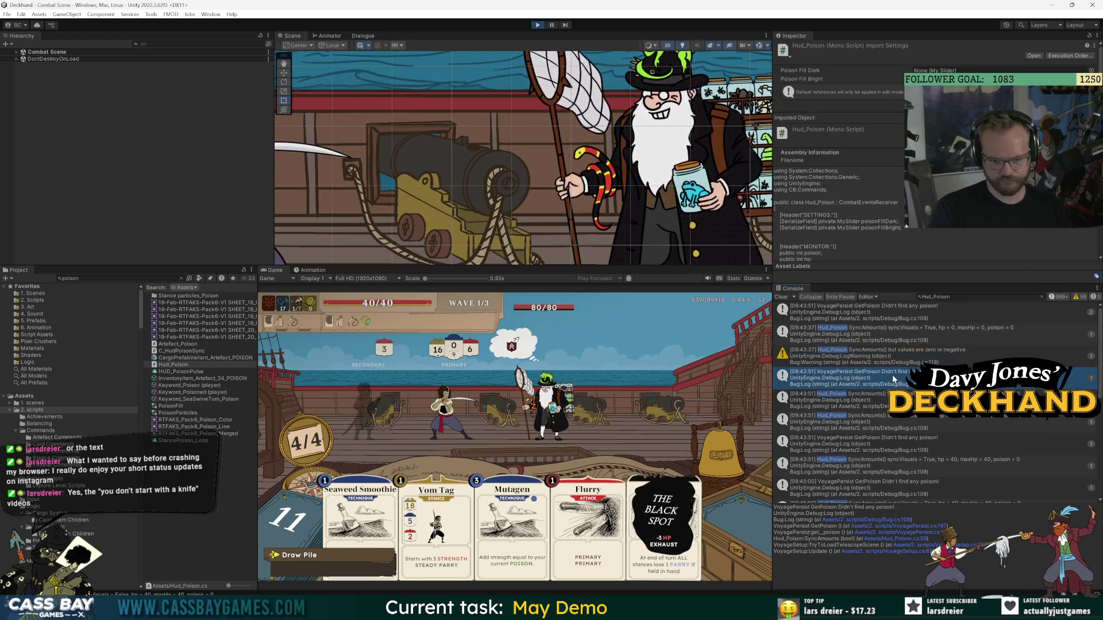
key(Up)
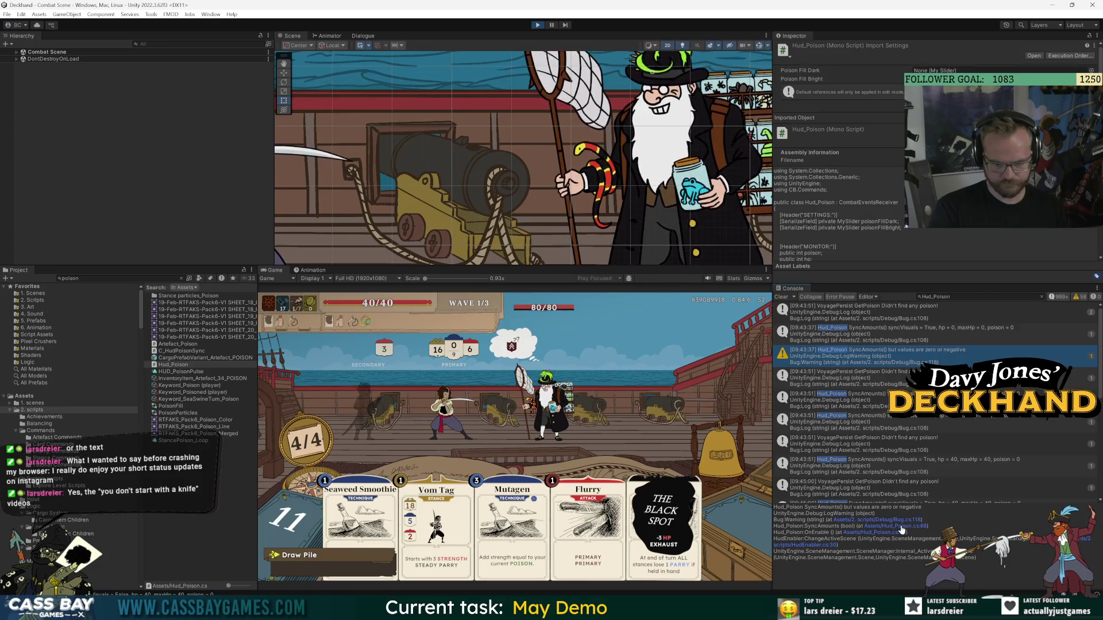
click(901, 528)
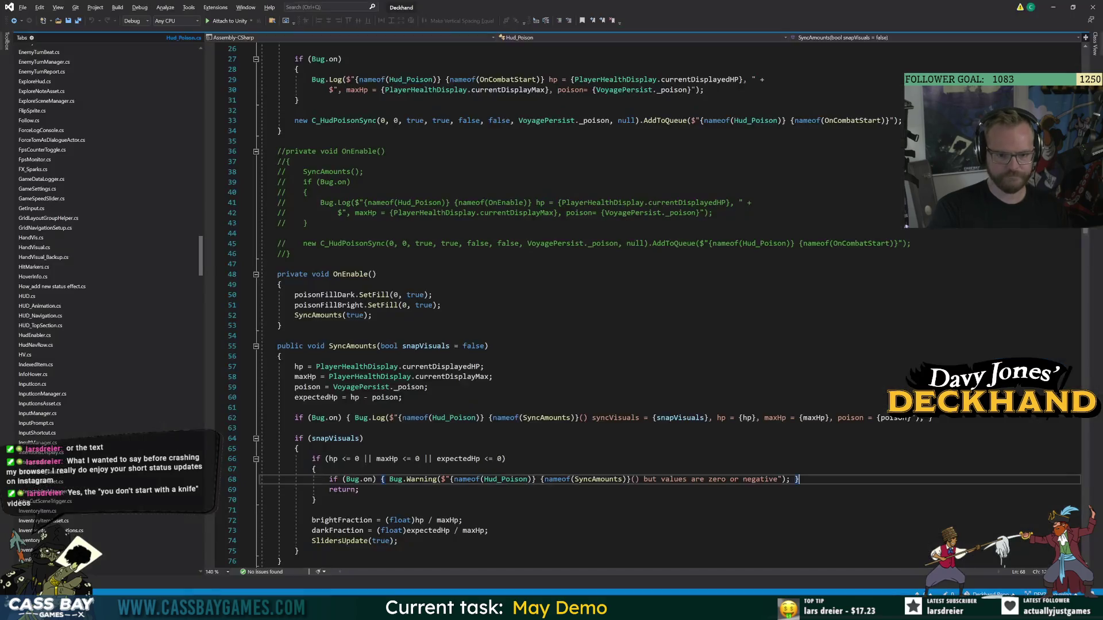
Review the _poison usage in SyncAmounts, then filter Unity's Console by 'SyncAmounts'.
click(352, 346)
key(Down)
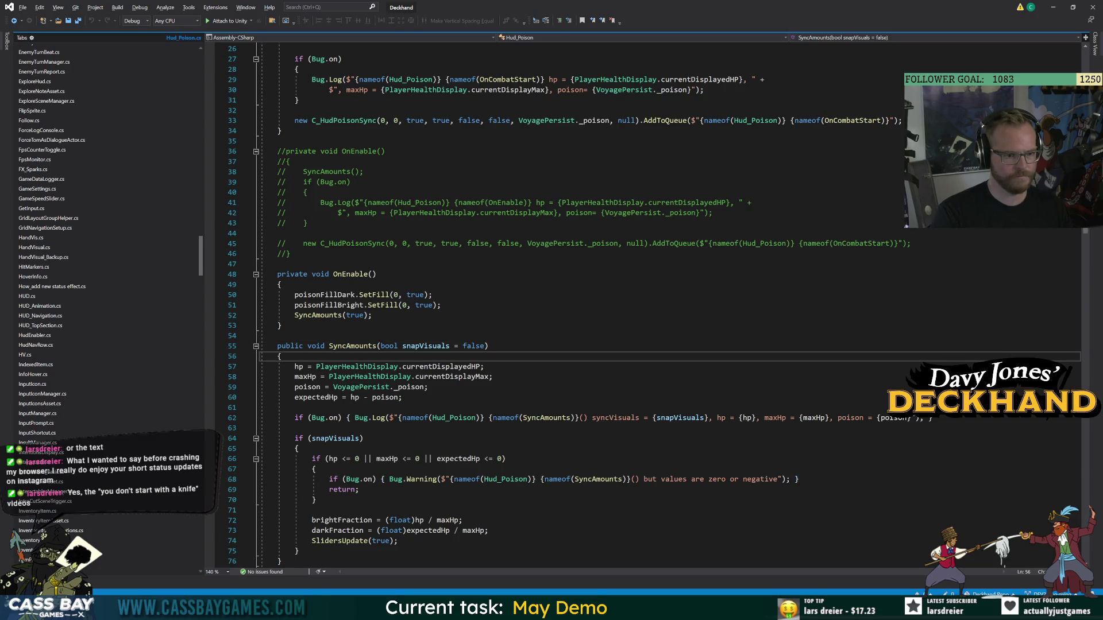
key(alt+Tab)
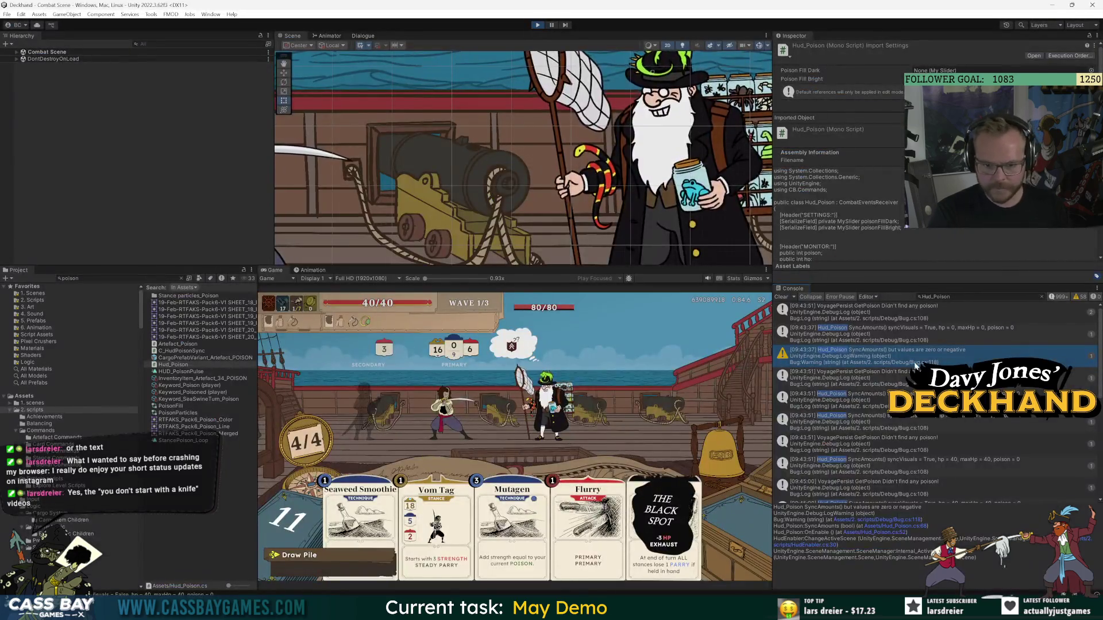
key(alt+Tab)
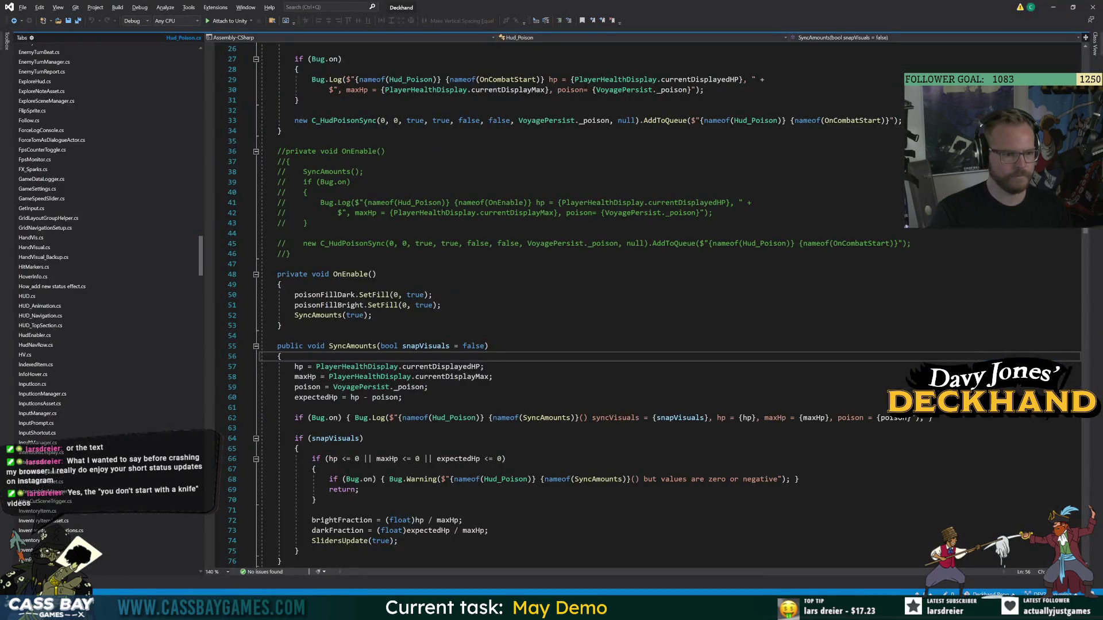
scroll(575, 304, down, 5)
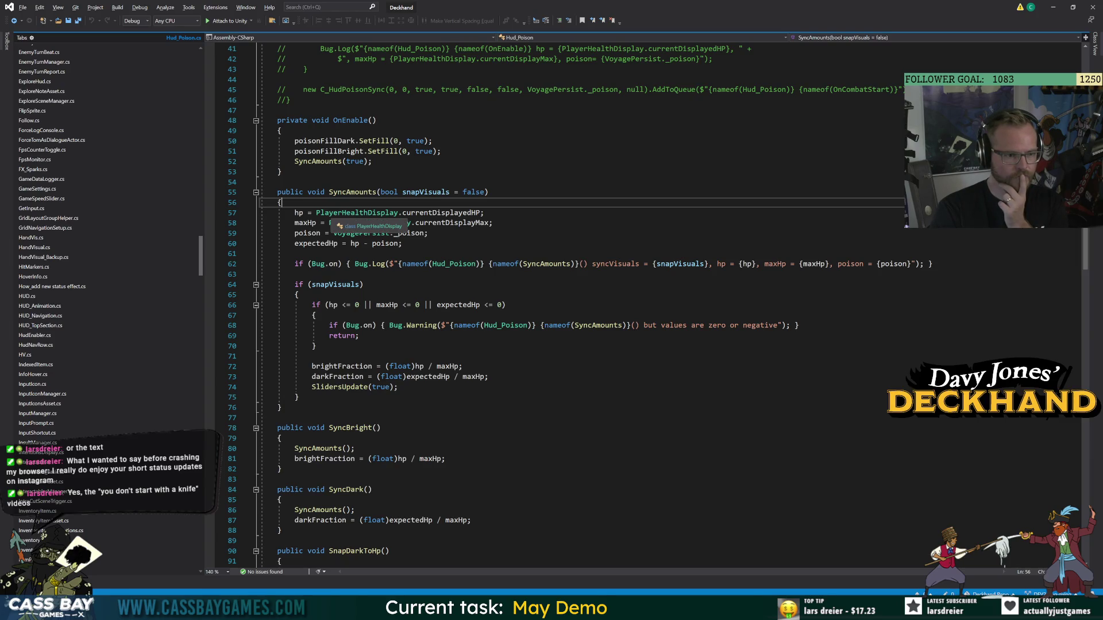
double_click(403, 234)
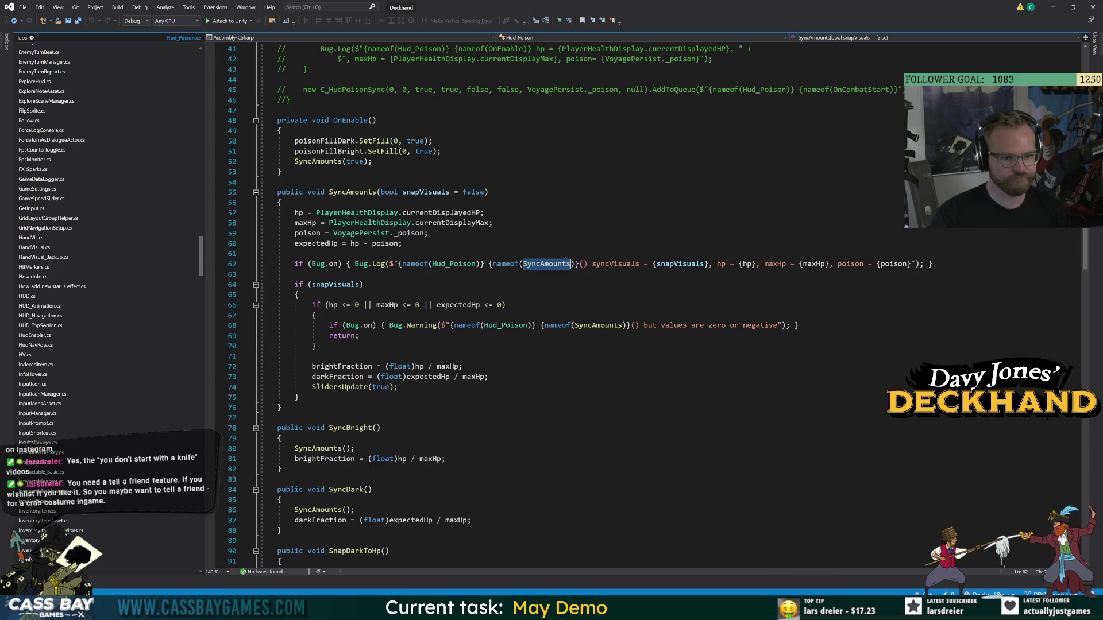
key(alt+Tab)
text(SyncAmounts)
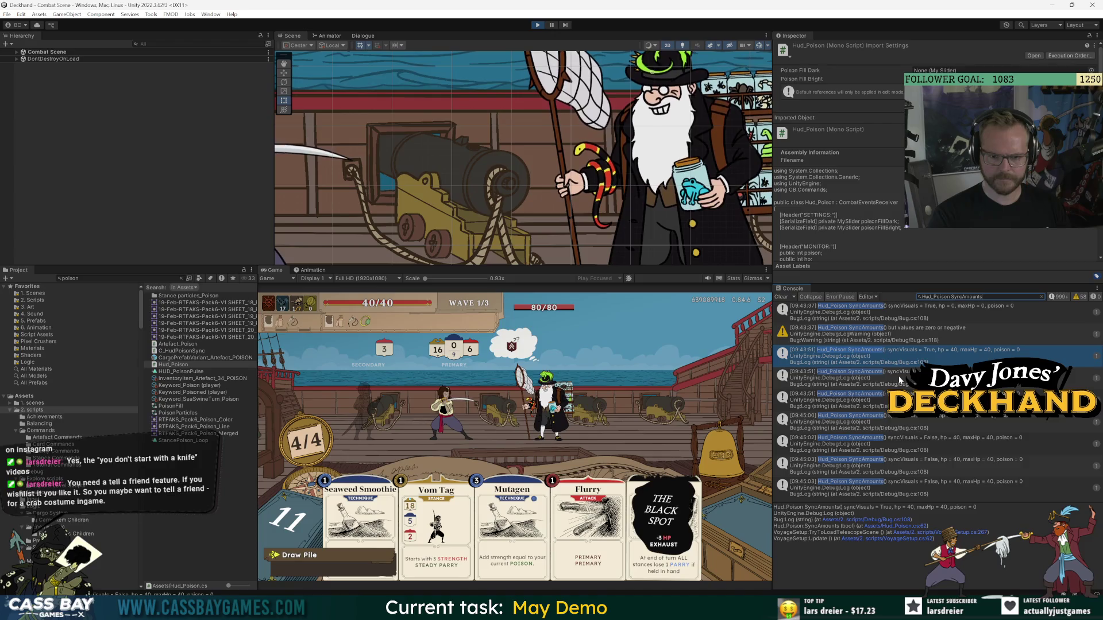
Inspect the first SyncAmounts entry, lower system volume to 44, and open the in-game options menu.
click(913, 316)
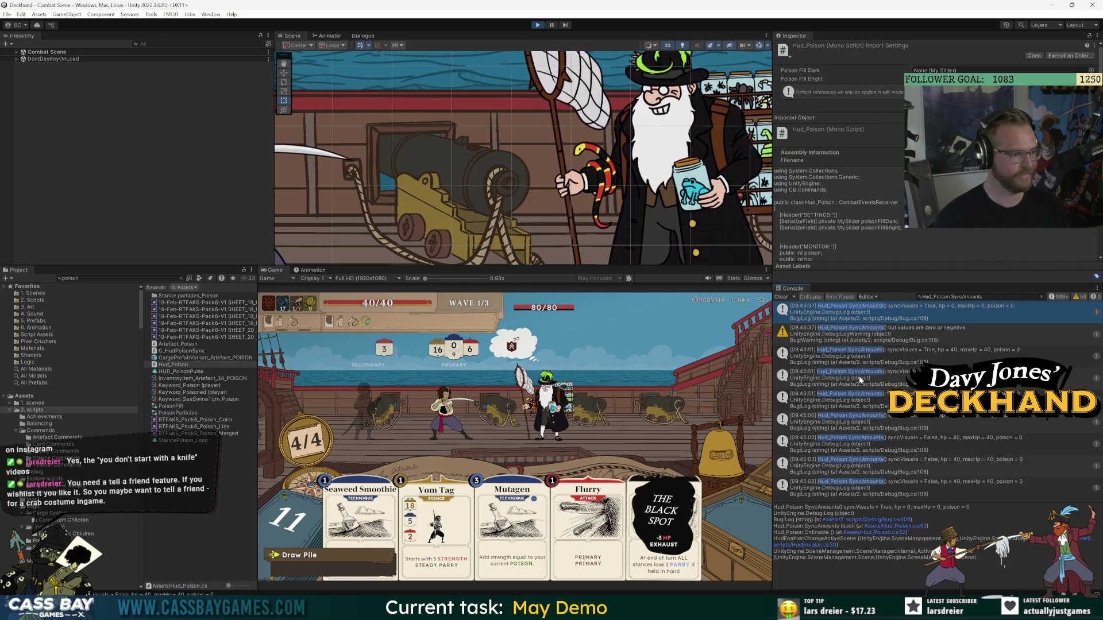
key(XF86AudioLowerVolume)
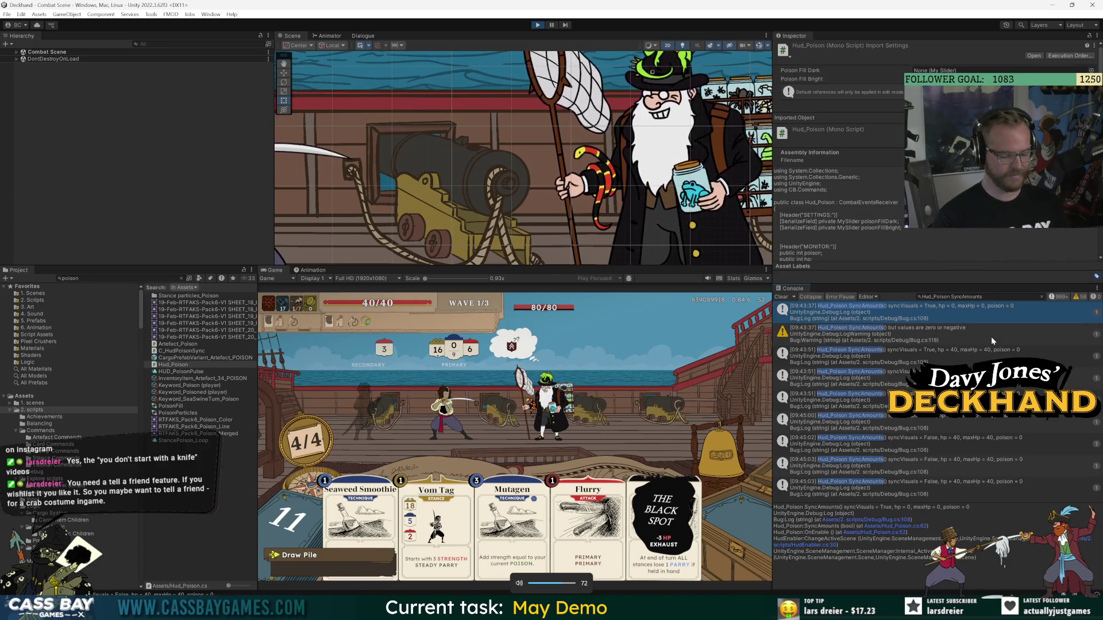
key(XF86AudioLowerVolume)
key(XF86AudioLowerVolume)
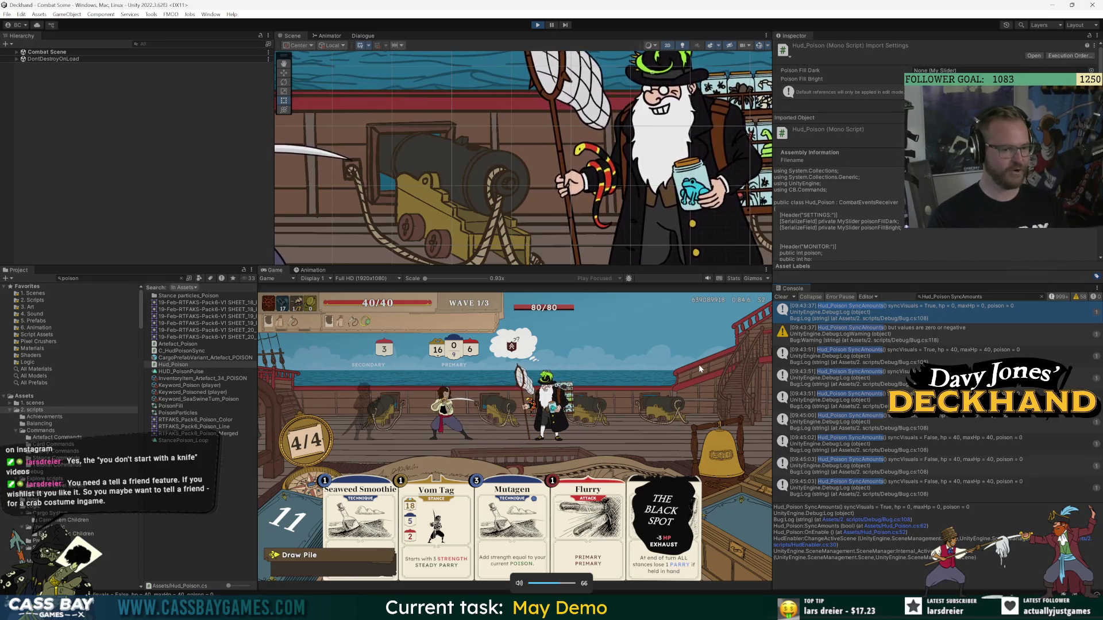
key(XF86AudioLowerVolume)
key(XF86AudioLowerVolume)
key(XF86AudioLowerVolume)
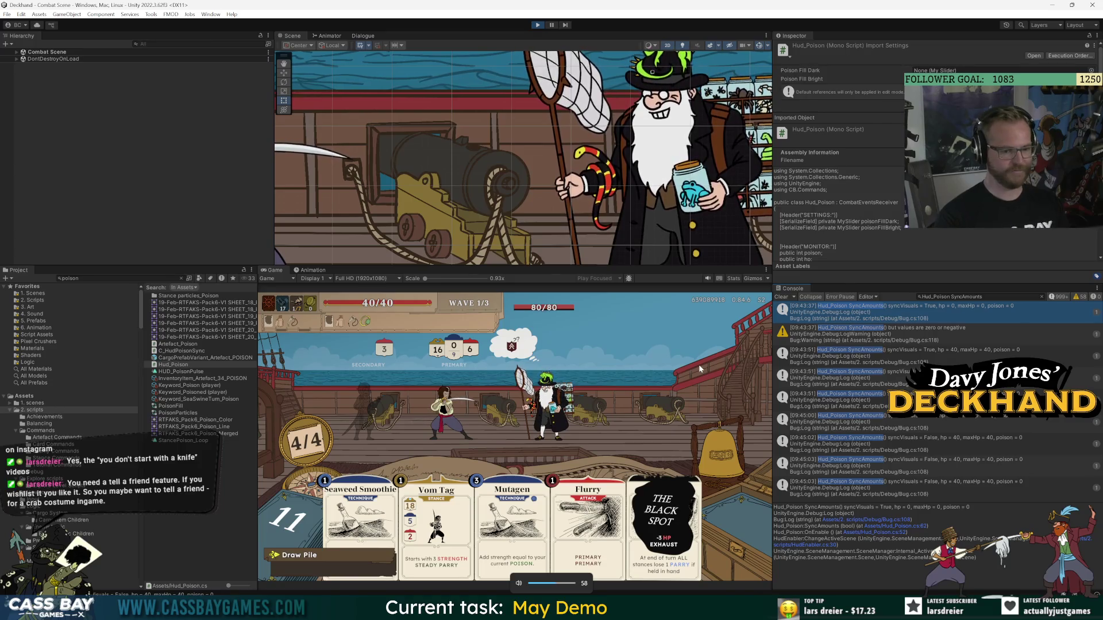
key(XF86AudioLowerVolume)
key(XF86AudioLowerVolume)
key(XF86AudioLowerVolume)
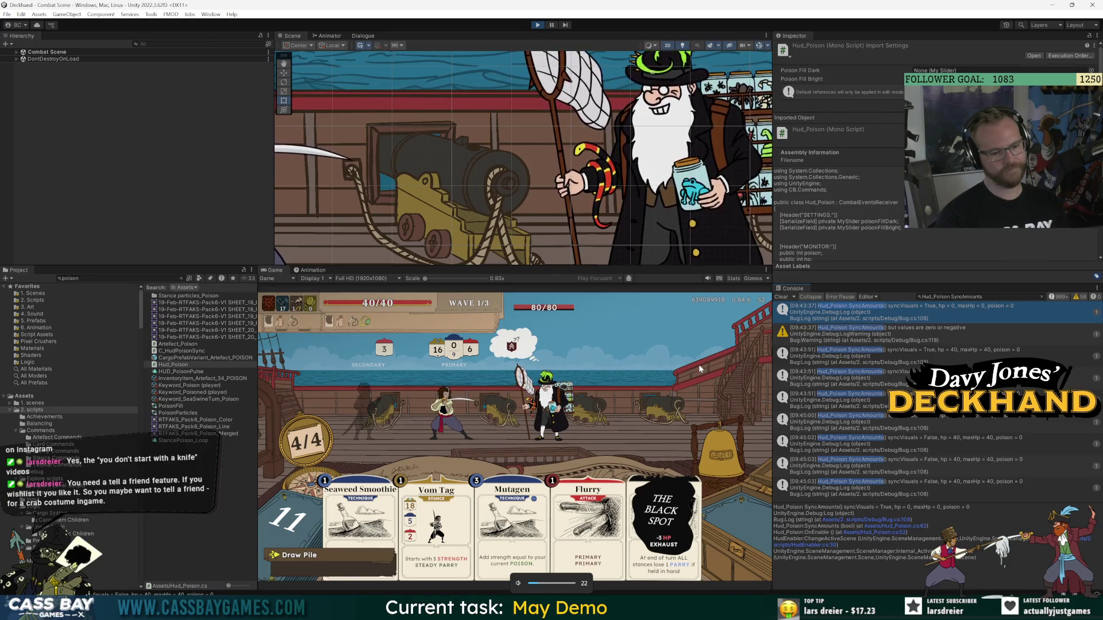
key(XF86AudioRaiseVolume)
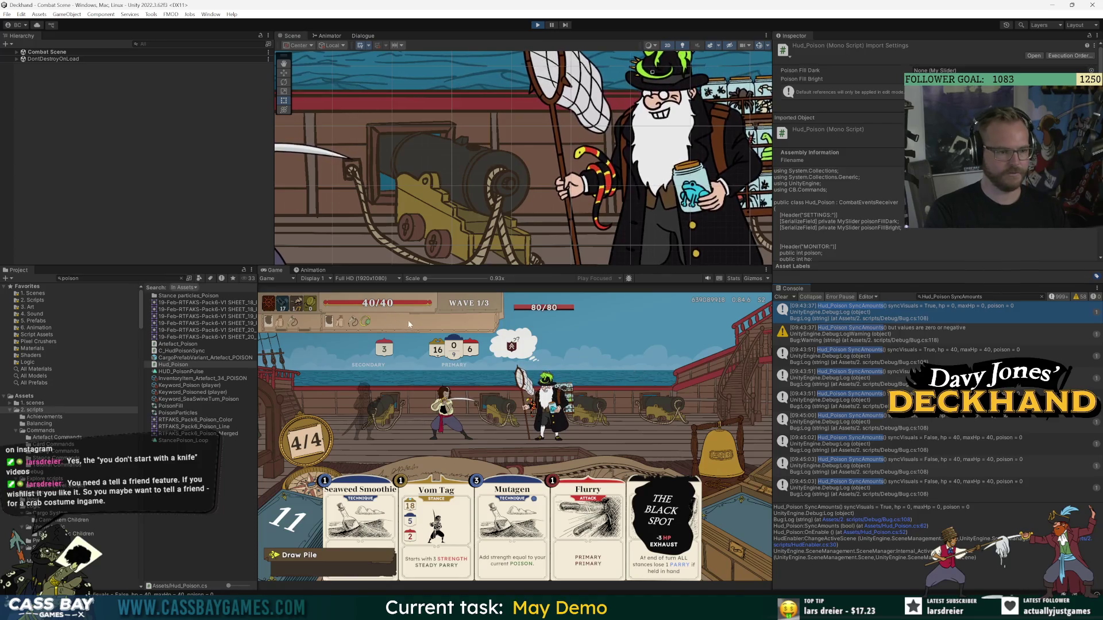
click(269, 304)
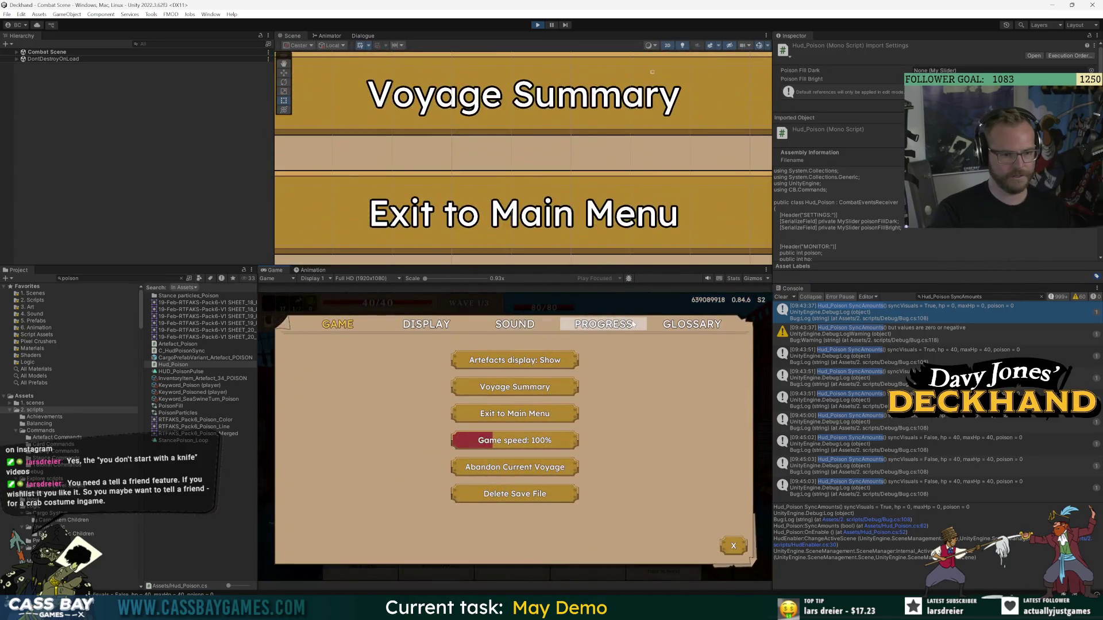
Check the SOUND settings in the in-game options, then close the menu.
click(514, 322)
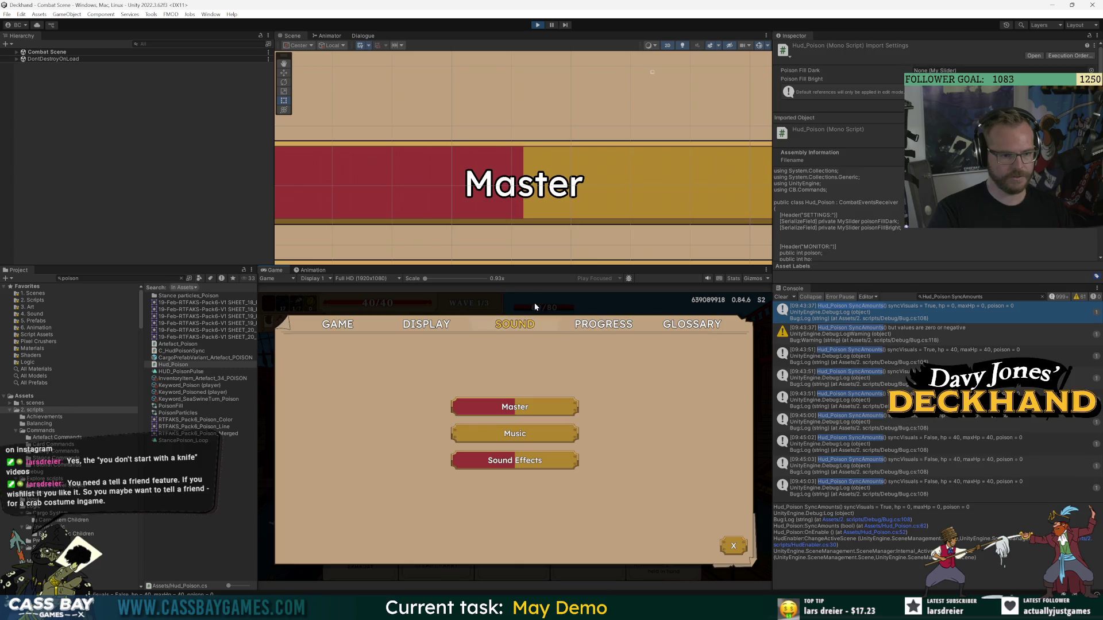
key(Escape)
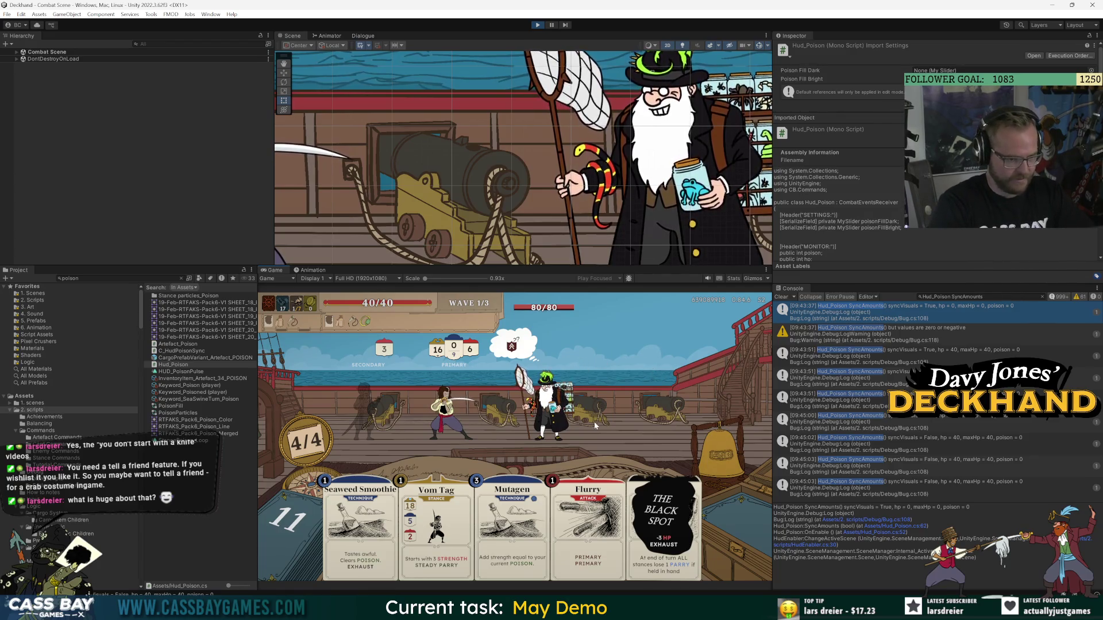
Play Vom Tag on the player for a 21/0/5 stance, then read player and enemy tooltips.
mouse_move(431, 541)
mouse_down()
mouse_move(429, 454)
mouse_move(383, 401)
mouse_up()
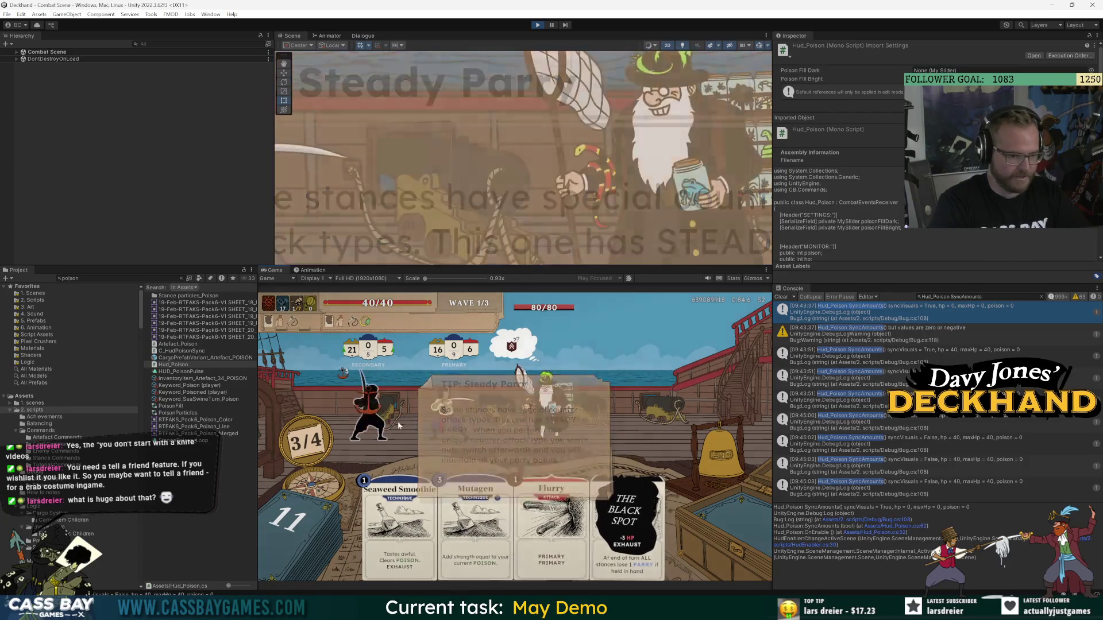
mouse_move(368, 412)
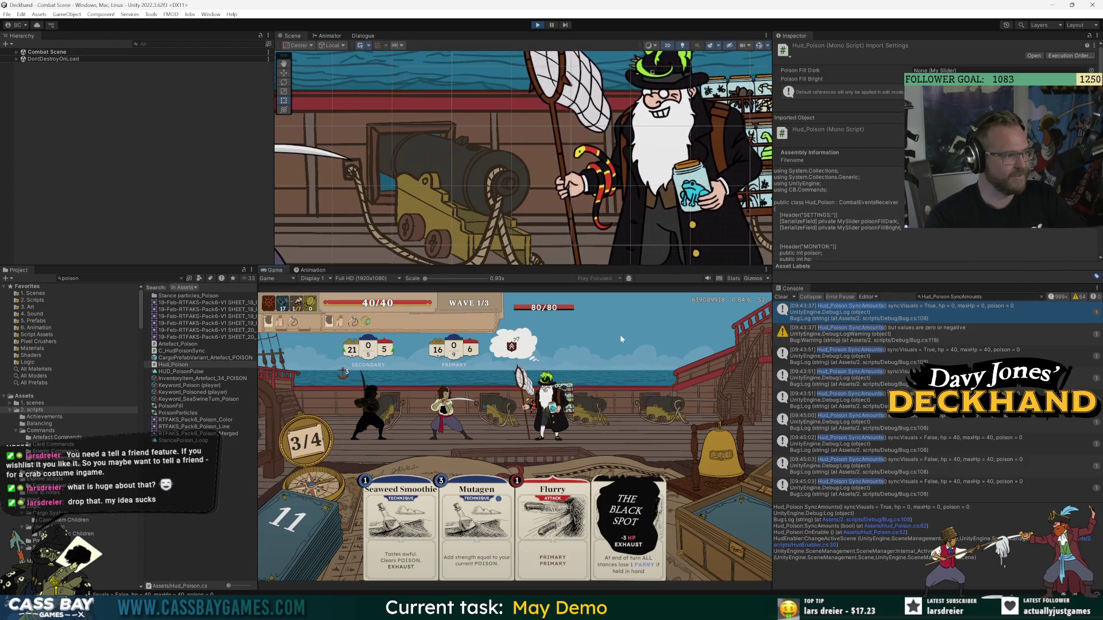
mouse_move(582, 370)
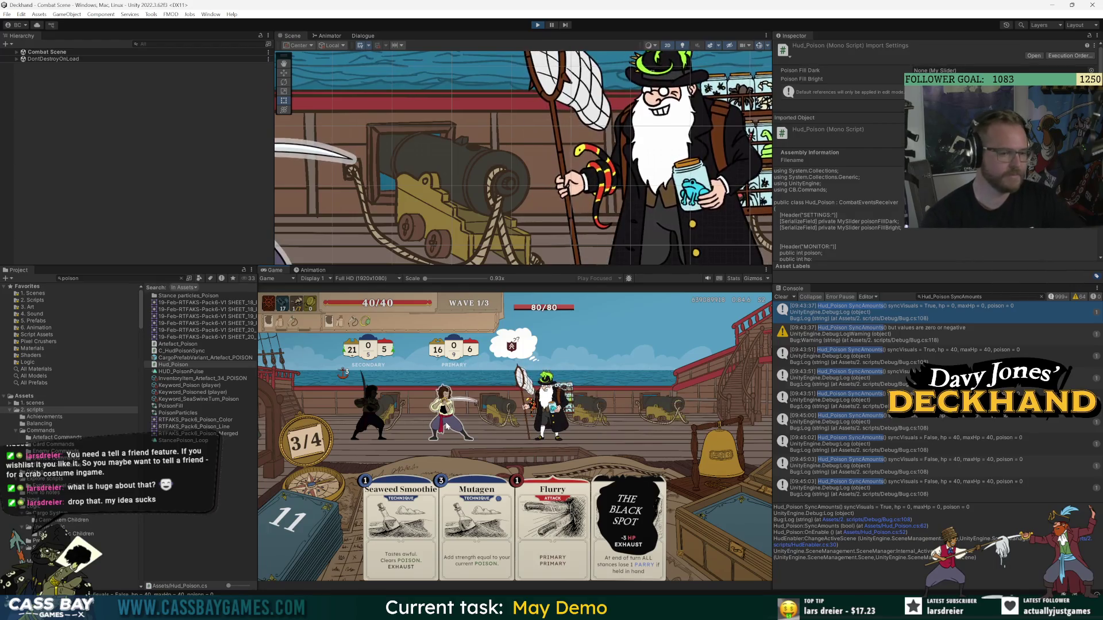
mouse_move(447, 426)
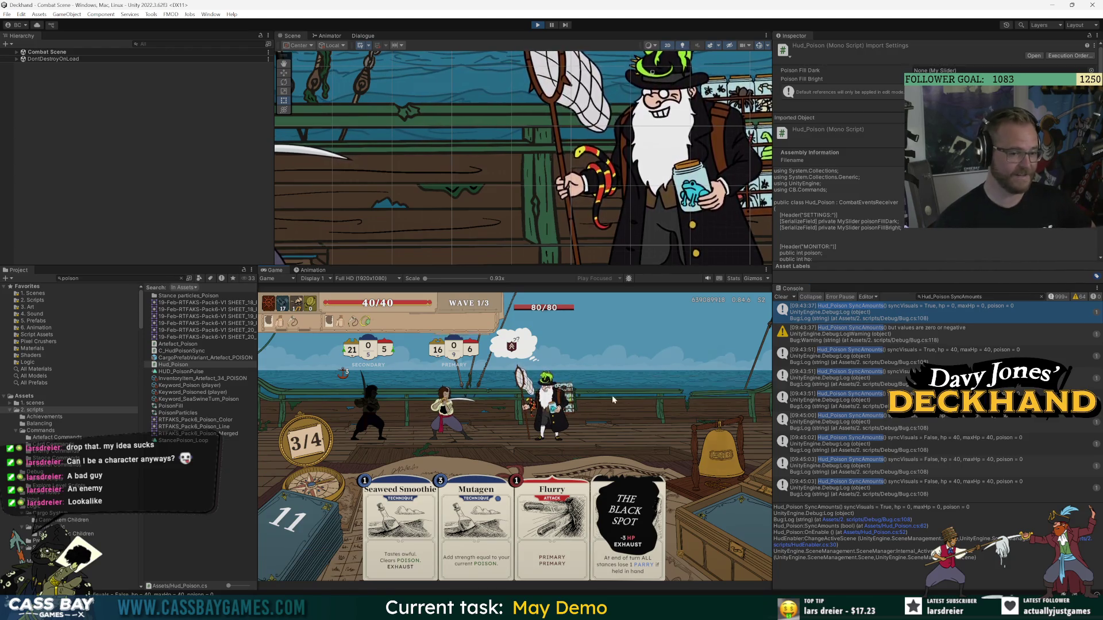
mouse_move(561, 416)
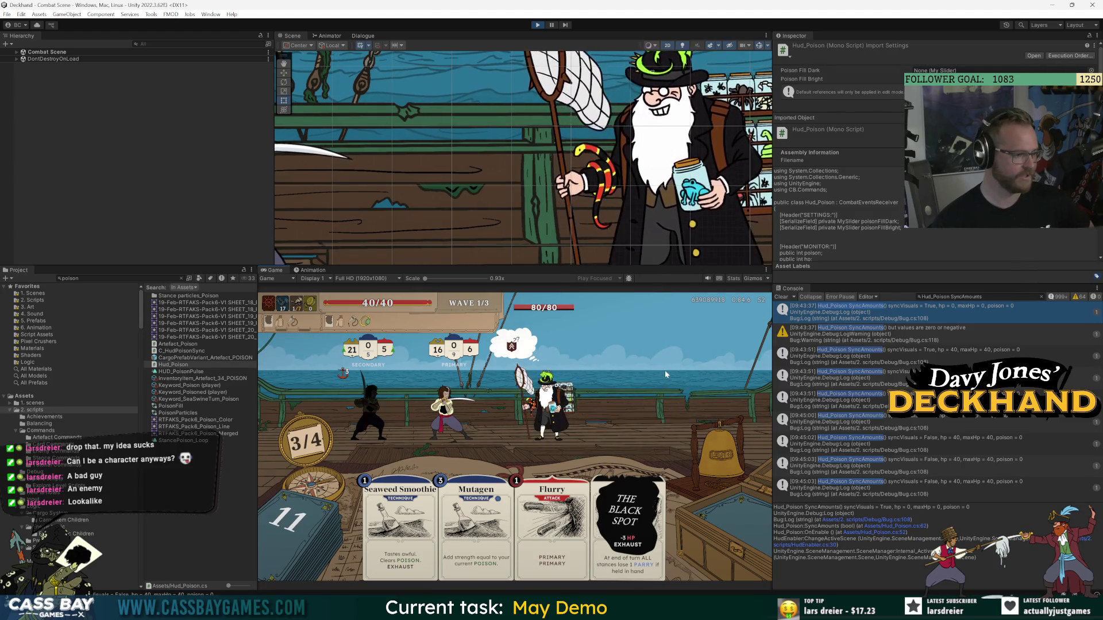